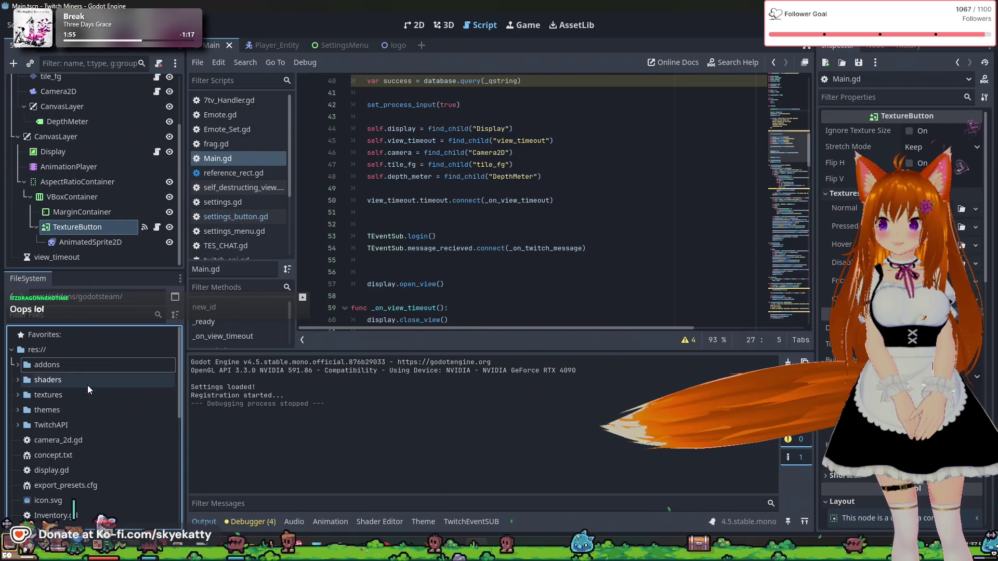
- Browse the project files, selecting settings.gd, Player_Entity.tscn and Main.tscn
scroll(87, 387, down, 3)
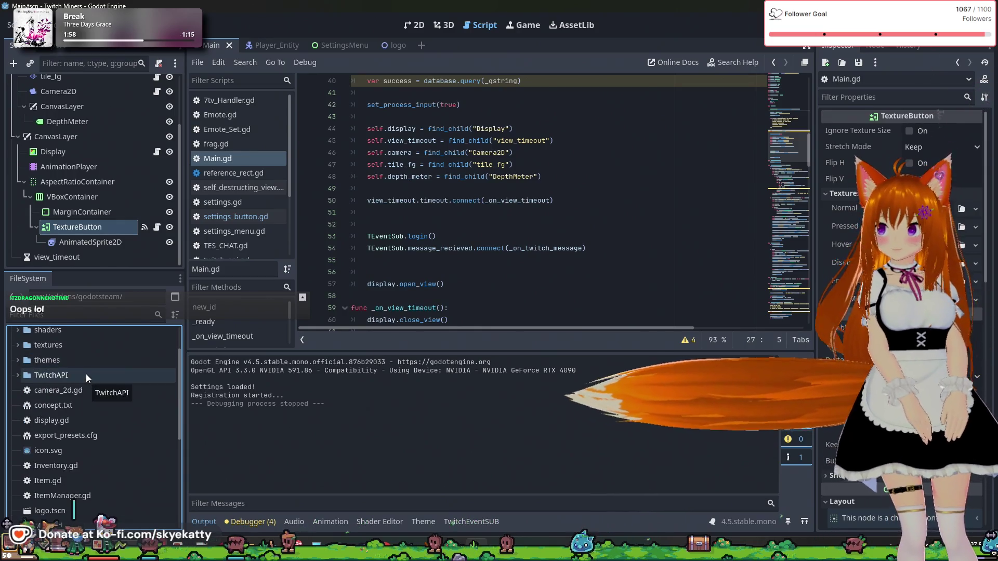
scroll(98, 413, down, 5)
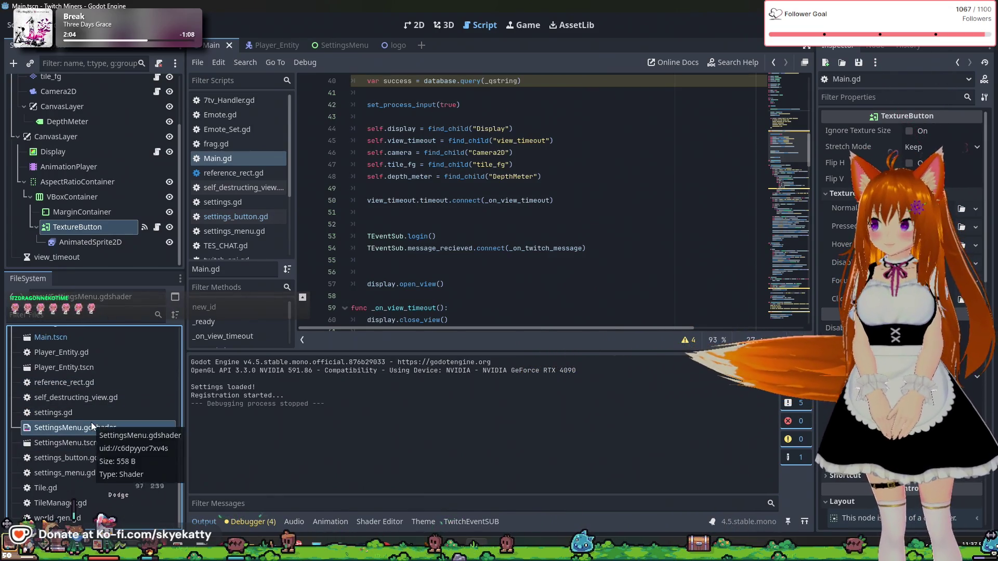
click(101, 408)
click(105, 397)
scroll(106, 396, up, 1)
click(107, 395)
click(109, 363)
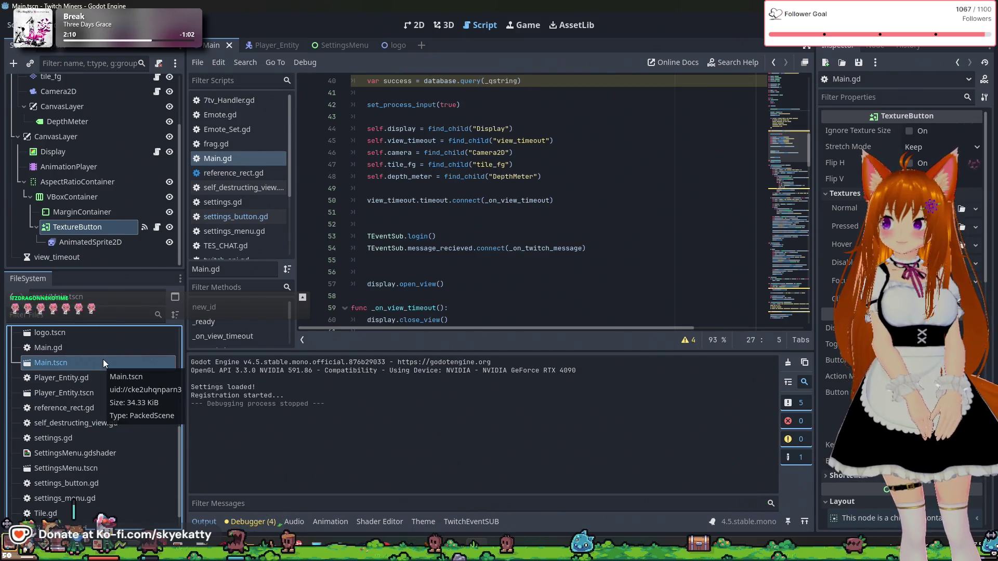
- Select logo.tscn, then put the caret on line 19 of Main.gd
scroll(94, 457, up, 1)
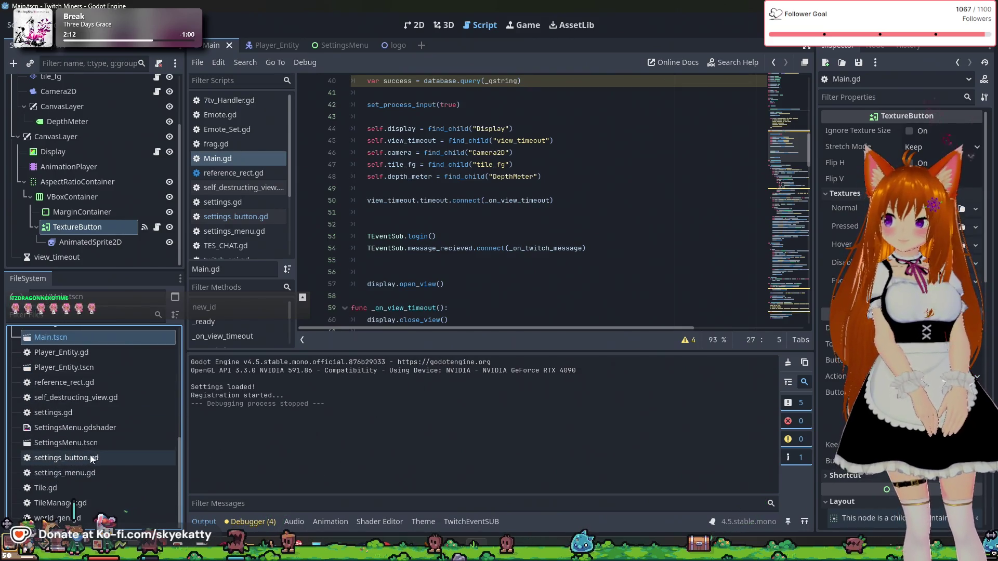
scroll(92, 453, up, 2)
scroll(92, 451, up, 3)
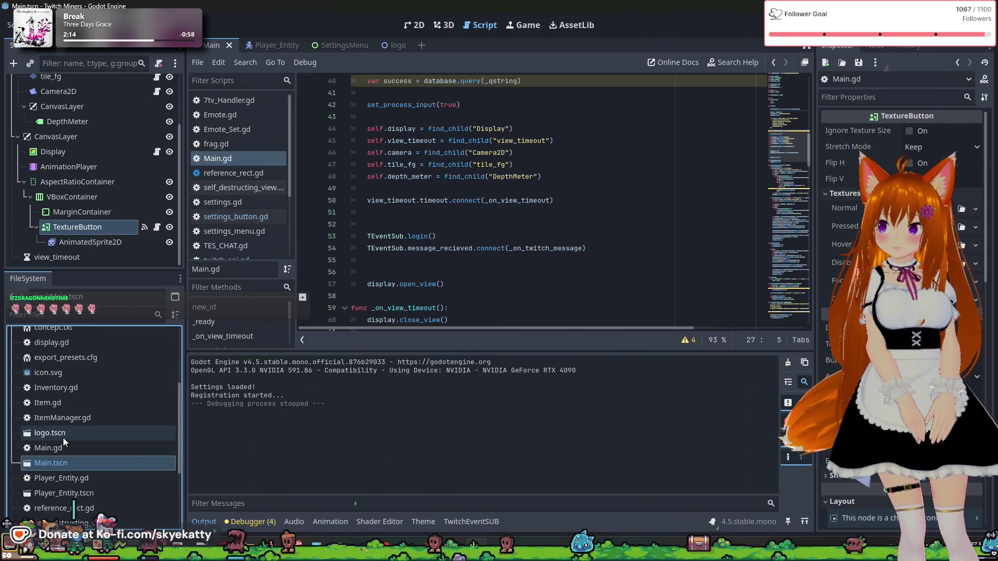
click(62, 438)
scroll(61, 436, up, 6)
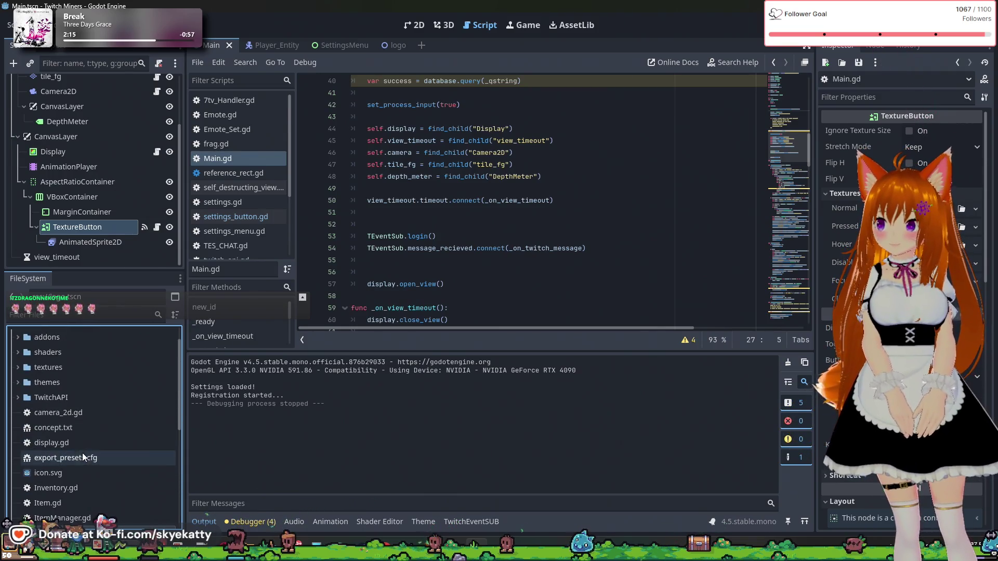
scroll(88, 424, down, 6)
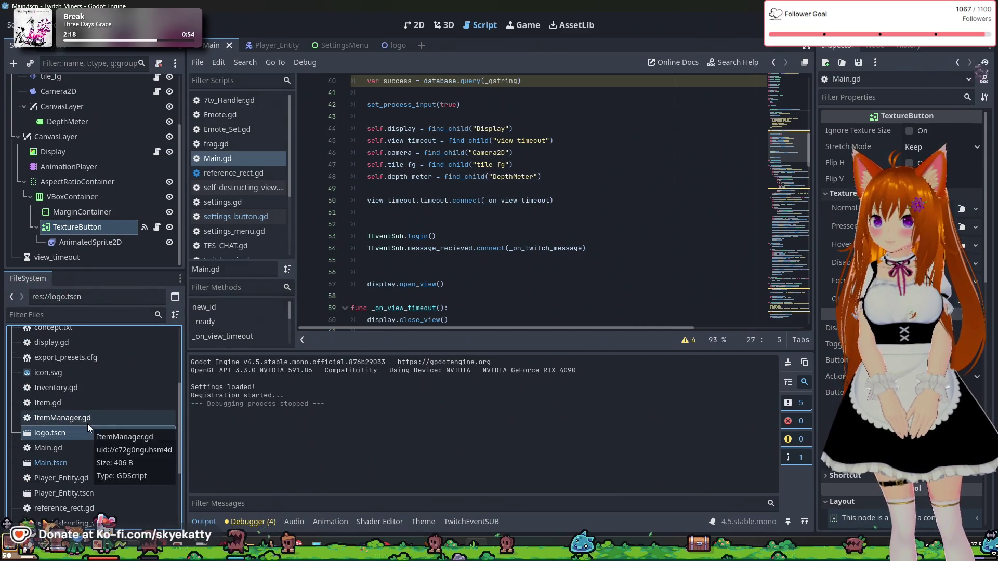
scroll(485, 295, up, 1)
scroll(486, 294, up, 12)
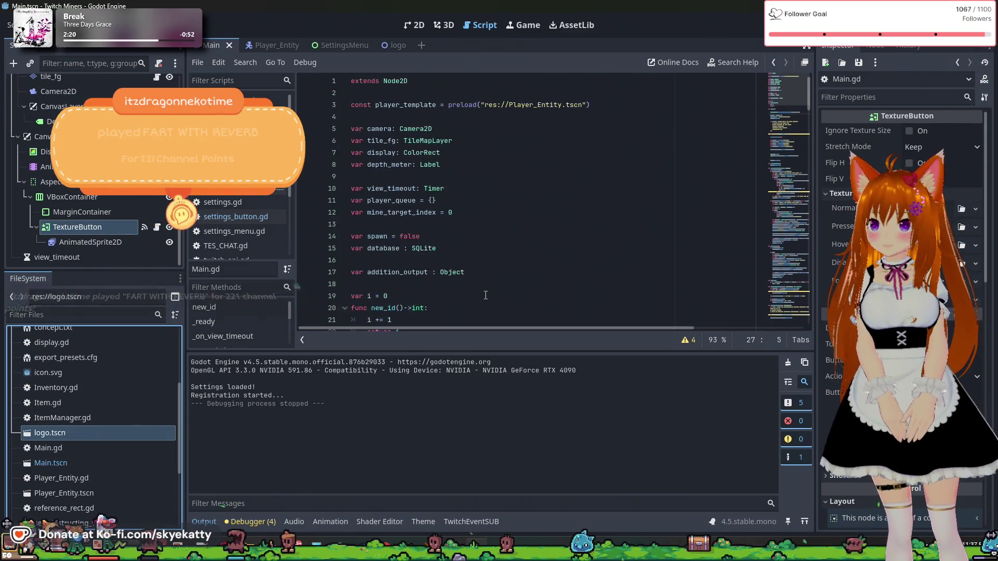
click(485, 295)
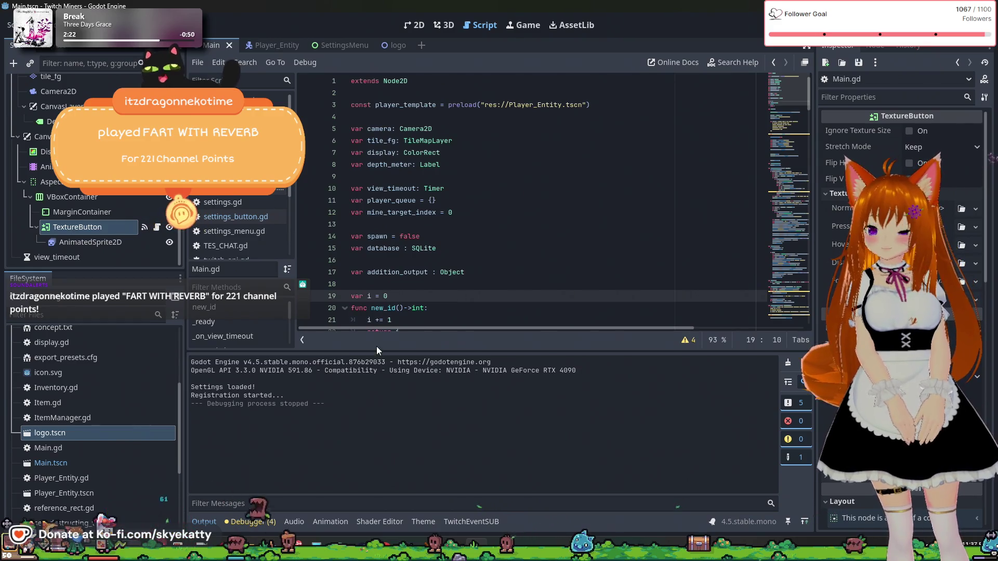
scroll(550, 259, down, 3)
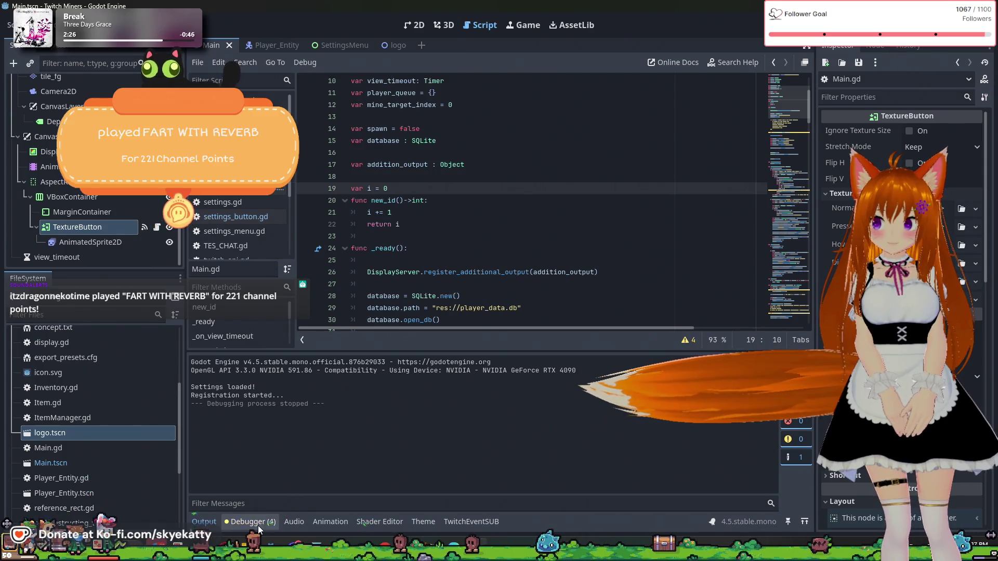
- Clear the four debugger warnings, then run the project with F5 and stop it with F8
click(259, 525)
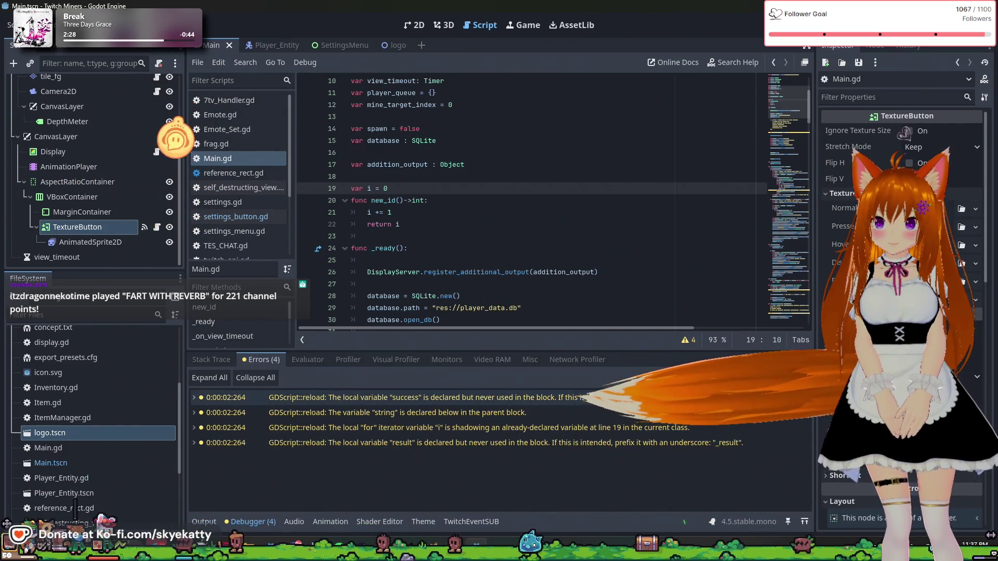
click(795, 378)
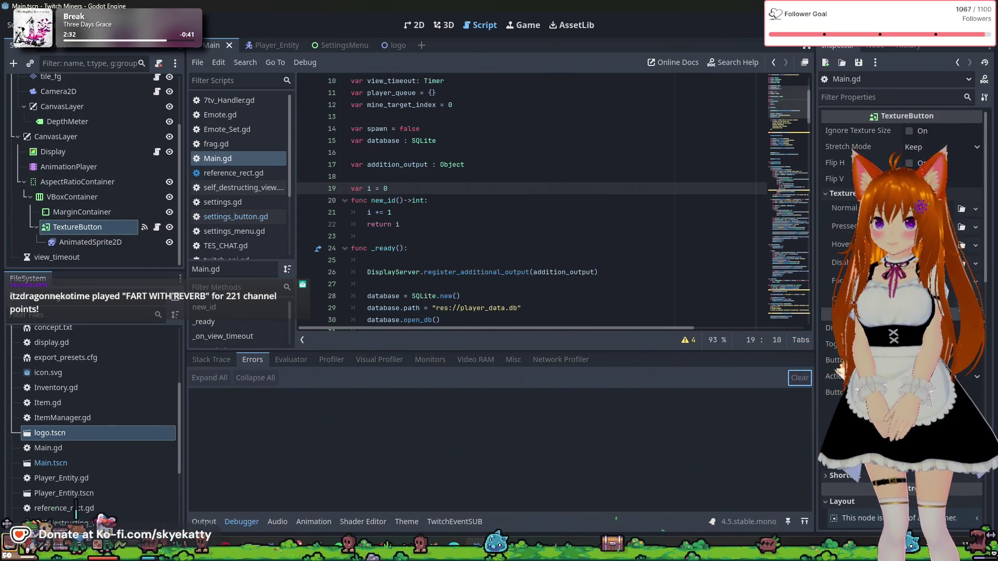
key(F5)
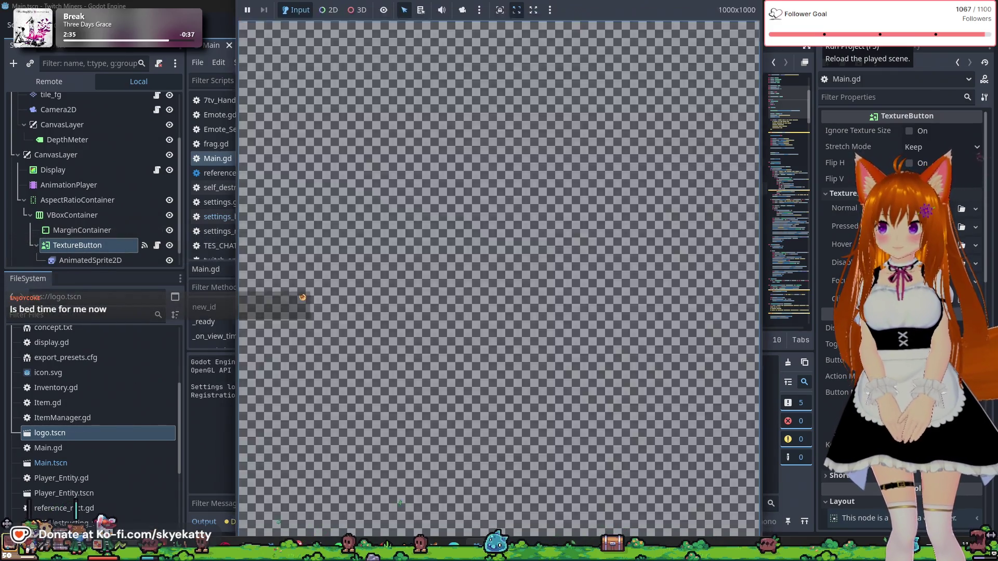
key(F8)
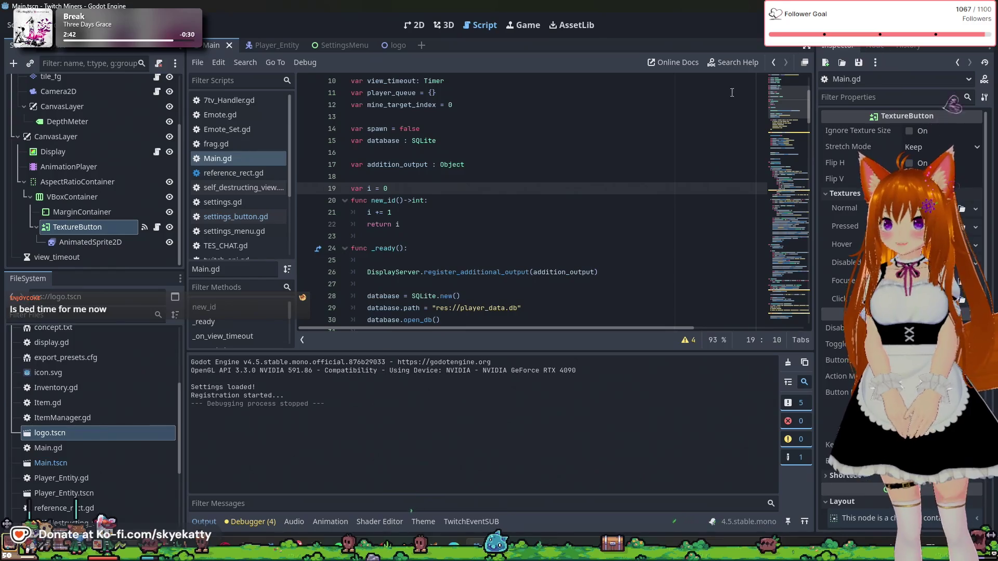
- Open the Debugger's Errors list and jump to the string warning on Main.gd line 77
scroll(741, 85, up, 3)
scroll(664, 179, down, 4)
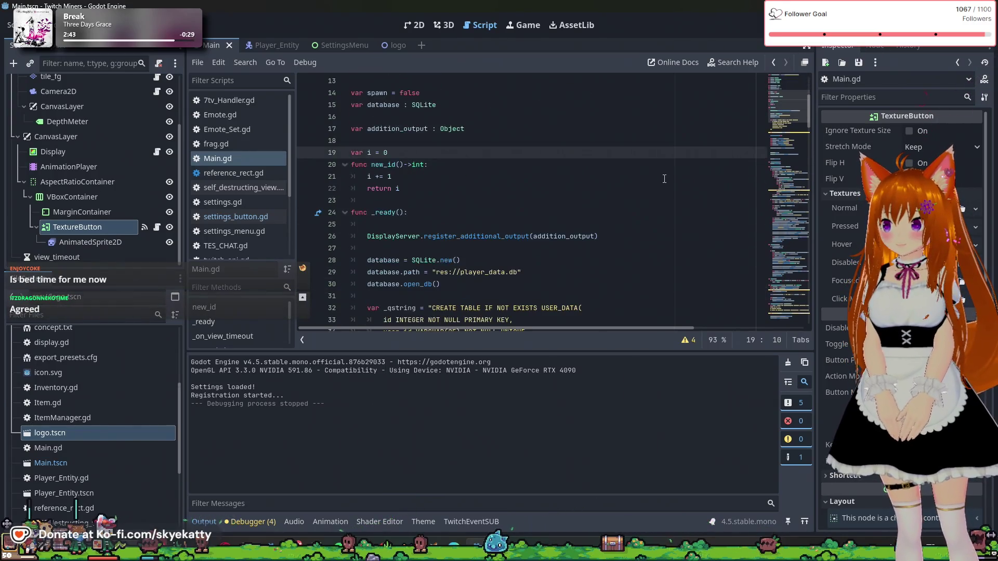
scroll(664, 178, down, 1)
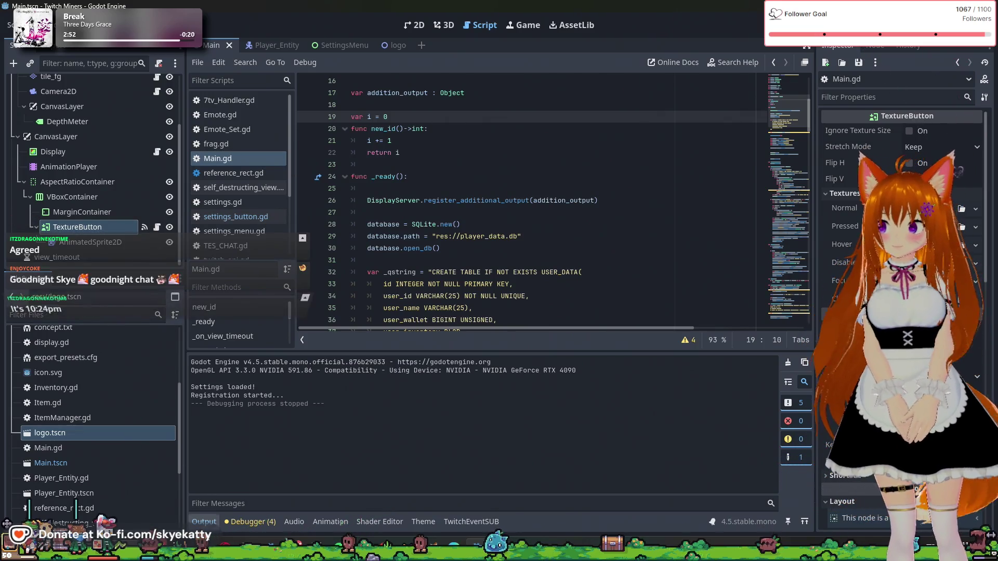
click(232, 522)
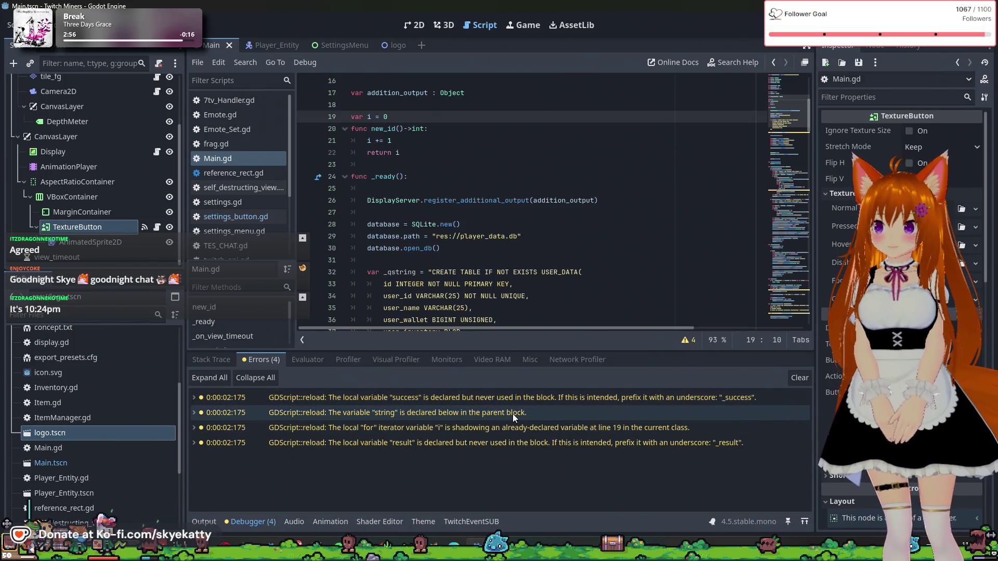
mouse_move(513, 414)
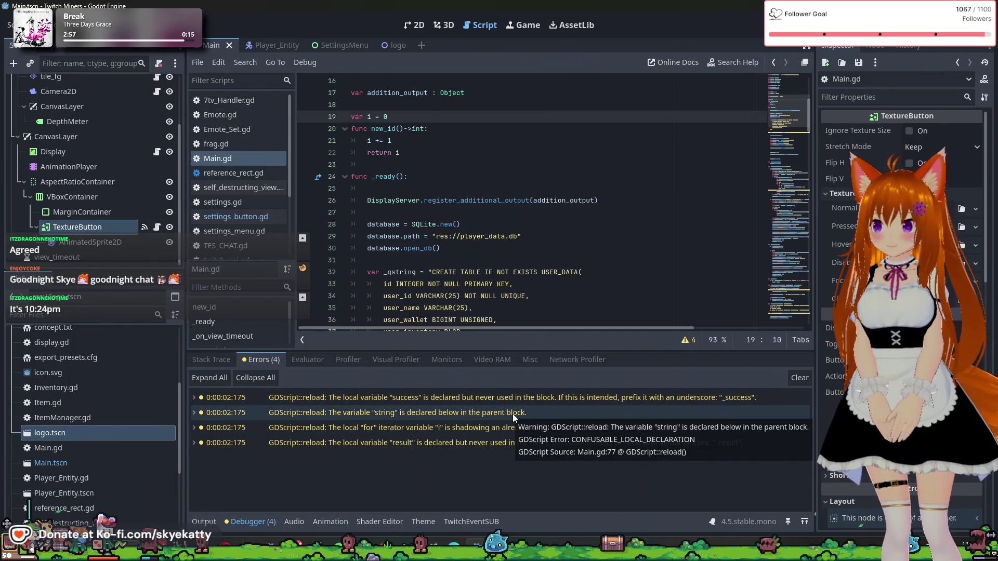
click(336, 415)
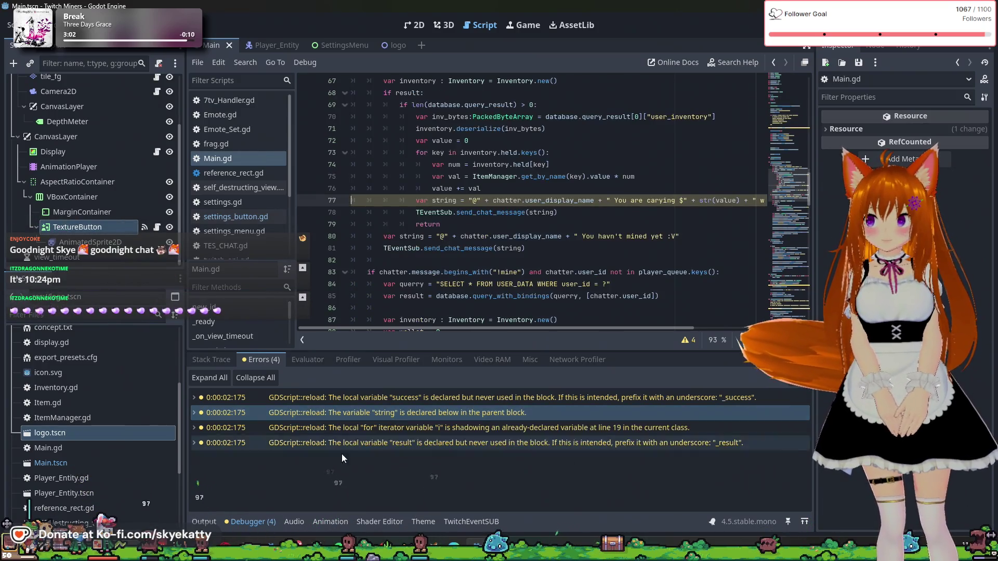
- Jump to the shadowed loop variable on line 141 and the unused result on line 156
scroll(480, 270, up, 1)
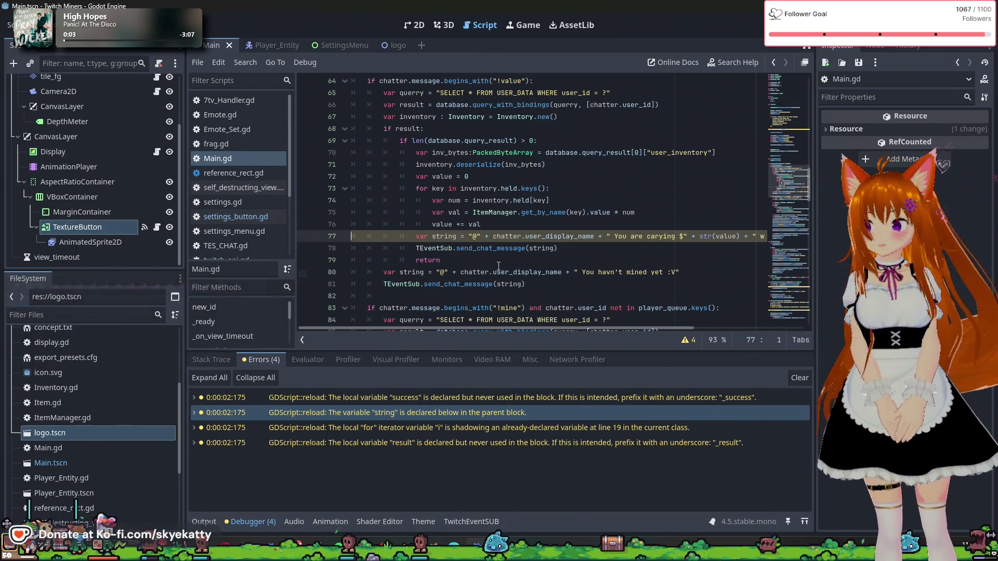
click(432, 427)
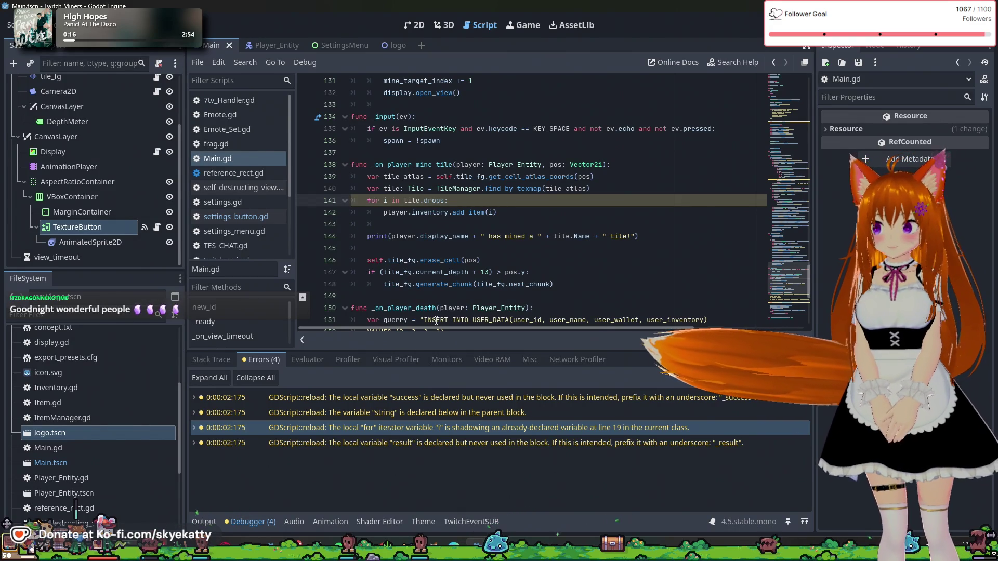
mouse_move(425, 423)
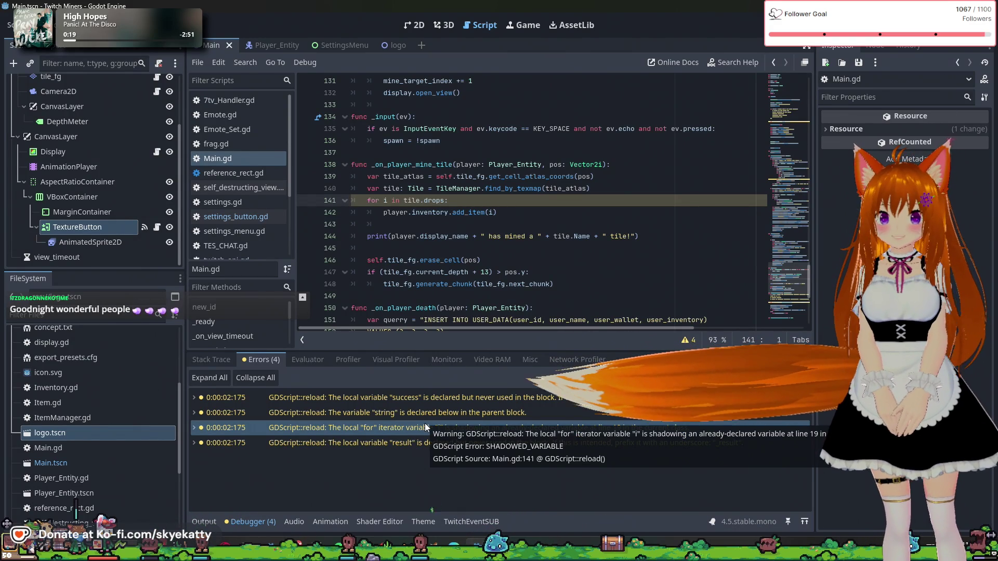
mouse_move(392, 440)
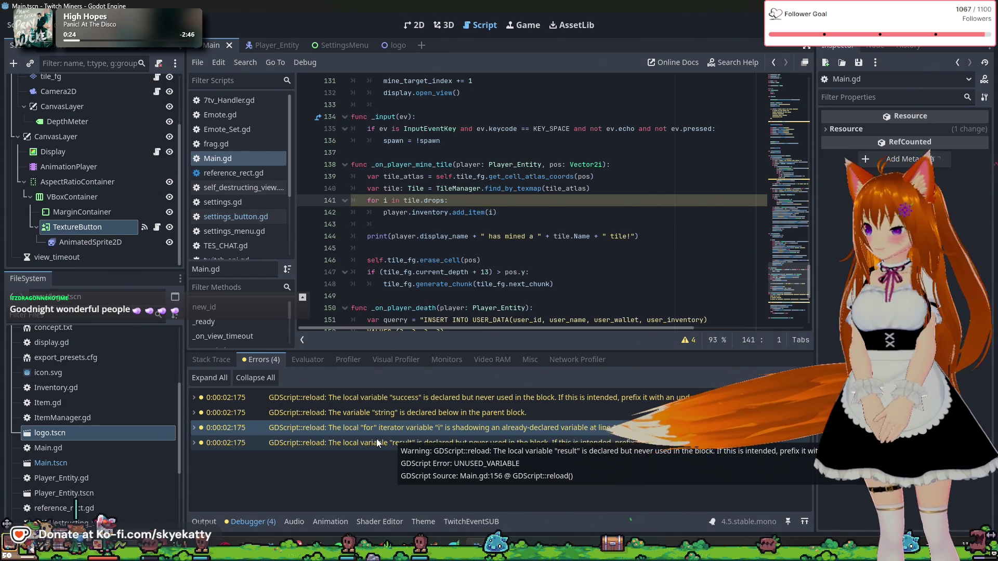
click(377, 439)
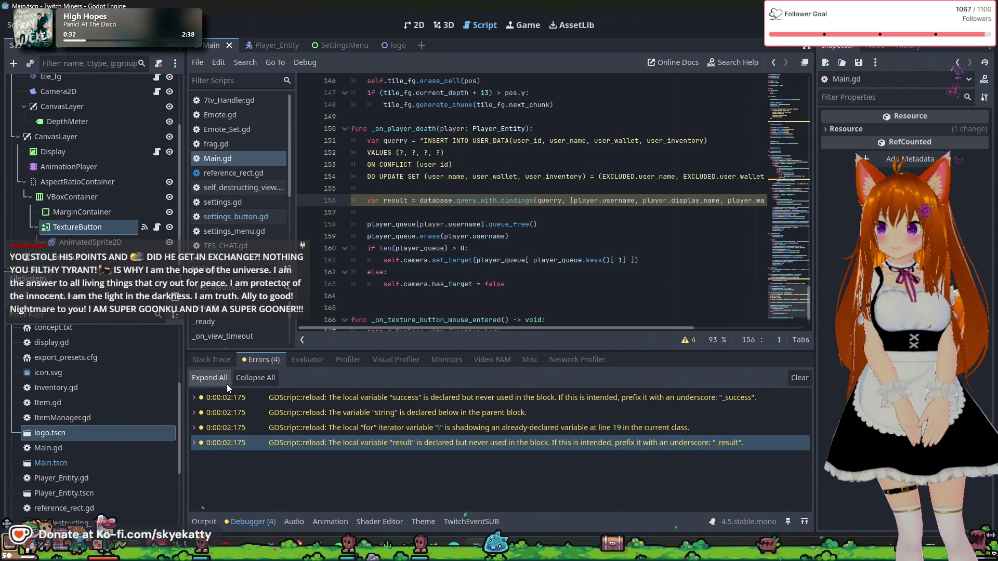
- Show the Debugger's Stack Trace with breakpoints, scroll through Main.gd, then switch to GIMP
scroll(439, 272, up, 10)
scroll(439, 272, up, 19)
scroll(439, 272, up, 18)
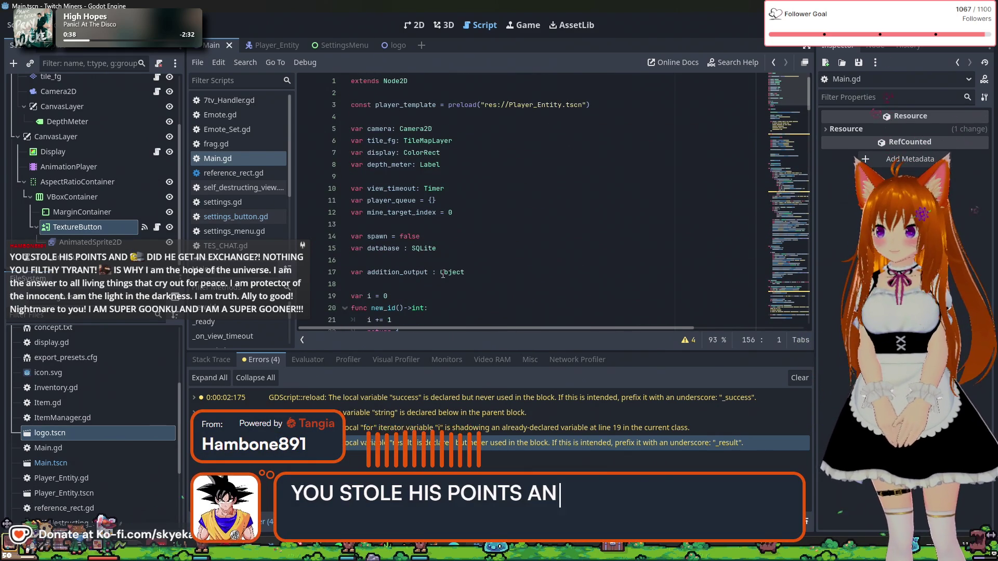
click(220, 360)
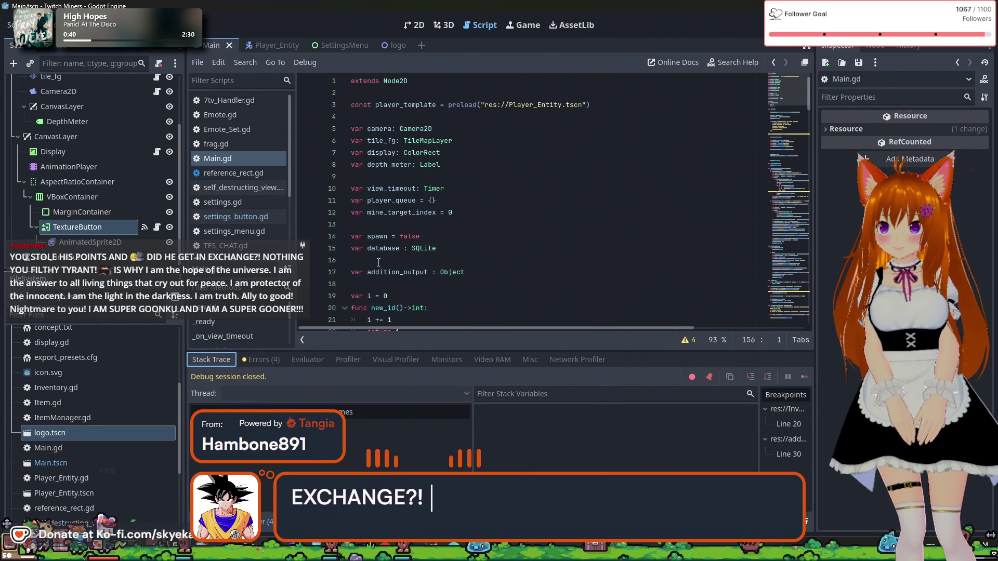
scroll(417, 236, down, 5)
scroll(417, 235, down, 6)
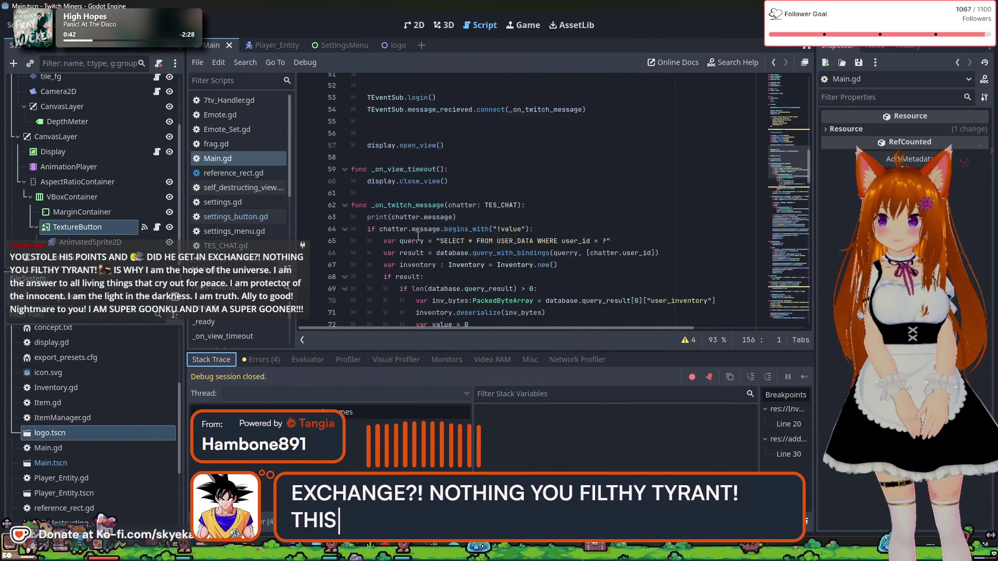
scroll(339, 236, down, 2)
scroll(348, 232, up, 1)
scroll(348, 232, down, 1)
scroll(414, 226, down, 6)
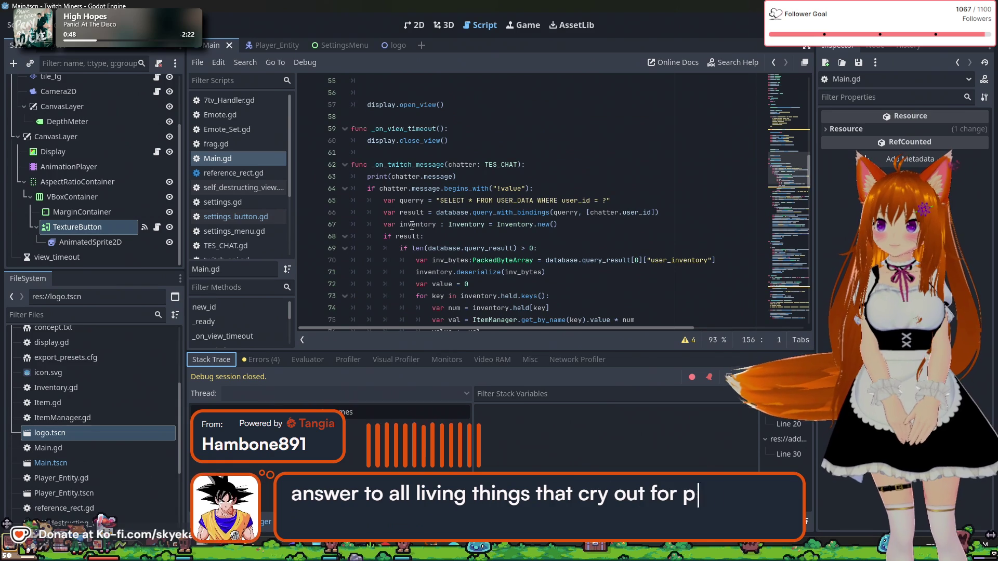
key(alt+Tab)
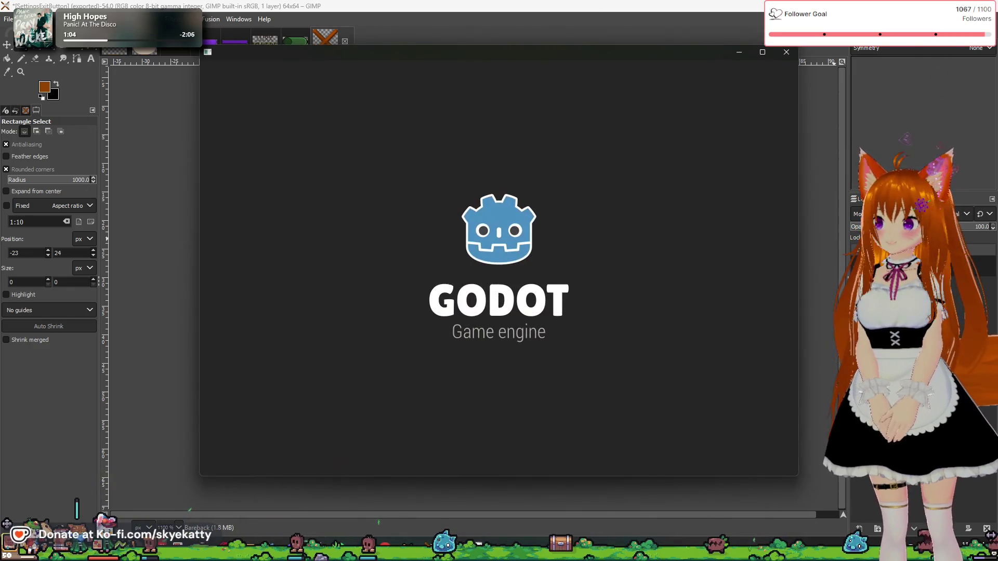
- Open the Twitch Miners project from the Project Manager
double_click(359, 130)
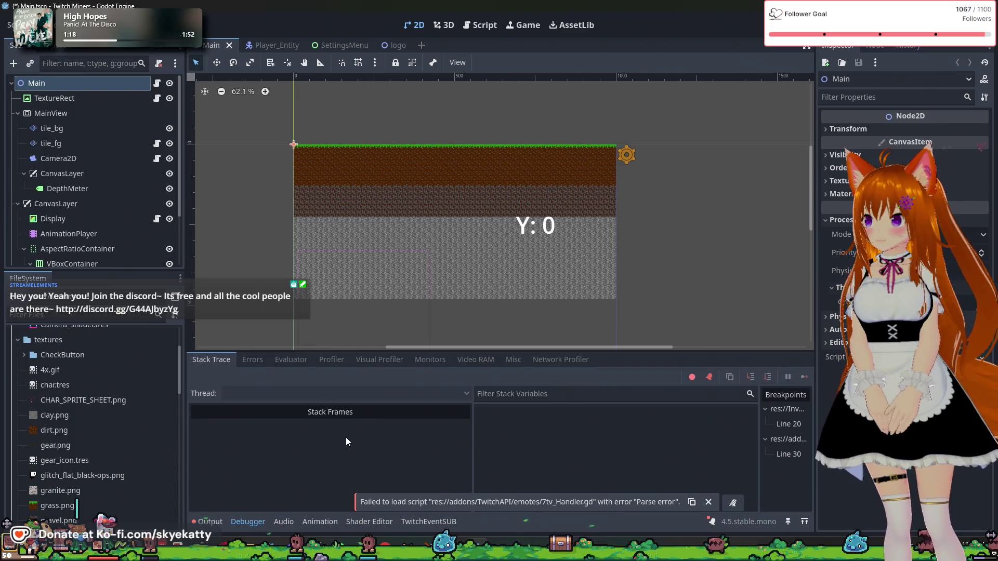
- Show the Debugger's error list, then save the scene and run the project in debug
scroll(121, 401, up, 3)
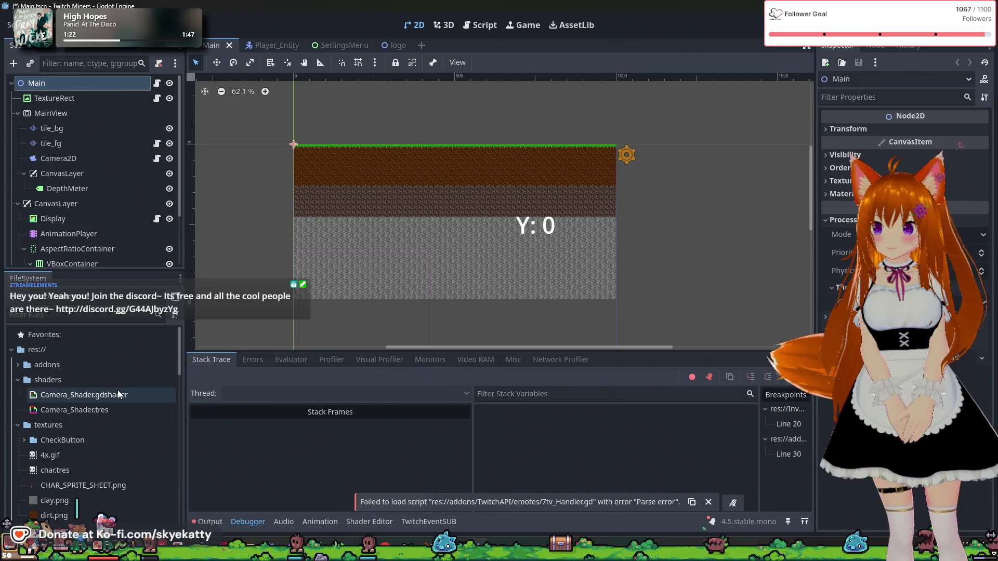
click(260, 360)
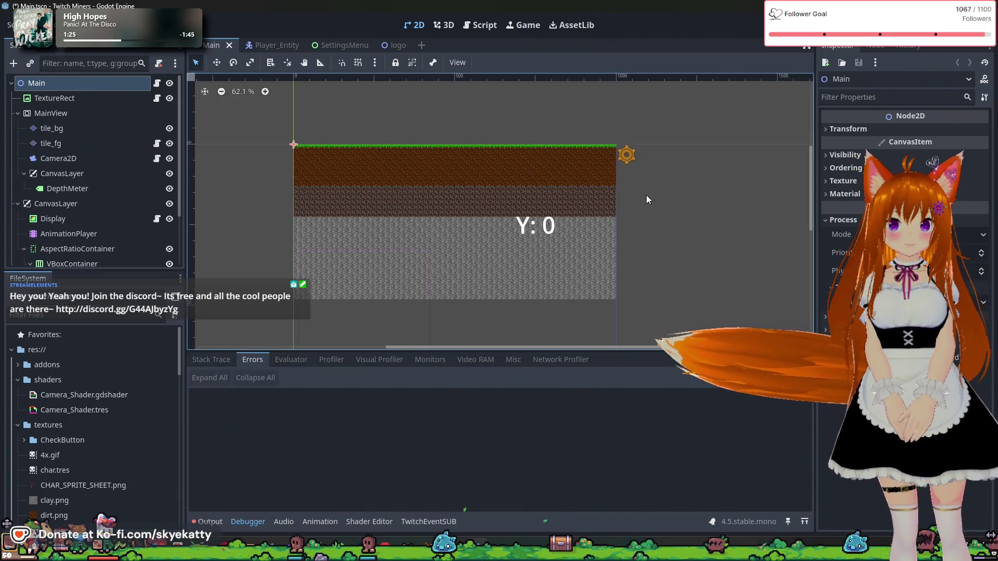
click(784, 25)
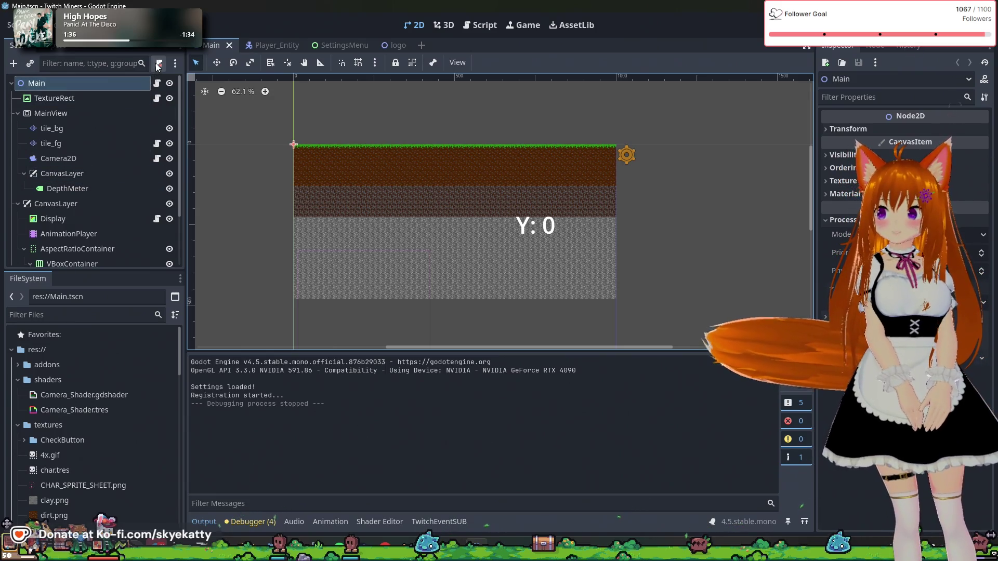
- Scroll the FileSystem dock and collapse the shaders and textures folders
scroll(127, 111, down, 3)
scroll(125, 116, down, 1)
scroll(360, 168, down, 1)
scroll(392, 267, down, 4)
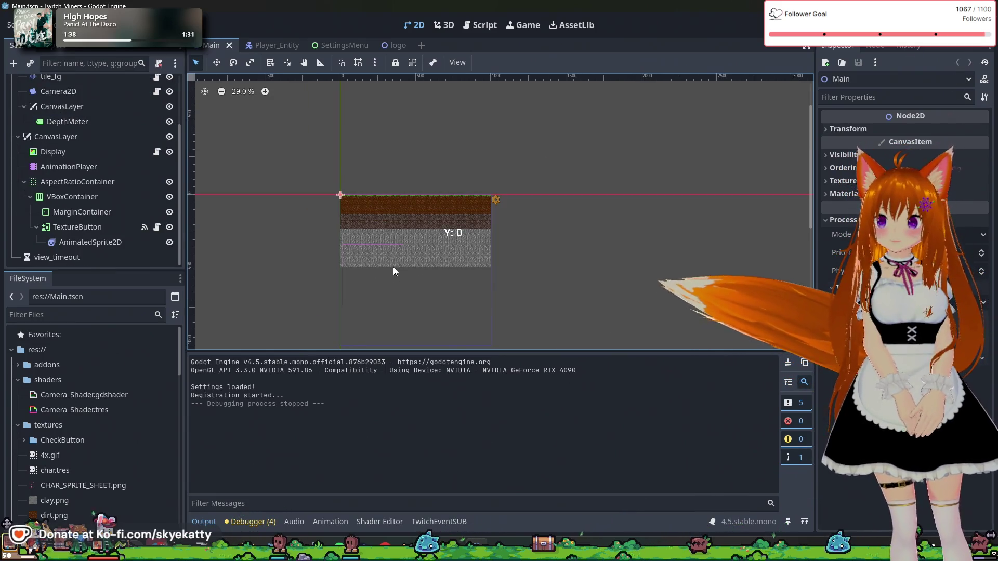
scroll(363, 326, up, 3)
scroll(363, 325, up, 1)
scroll(363, 323, down, 2)
scroll(357, 339, down, 2)
scroll(349, 350, up, 2)
scroll(349, 349, up, 1)
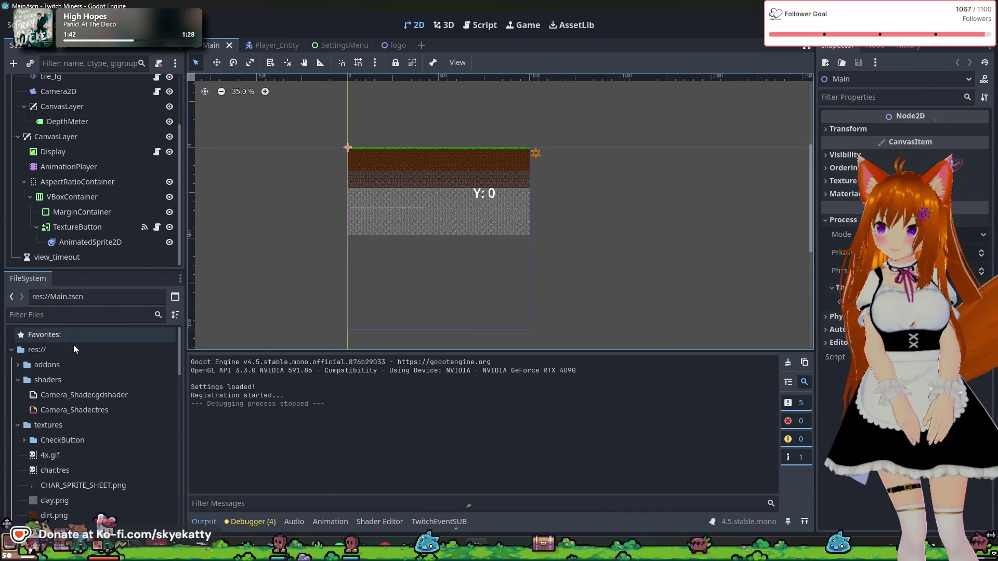
scroll(92, 358, down, 1)
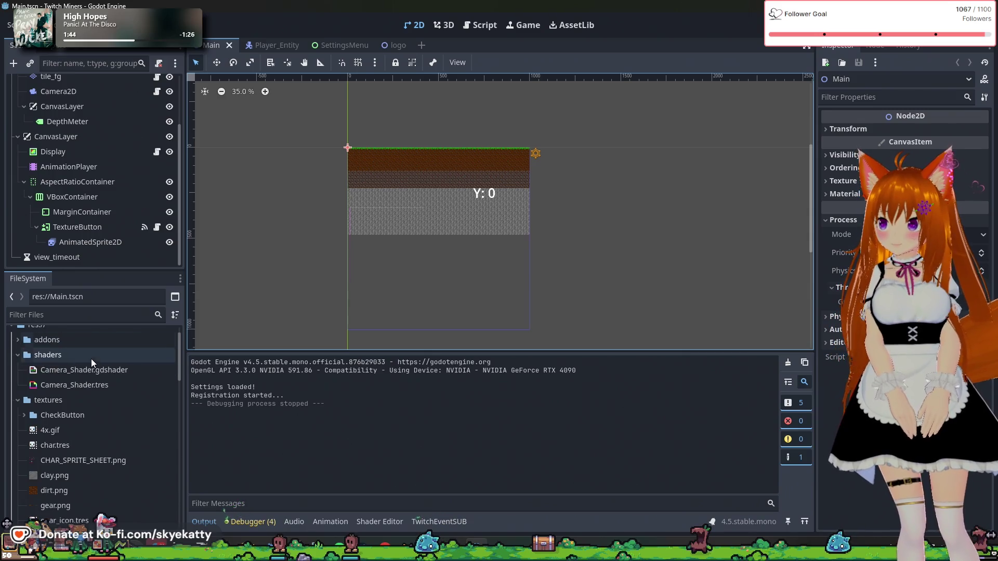
click(18, 356)
click(17, 370)
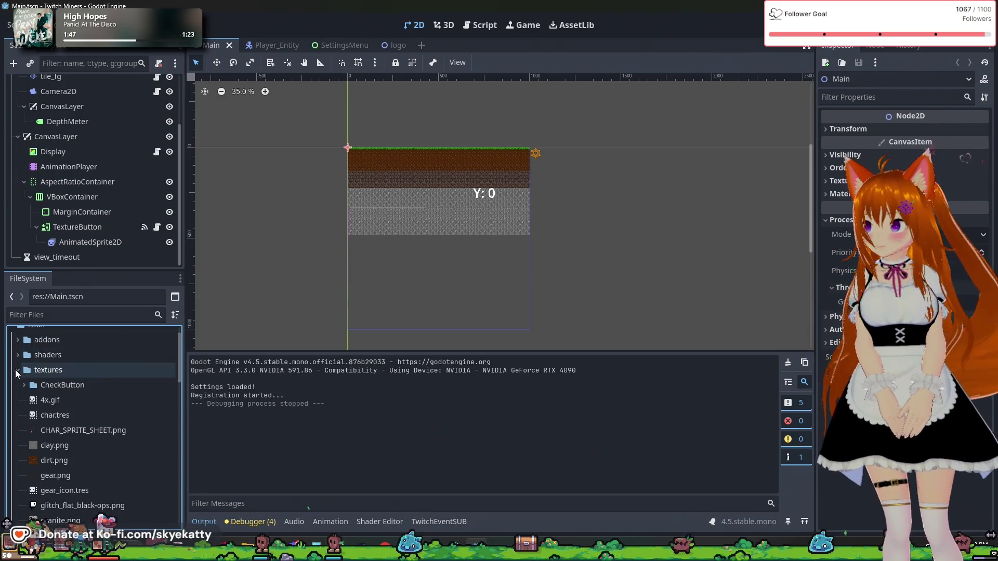
- Reopen the script warnings list, then re-expand and collapse shaders and collapse textures
click(257, 520)
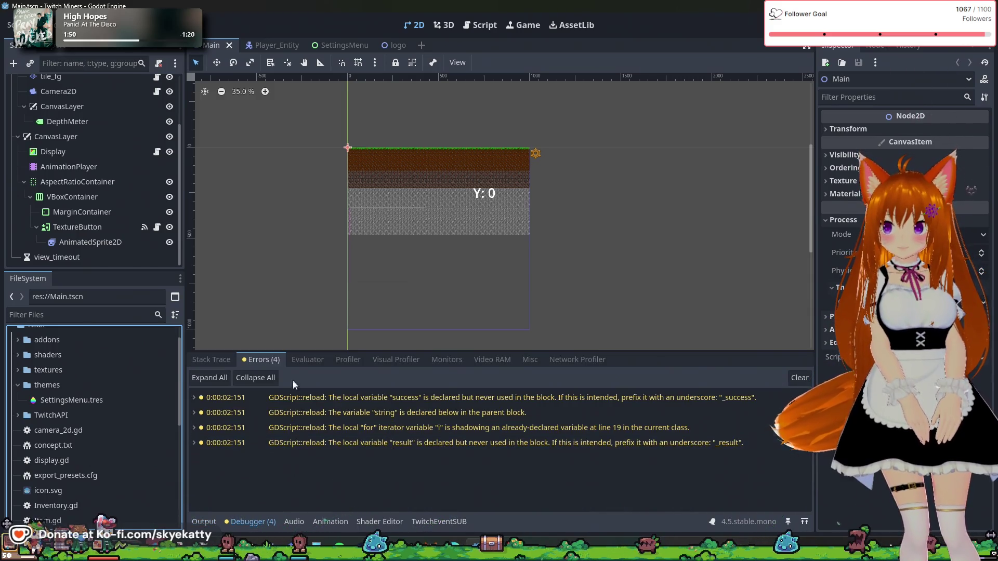
scroll(56, 369, up, 1)
click(18, 380)
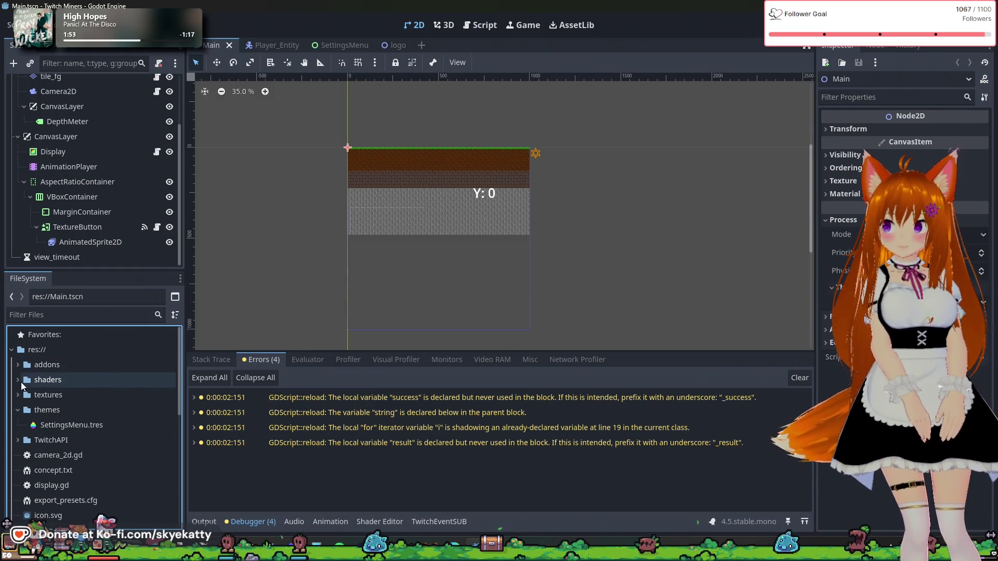
click(18, 385)
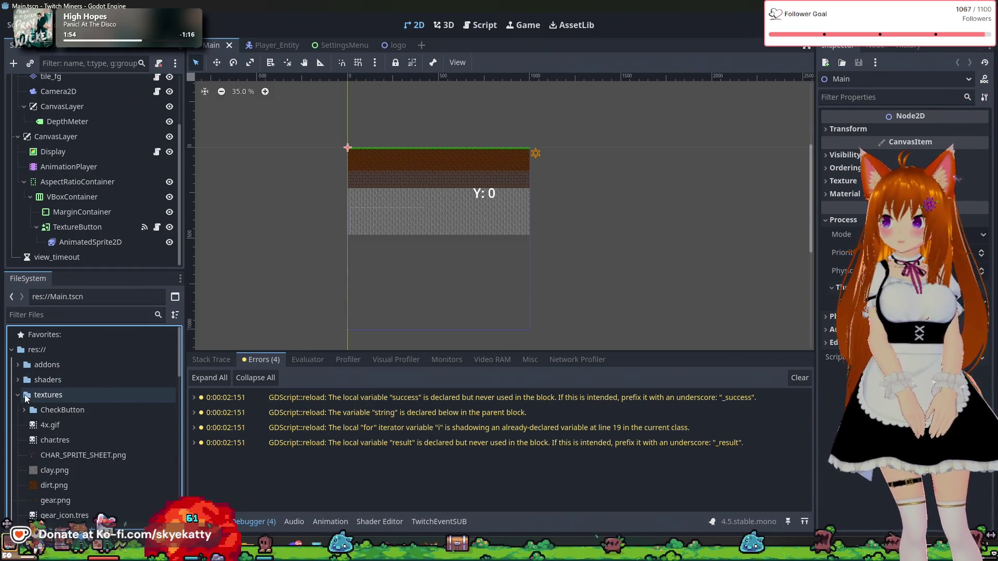
click(18, 396)
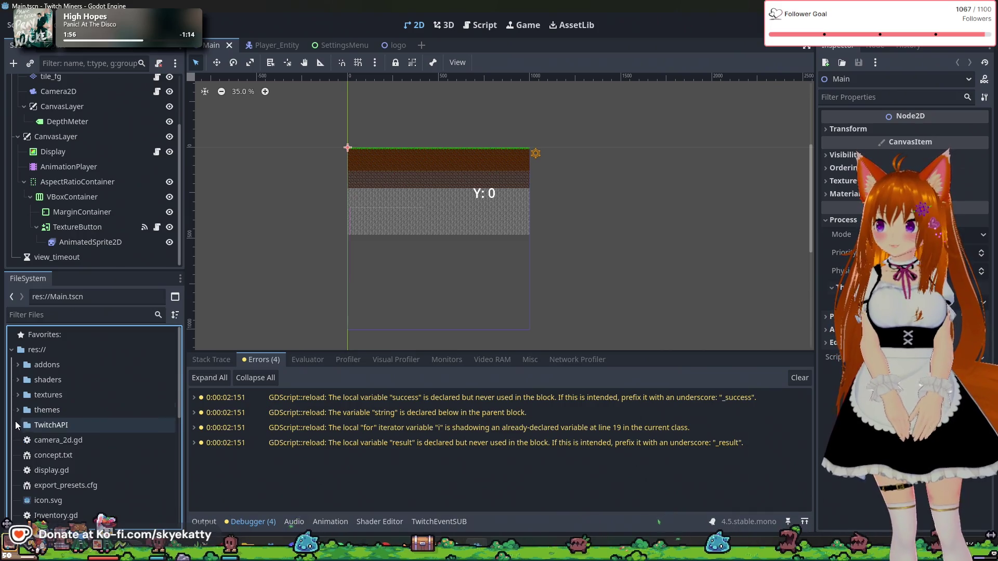
- Select the TwitchAPI folder and switch to the Script workspace showing settings_button.gd
click(32, 425)
scroll(77, 410, down, 2)
scroll(78, 410, up, 2)
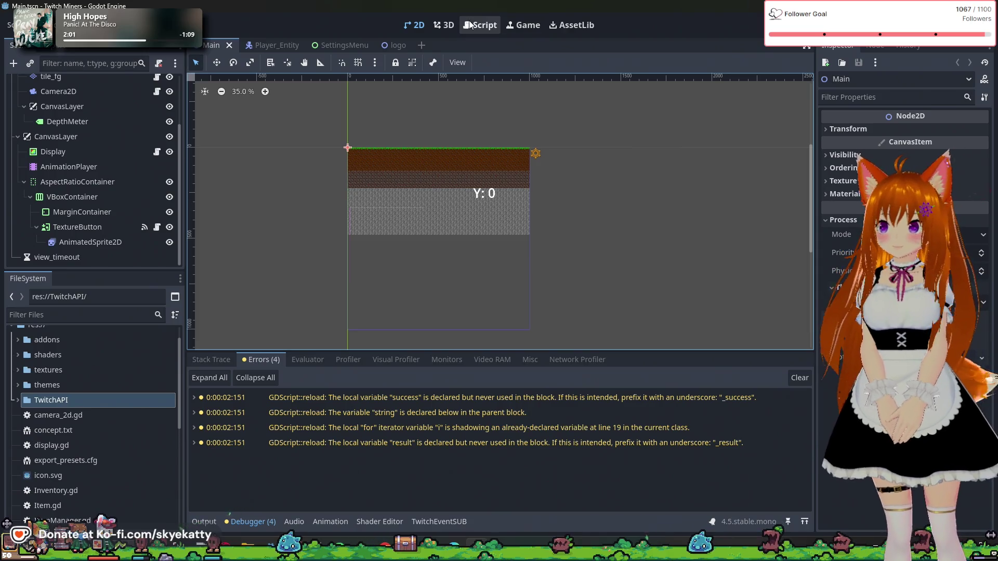
click(483, 26)
scroll(77, 391, down, 4)
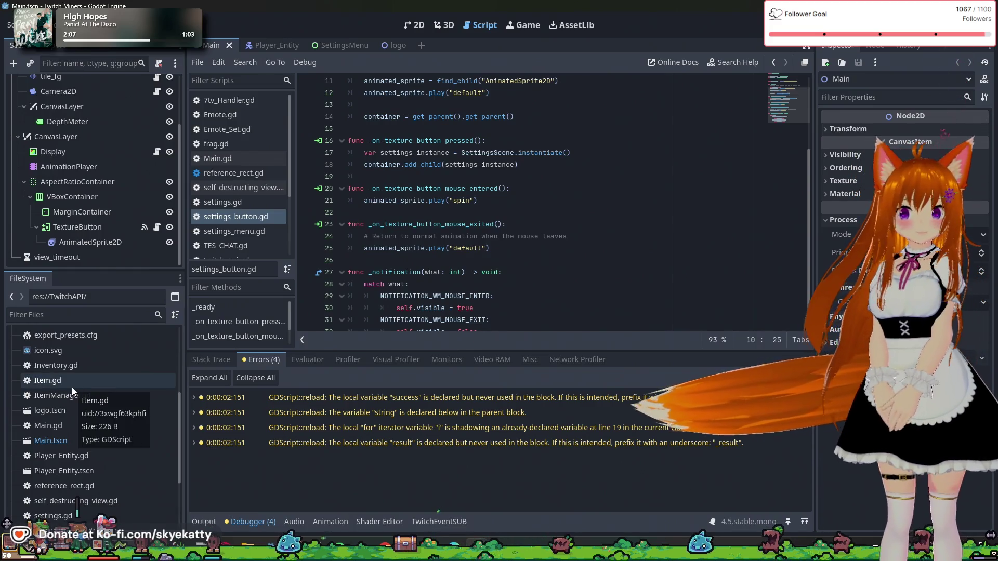
- Export the Windows Desktop preset as Twitch Miners.exe, overwriting the existing file, then close Export
click(11, 25)
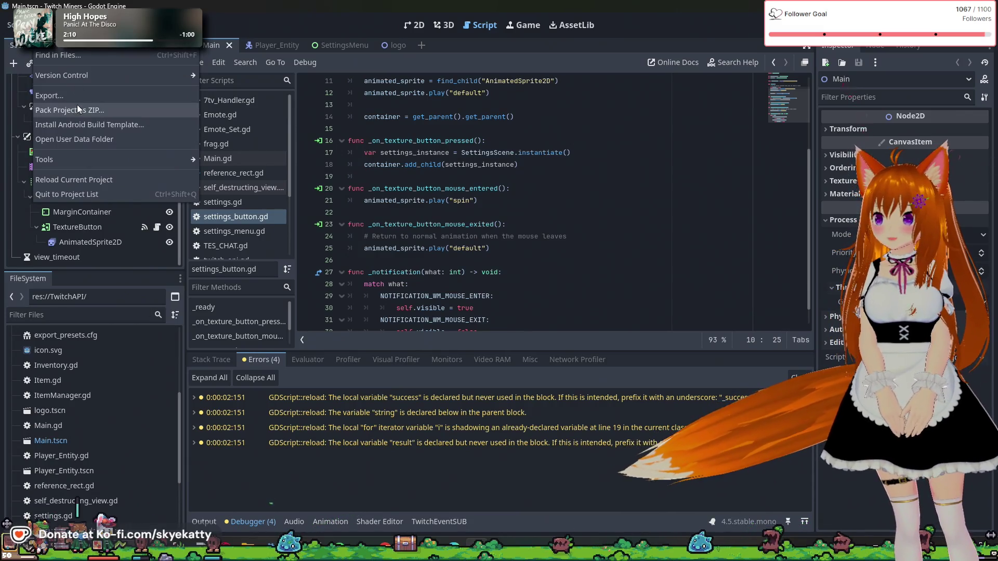
click(76, 93)
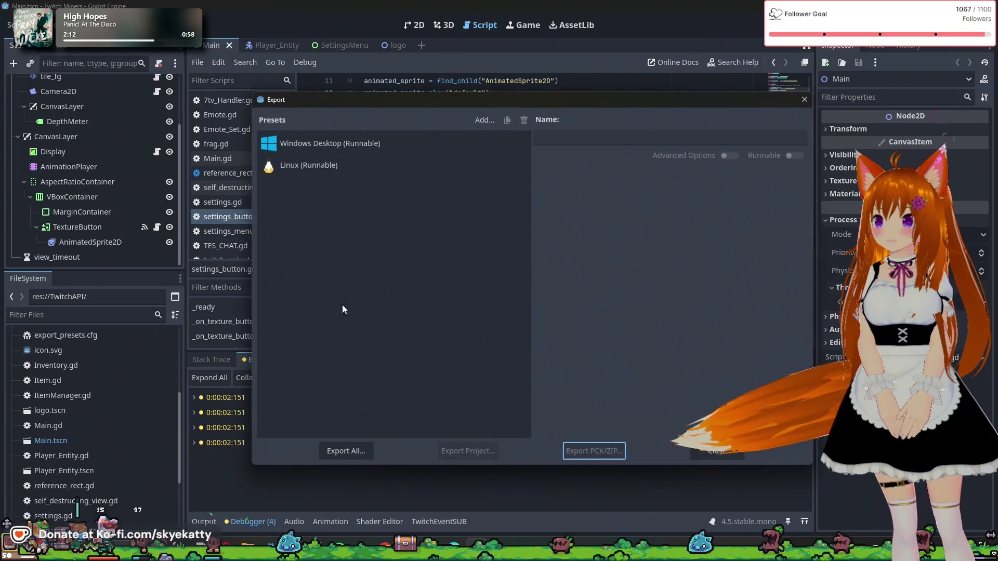
click(330, 146)
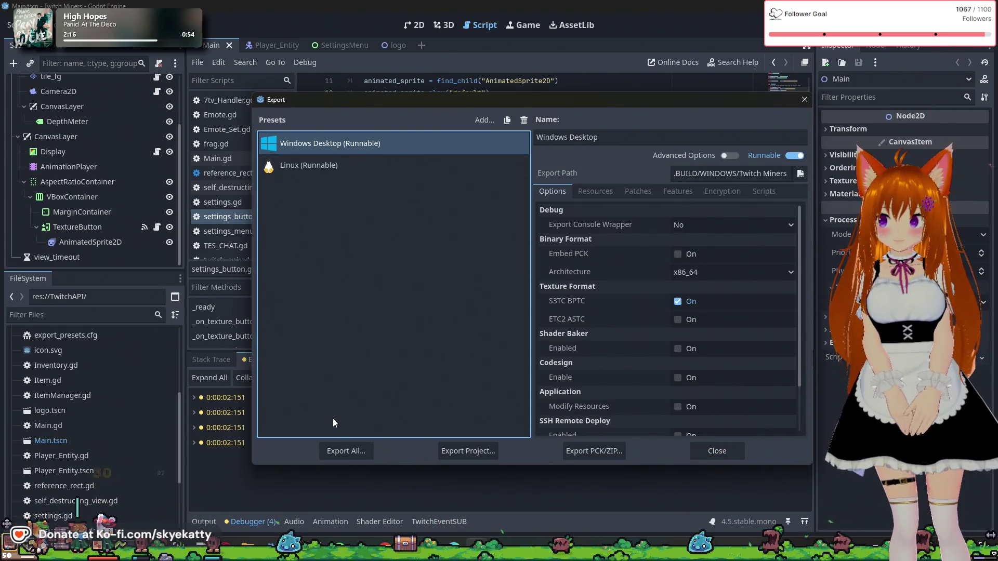
click(445, 452)
click(416, 450)
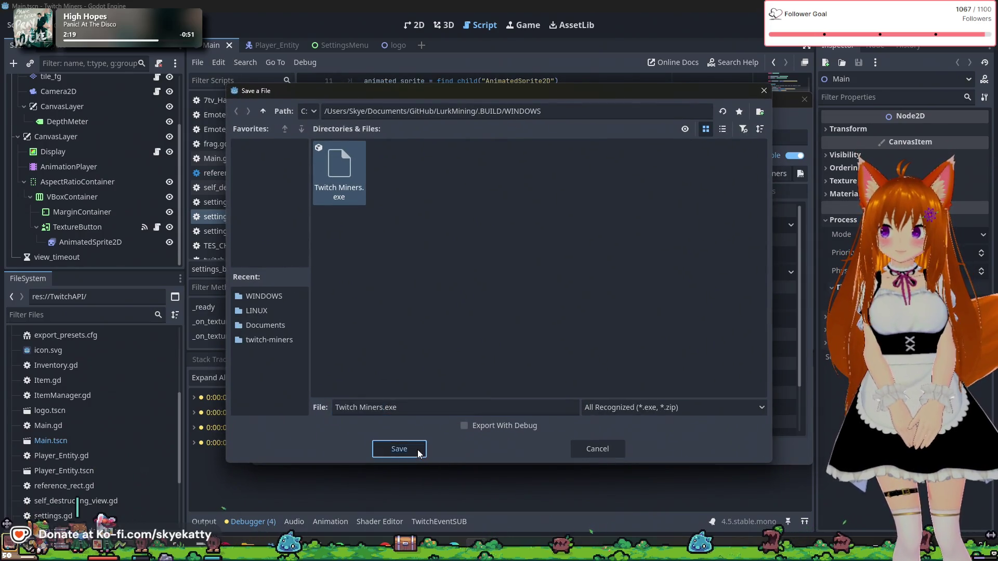
click(448, 298)
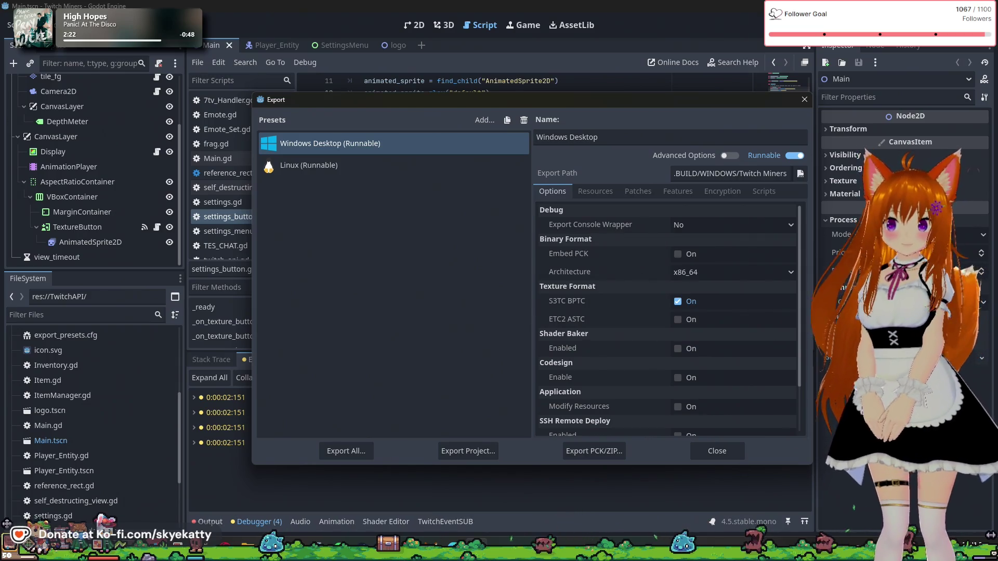
key(Escape)
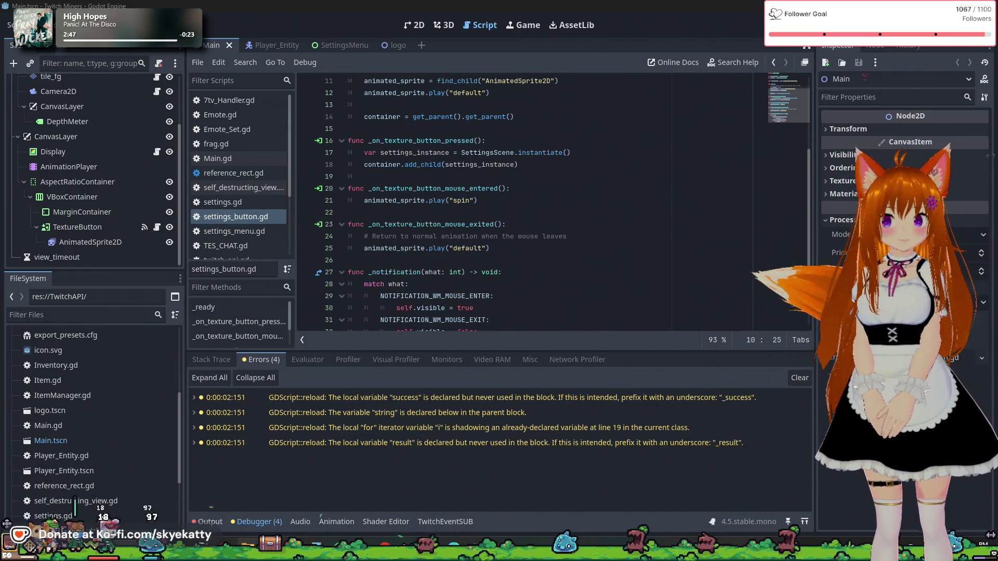
- Run the project twice with F5, scroll the FileSystem dock, and open then dismiss the Debug menu
key(F5)
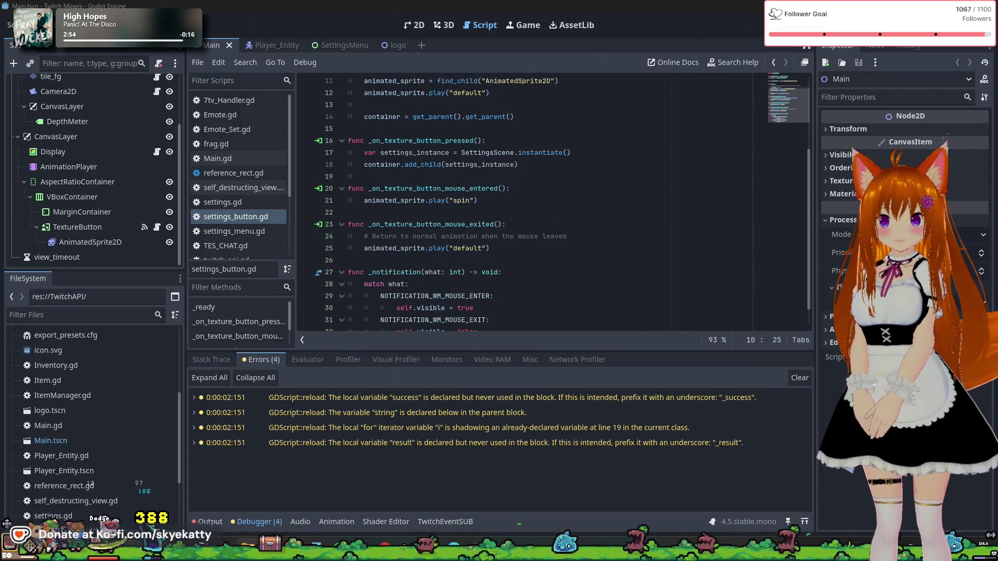
key(F5)
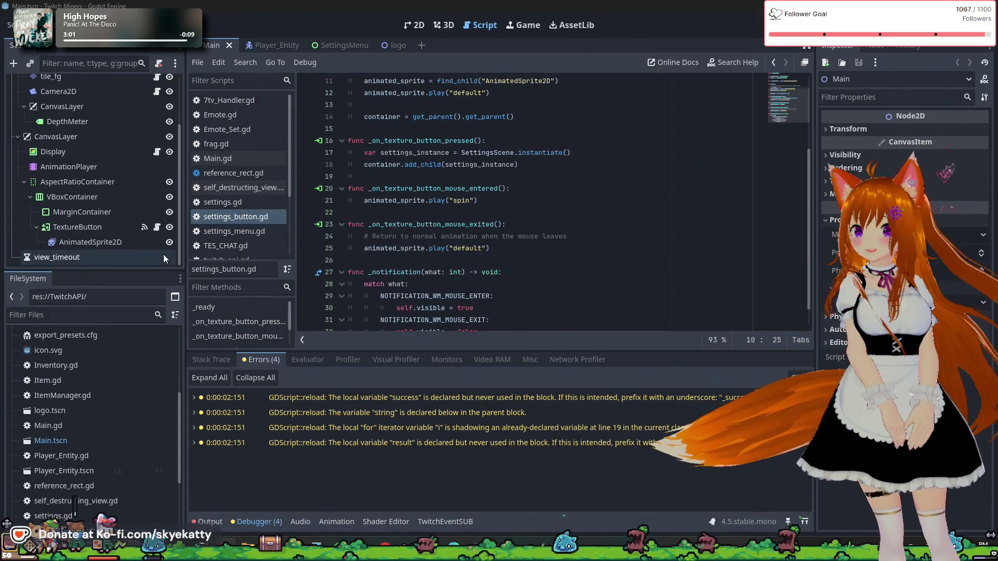
scroll(109, 389, down, 4)
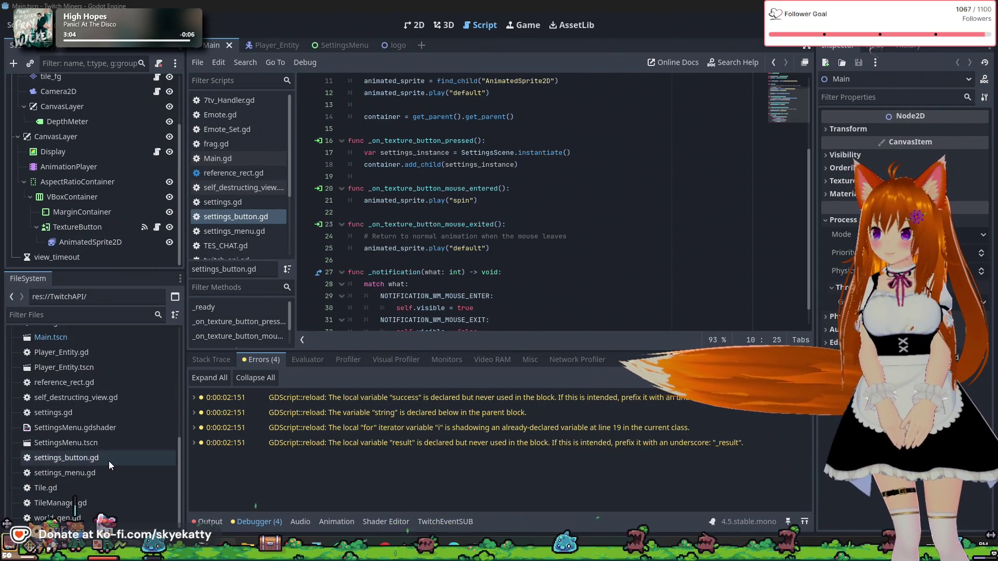
scroll(88, 449, up, 6)
scroll(88, 450, up, 3)
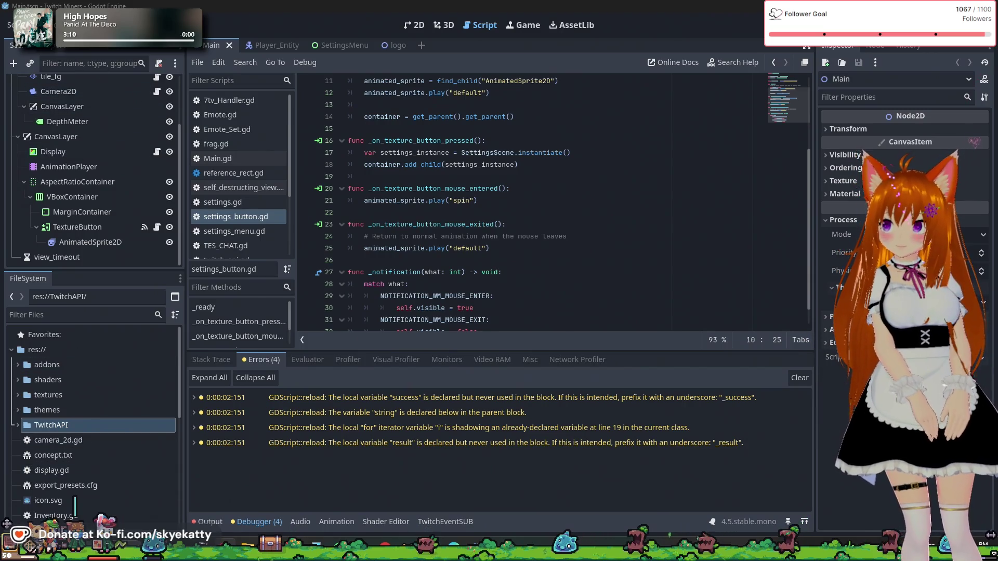
click(78, 25)
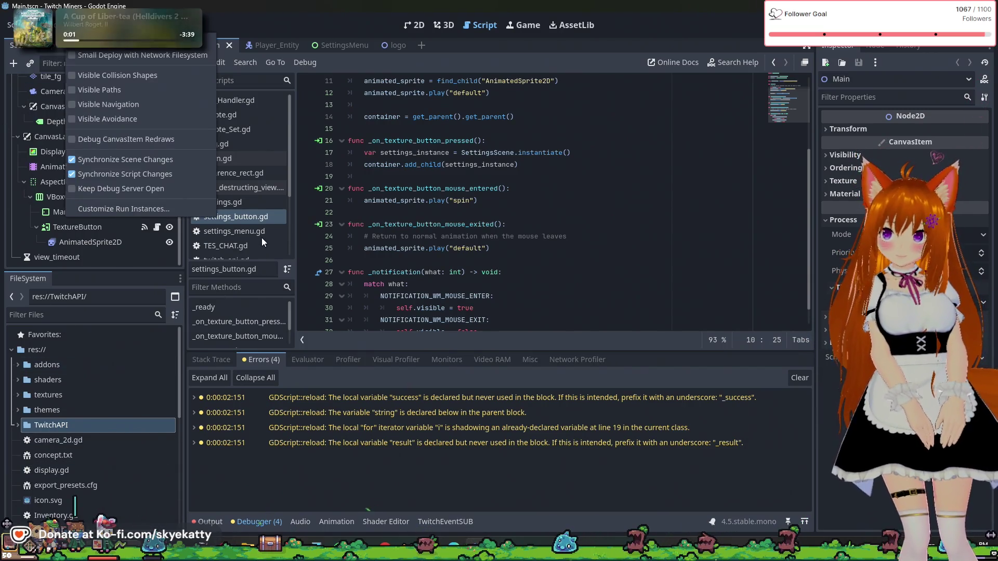
click(261, 238)
- Open settings.gd from the script list, briefly viewing settings_button.gd before returning
click(252, 187)
click(248, 201)
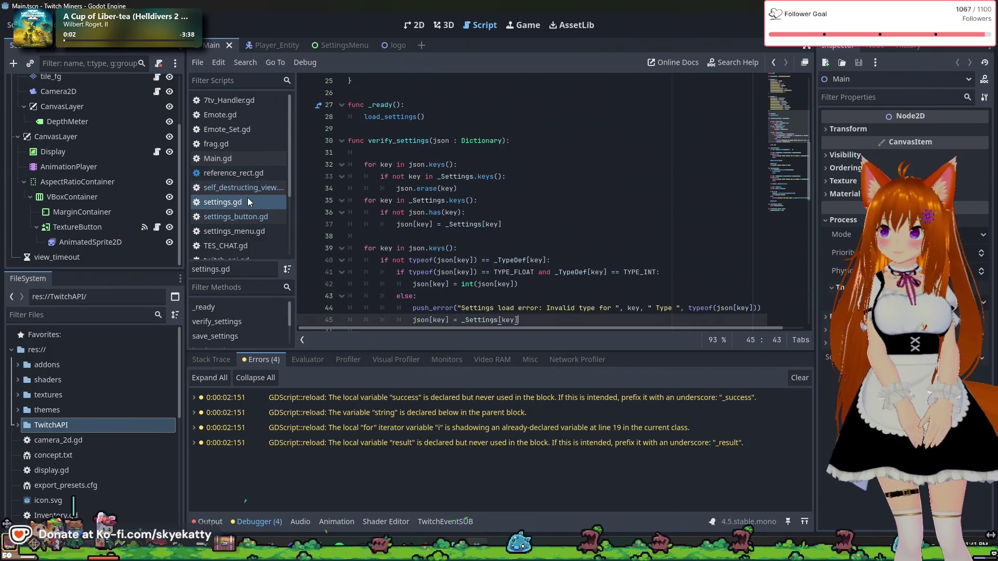
scroll(398, 201, down, 2)
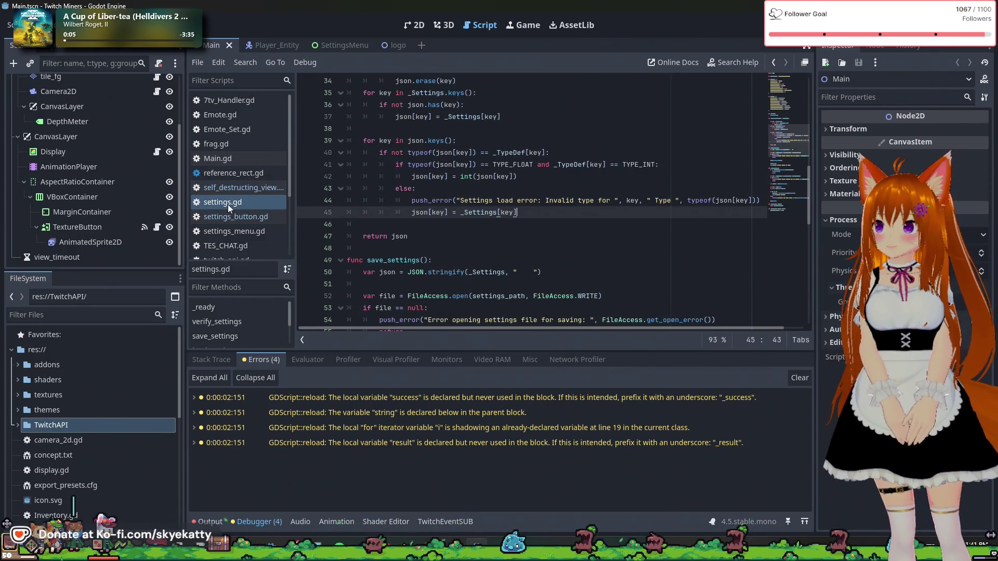
click(232, 211)
click(233, 202)
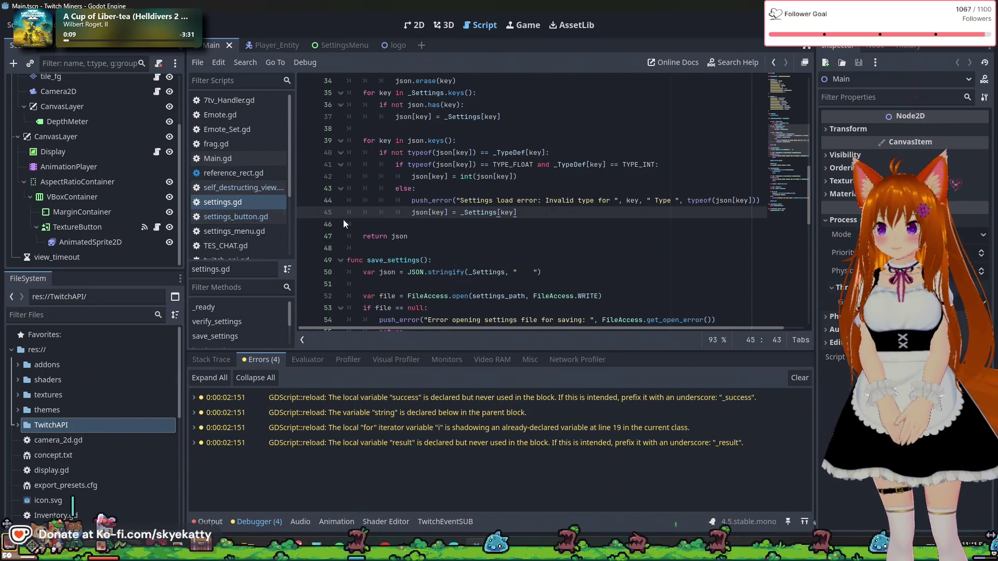
scroll(332, 218, up, 10)
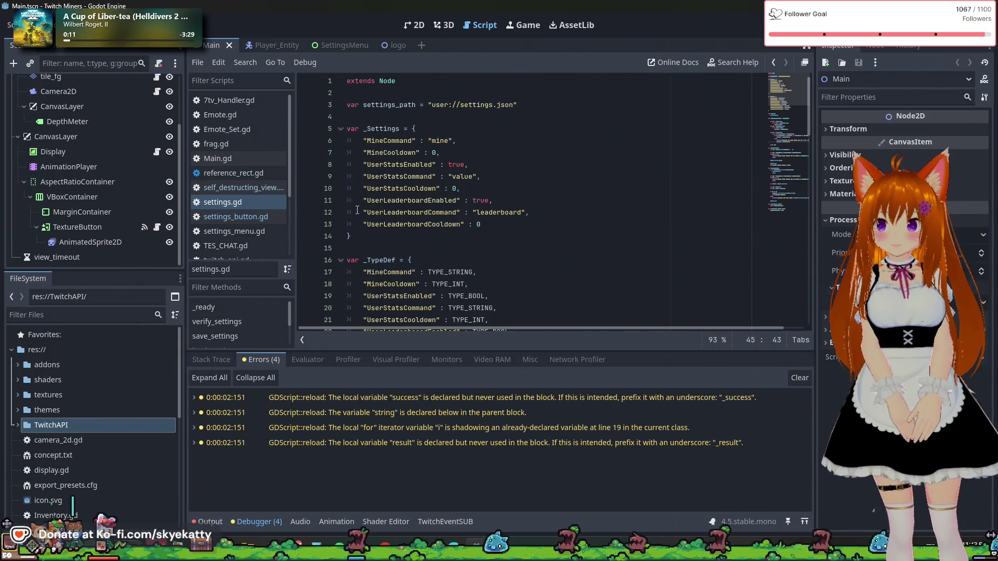
- Go to the settings_path line and select lines 3 to 8 of settings.gd
click(455, 106)
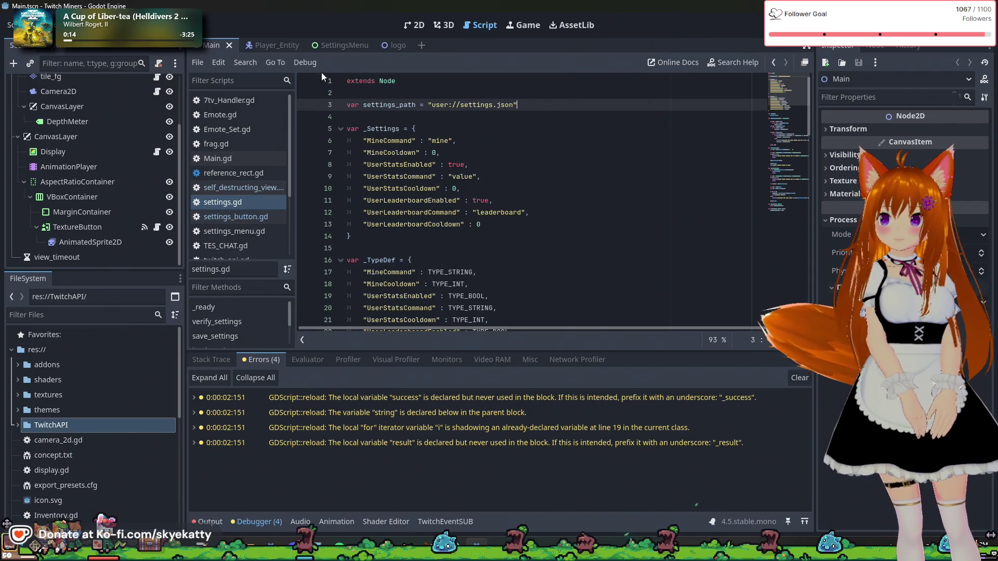
click(16, 24)
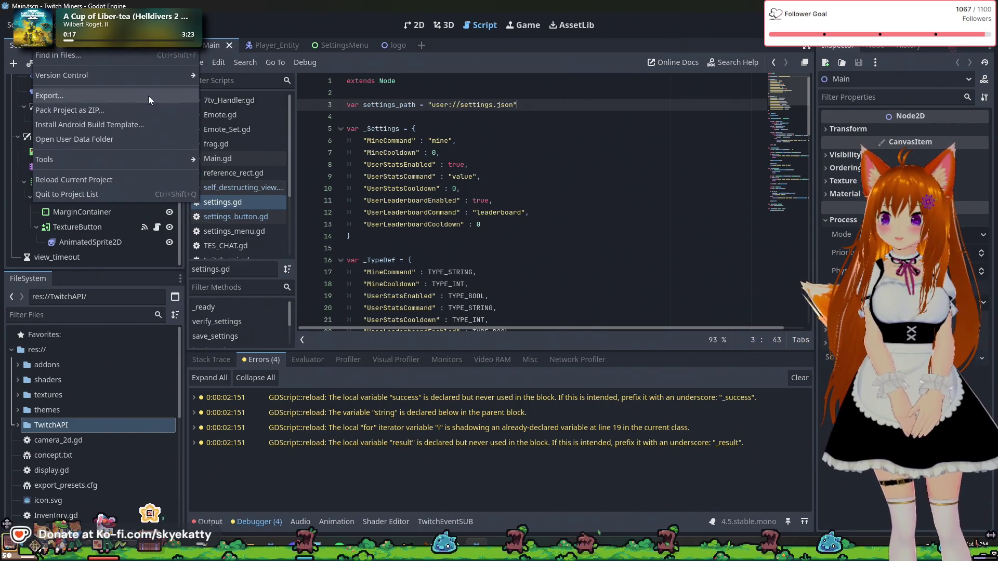
drag(519, 104, 396, 164)
scroll(120, 344, down, 4)
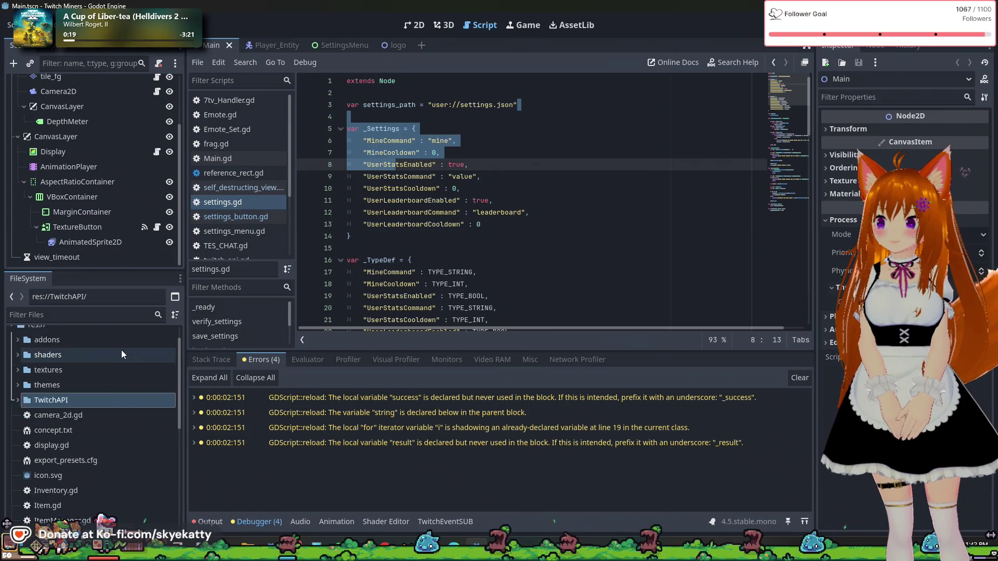
scroll(124, 356, down, 3)
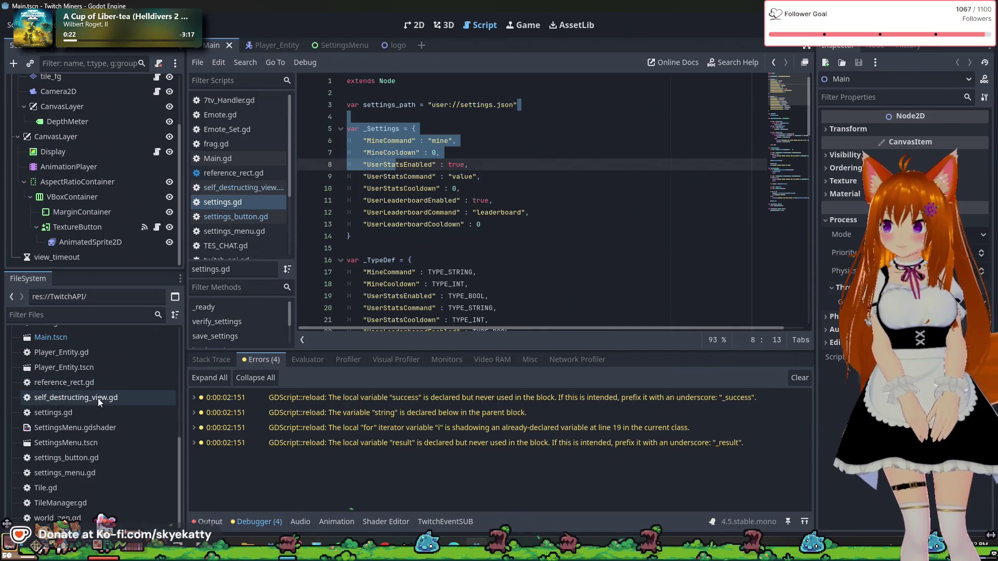
- Compare settings.gd, settings_button.gd and settings_menu.gd in FileSystem, then open Emote.gd and Emote_Set.gd
click(83, 413)
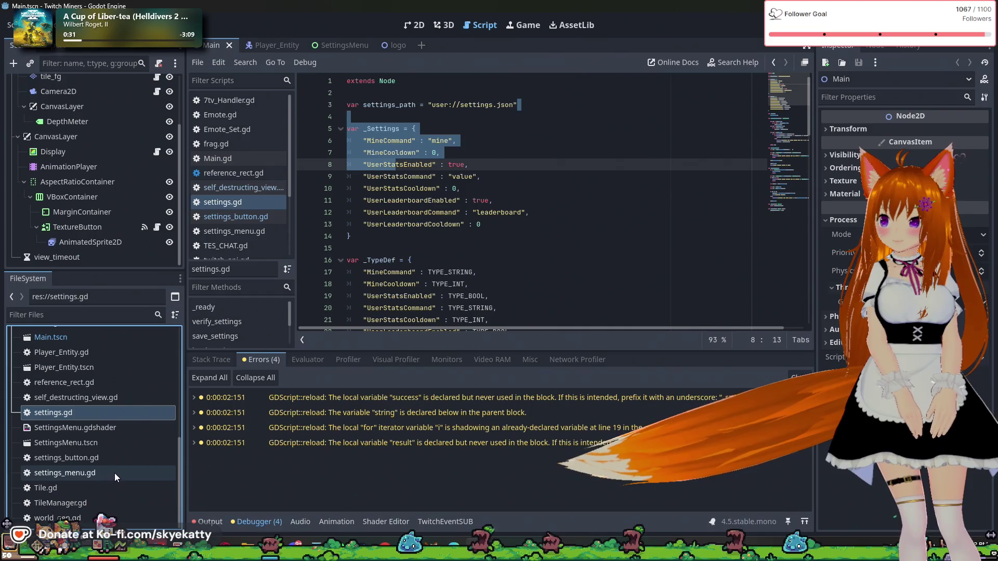
click(119, 460)
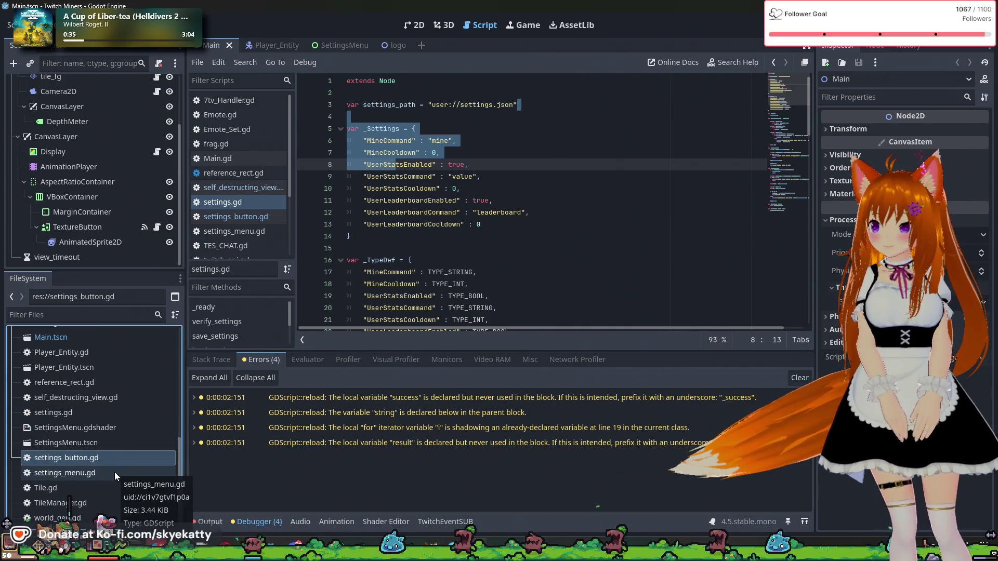
click(114, 472)
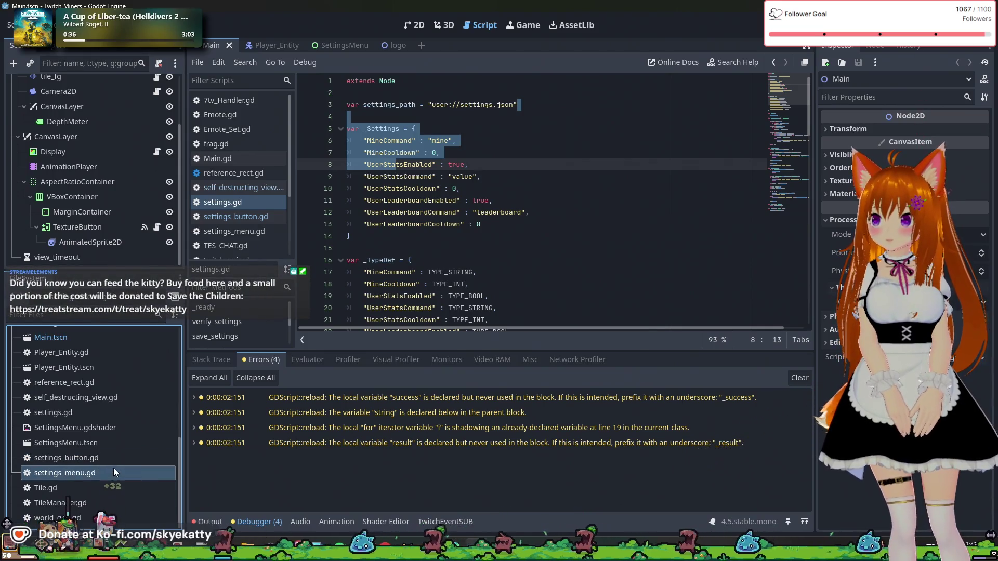
click(106, 458)
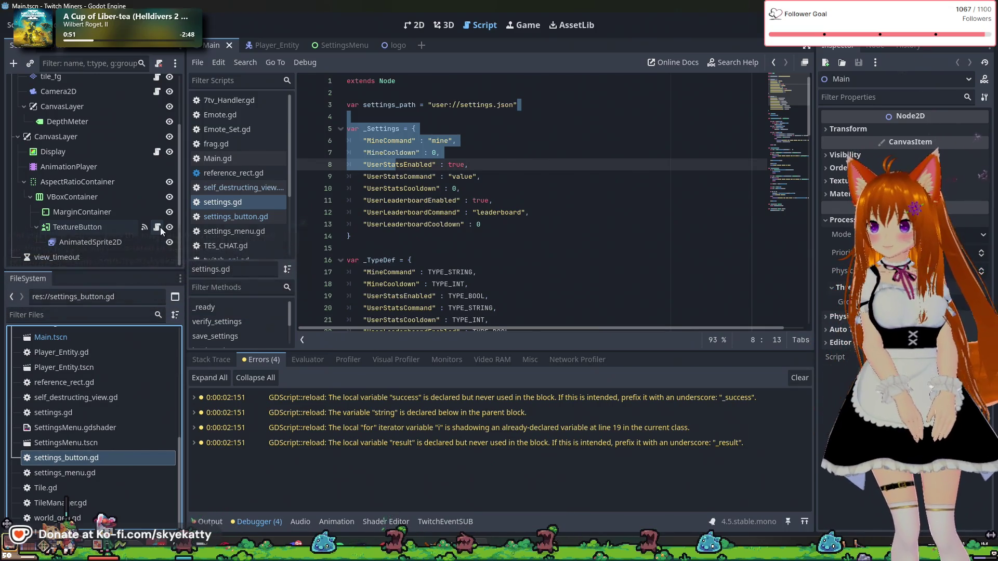
click(92, 472)
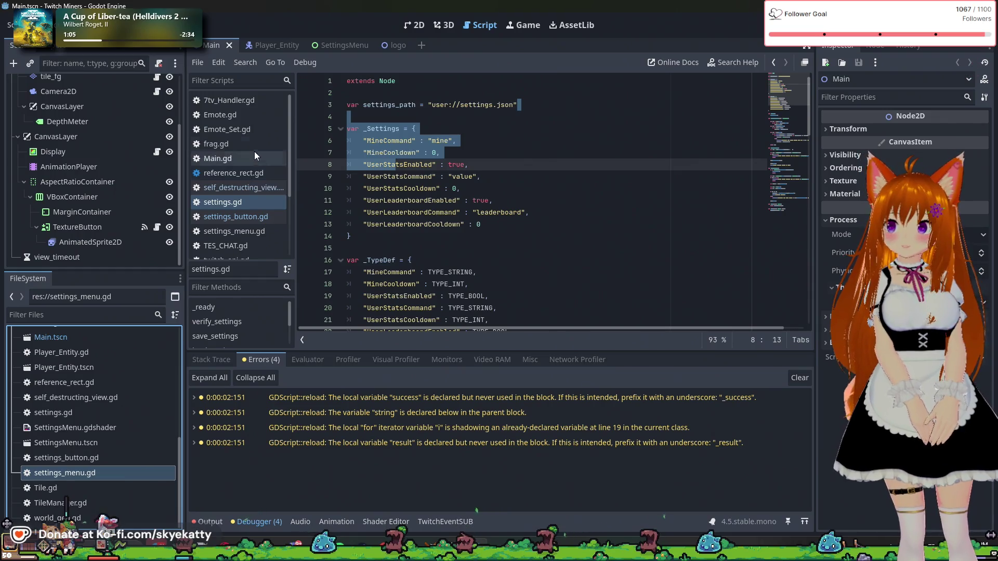
click(251, 114)
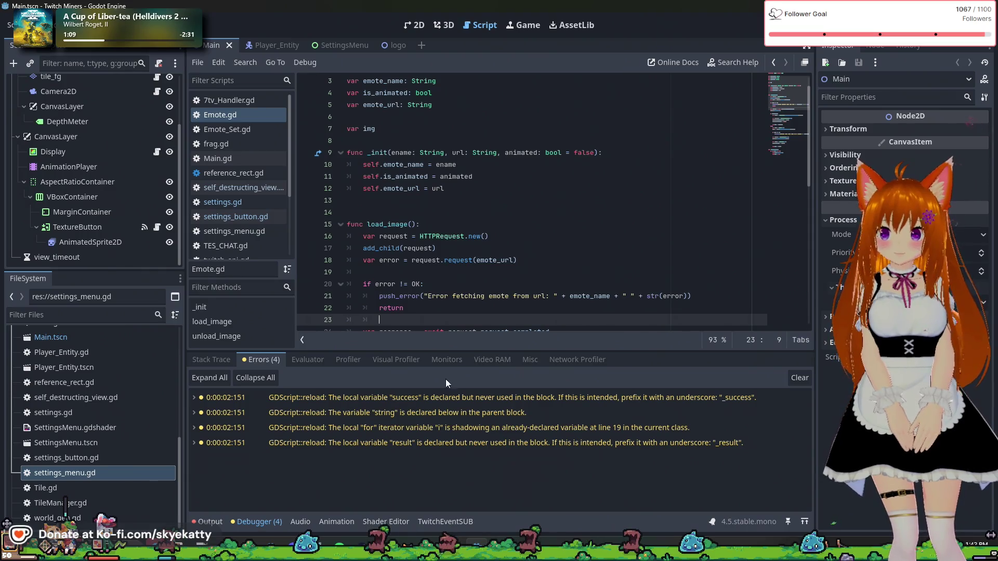
click(260, 128)
- Open Main.gd at the top of its code and scroll through it
click(238, 158)
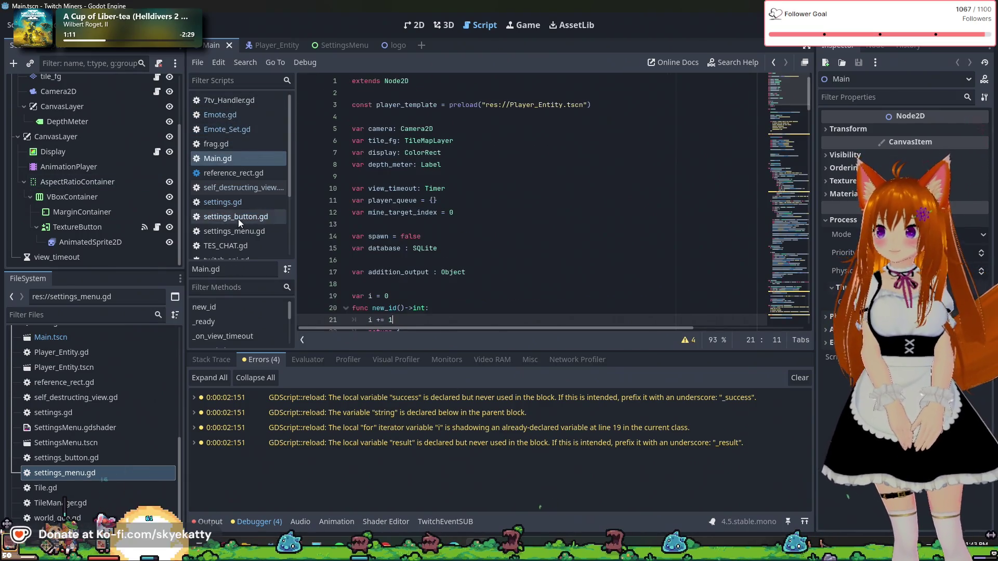
click(221, 158)
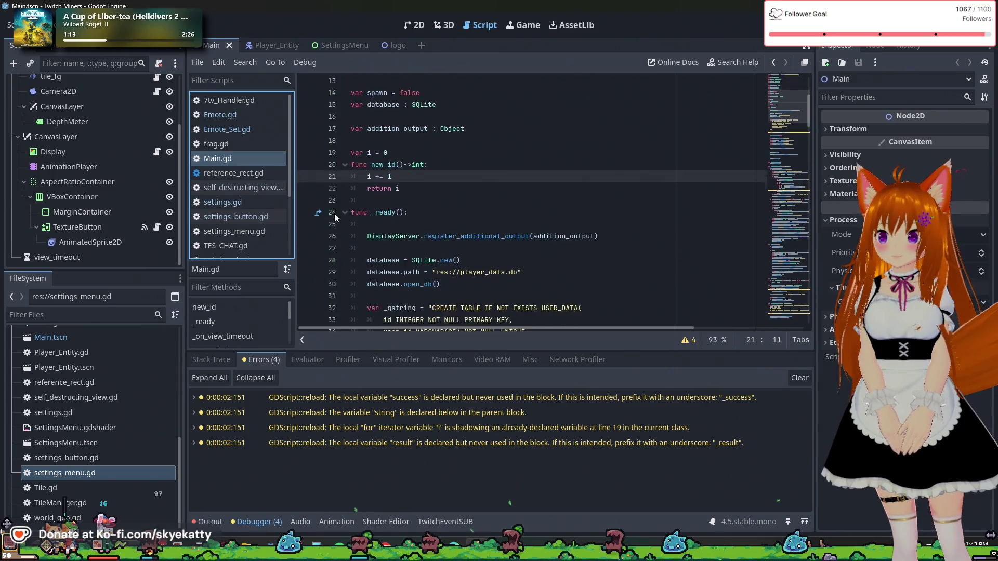
scroll(329, 130, down, 3)
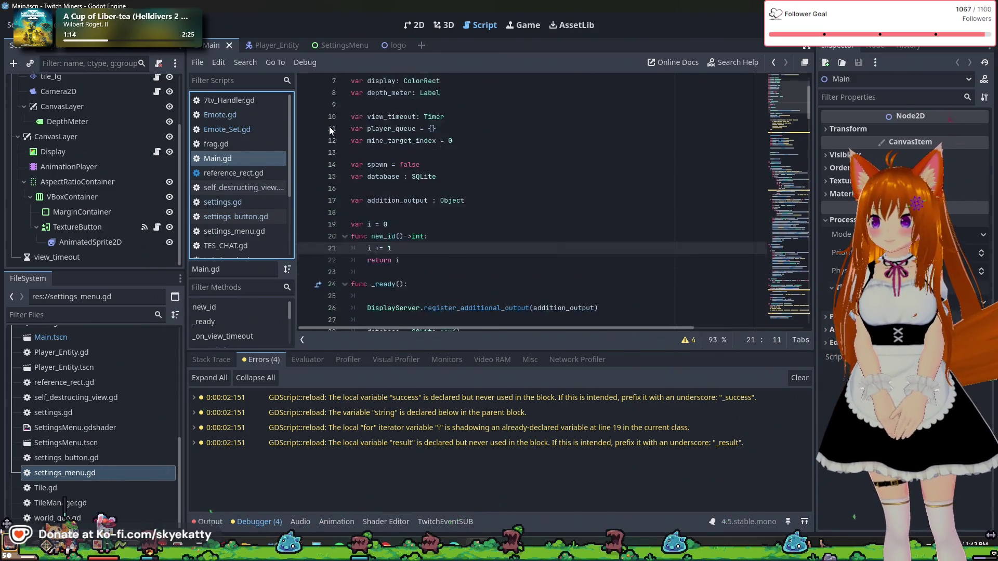
scroll(323, 147, up, 3)
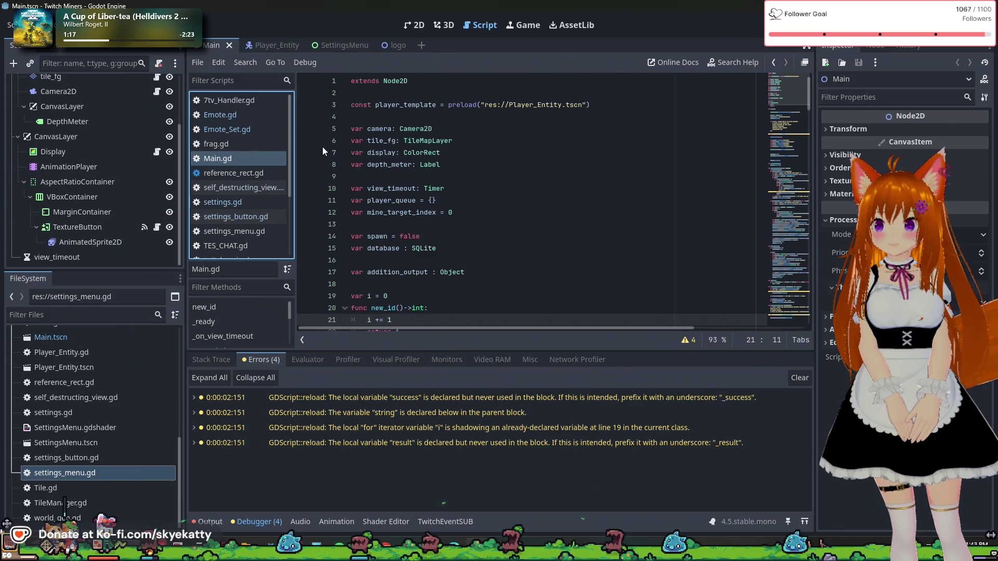
scroll(333, 156, down, 6)
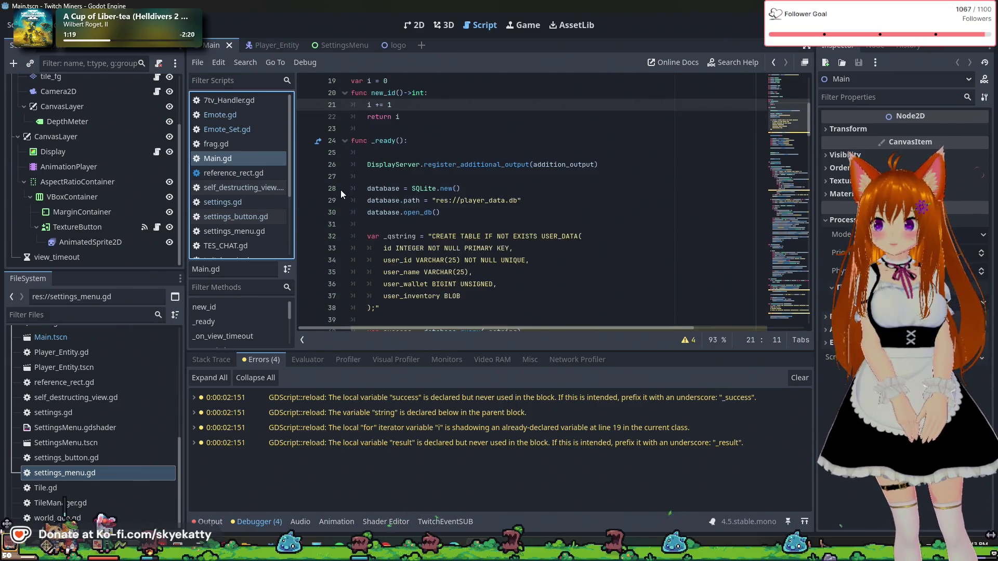
scroll(324, 218, up, 6)
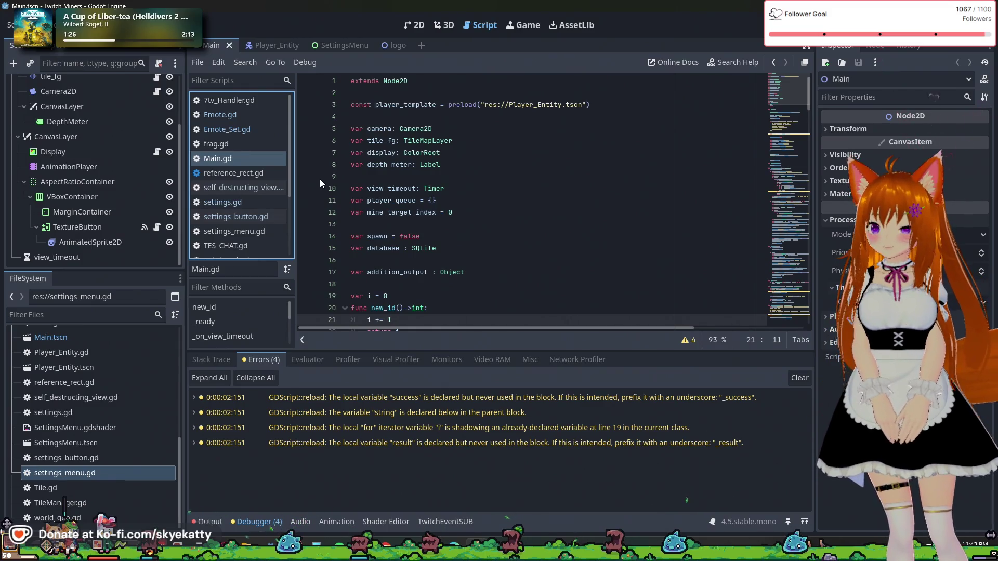
scroll(405, 200, down, 5)
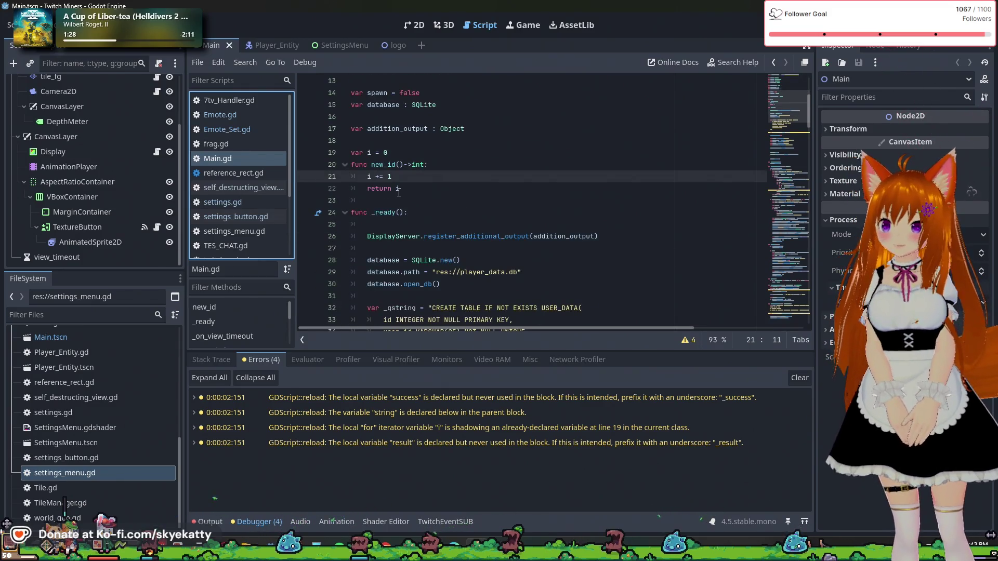
- Move the caret through _ready: after return i, empty line 43, display.open_view(), and line 61
click(399, 200)
key(Up)
key(Up)
key(Up)
scroll(399, 224, down, 3)
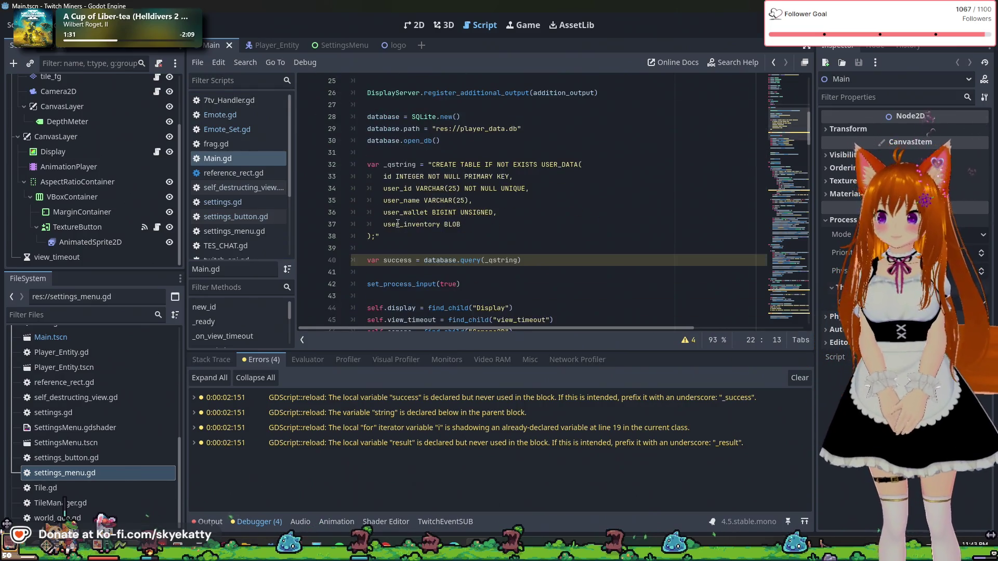
scroll(398, 223, up, 4)
scroll(398, 224, down, 2)
scroll(396, 224, down, 5)
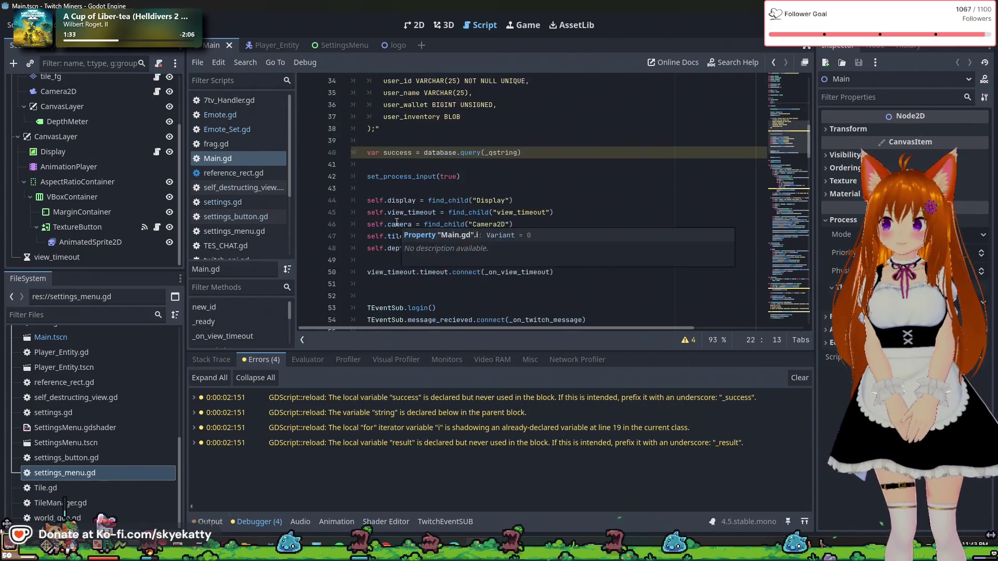
click(471, 188)
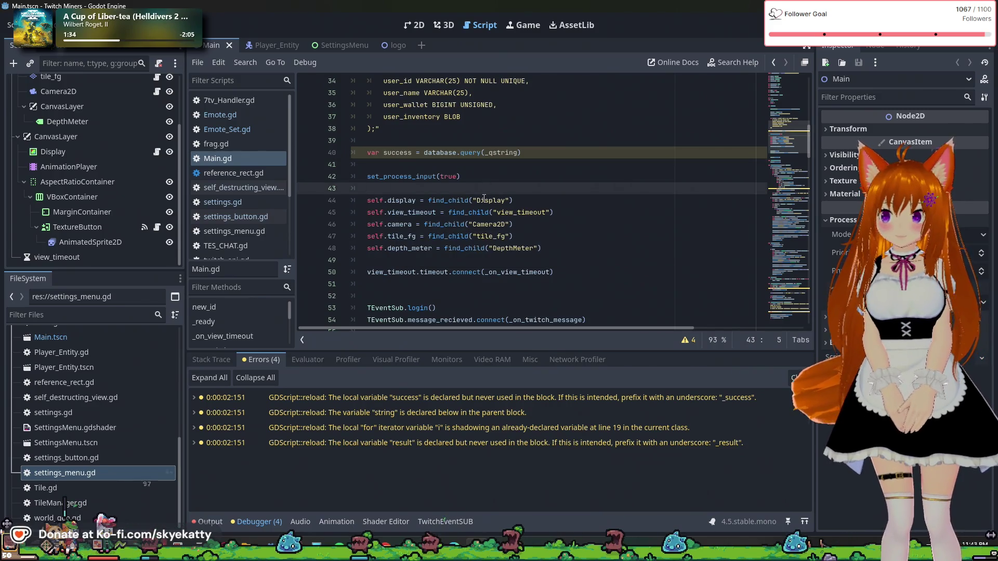
scroll(484, 198, down, 4)
click(478, 214)
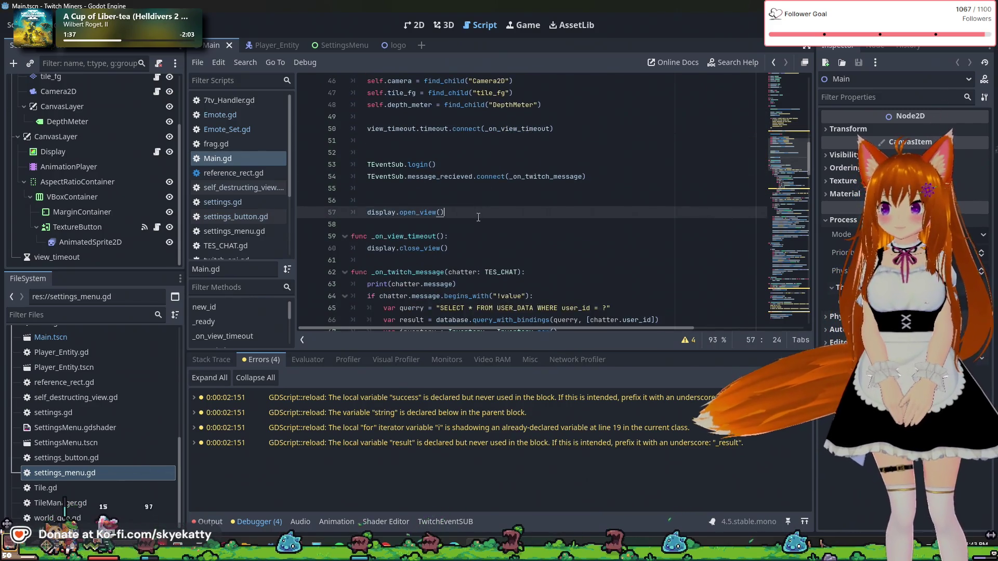
scroll(478, 218, down, 2)
click(474, 190)
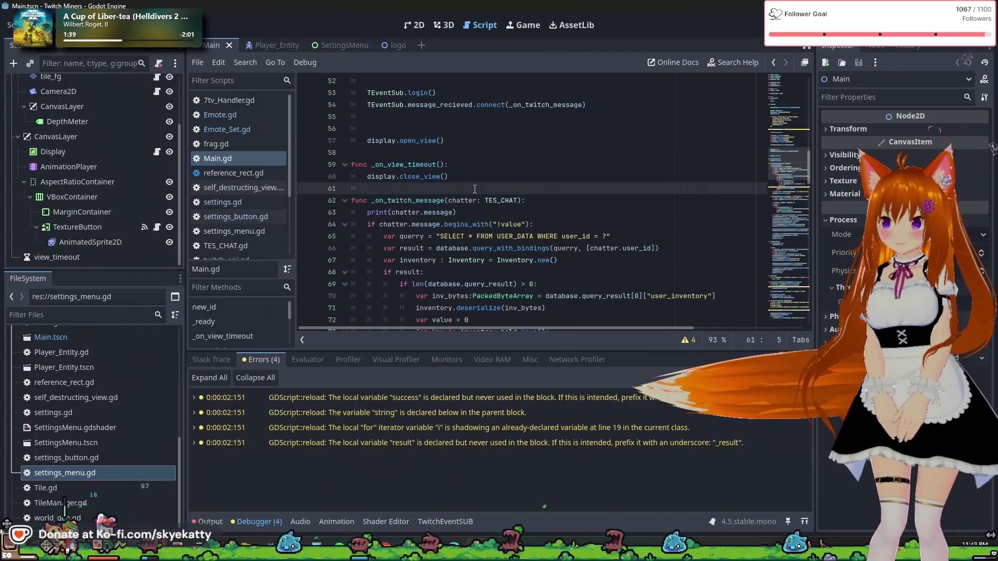
- Scroll through _ready and add breakpoints on lines 53 and 54
scroll(475, 190, down, 5)
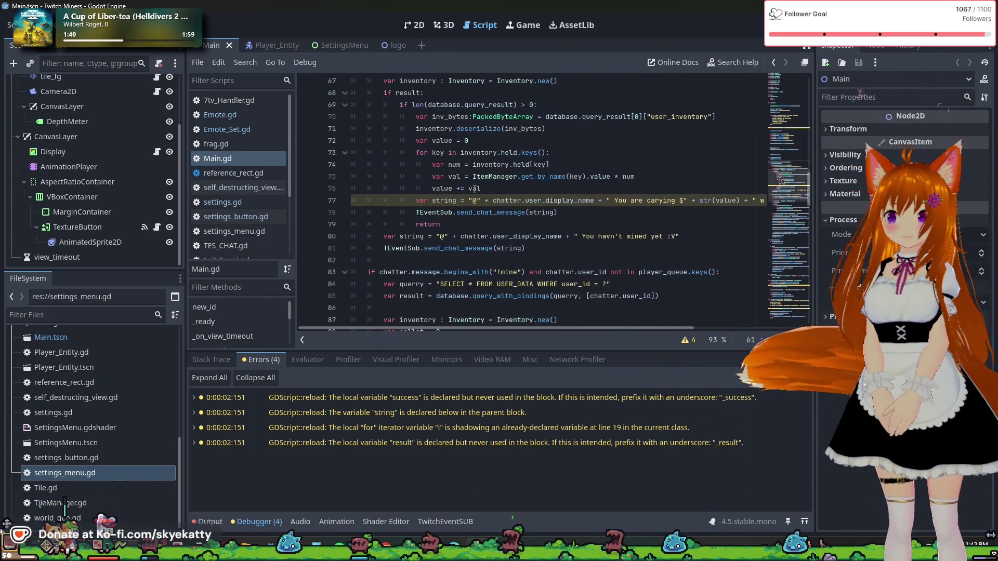
scroll(474, 189, down, 1)
scroll(459, 225, up, 3)
scroll(460, 225, up, 6)
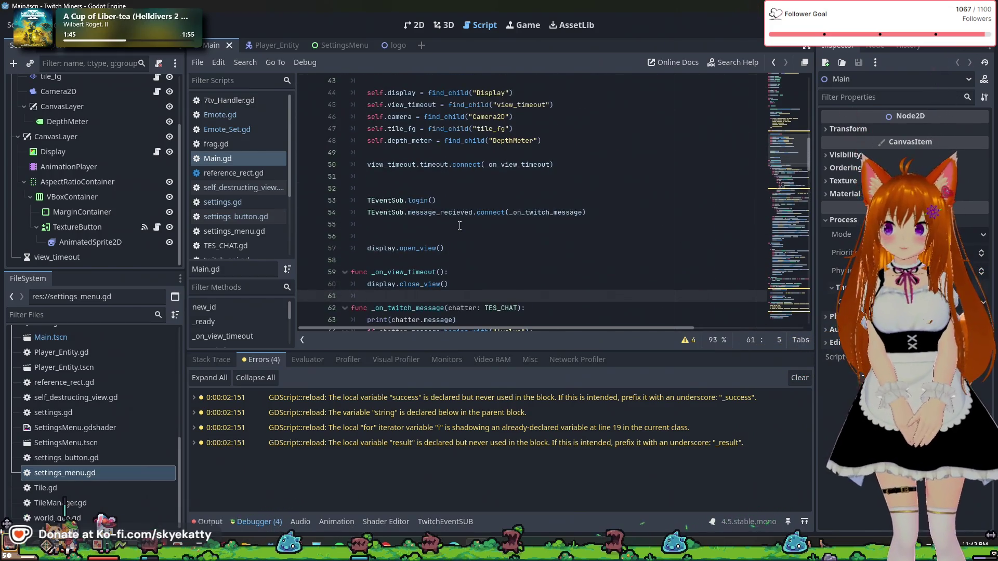
scroll(460, 225, up, 4)
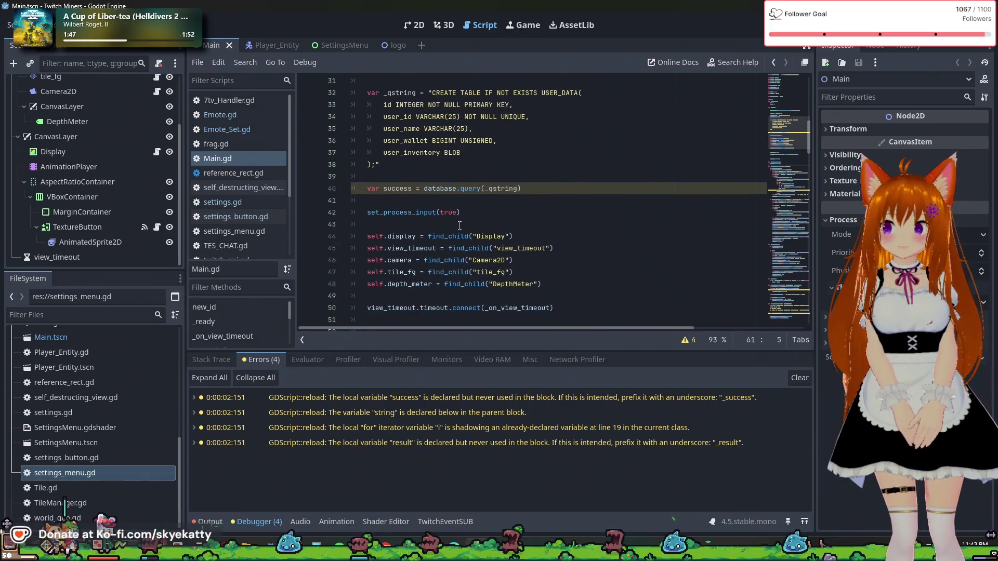
scroll(459, 225, down, 1)
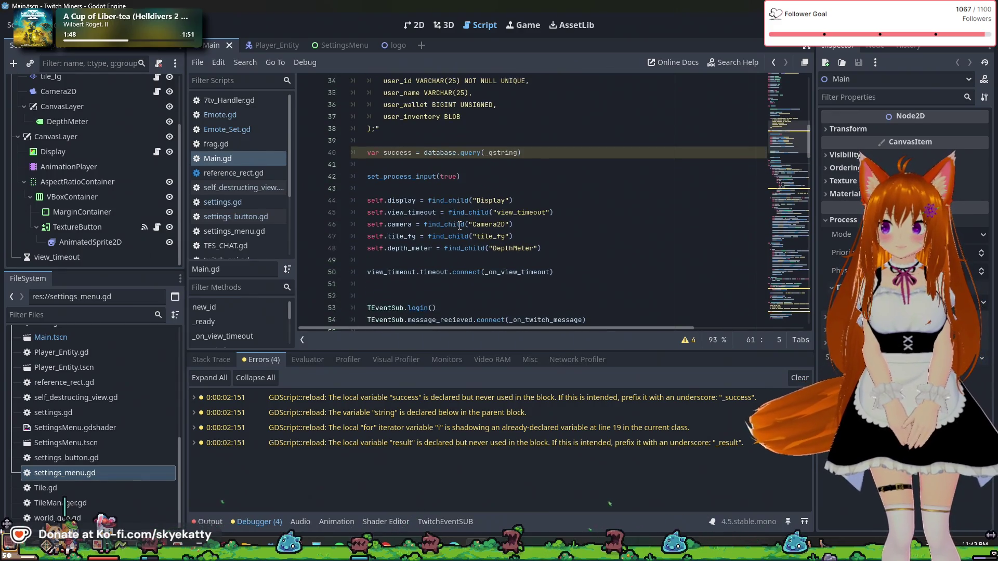
scroll(460, 225, down, 4)
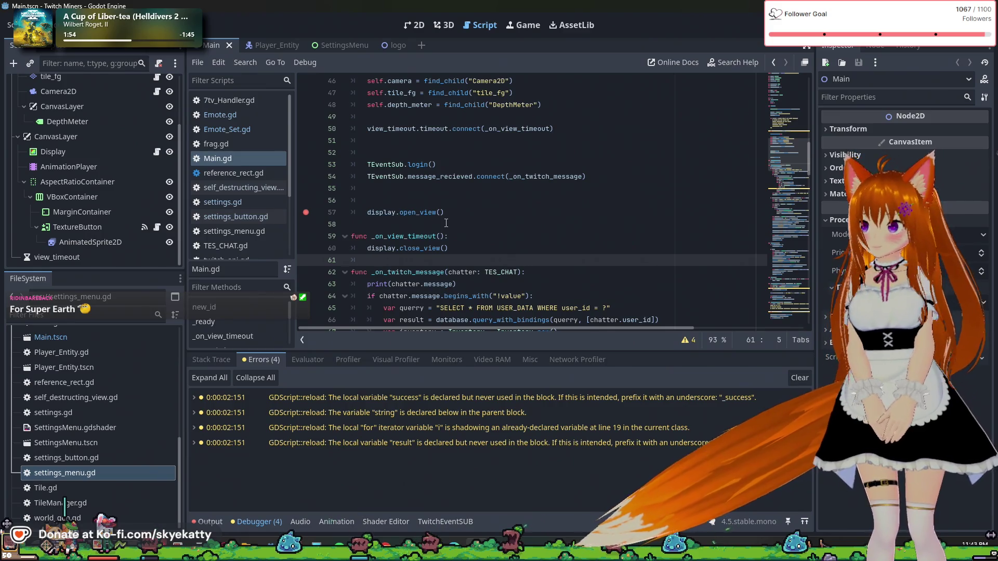
scroll(312, 238, up, 2)
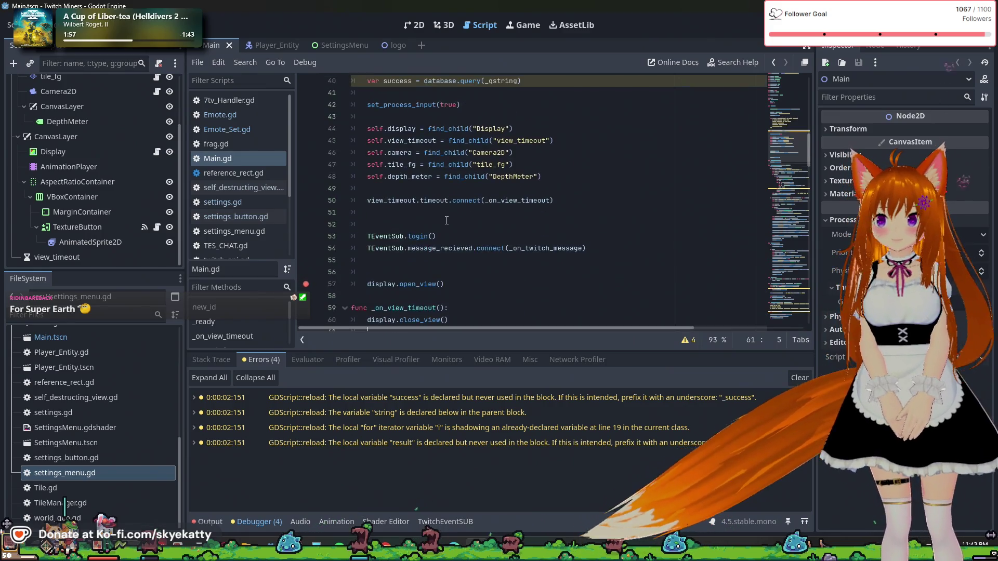
click(307, 236)
click(307, 247)
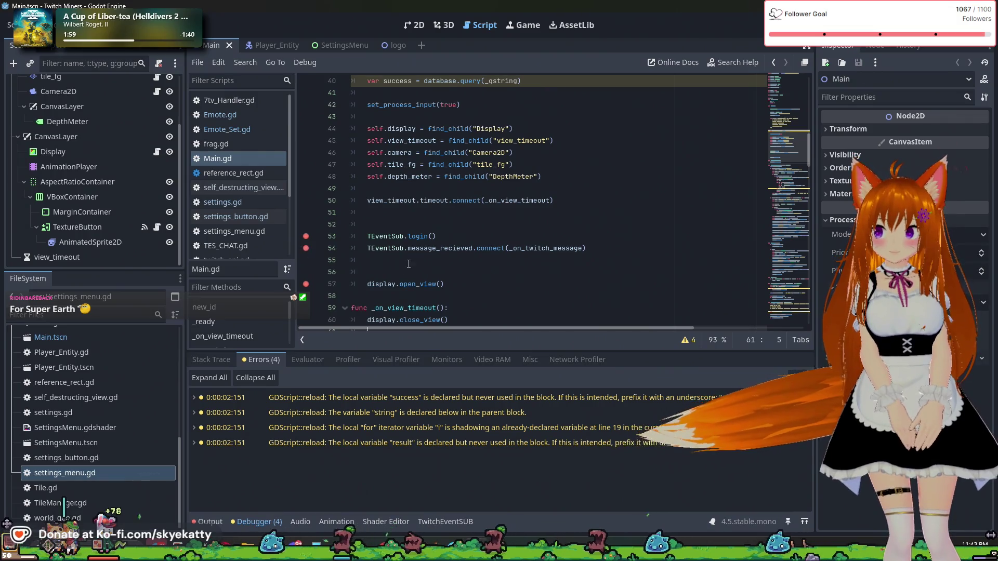
- Add a breakpoint on line 50, then open the reference_rect.gd script
scroll(356, 246, up, 1)
scroll(312, 229, up, 2)
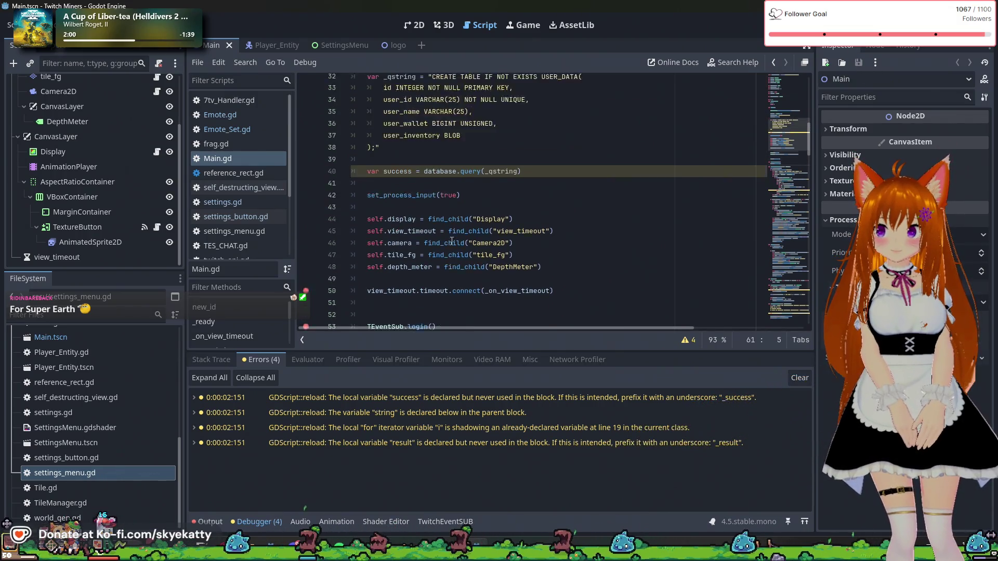
scroll(312, 228, down, 2)
click(306, 236)
scroll(382, 185, down, 5)
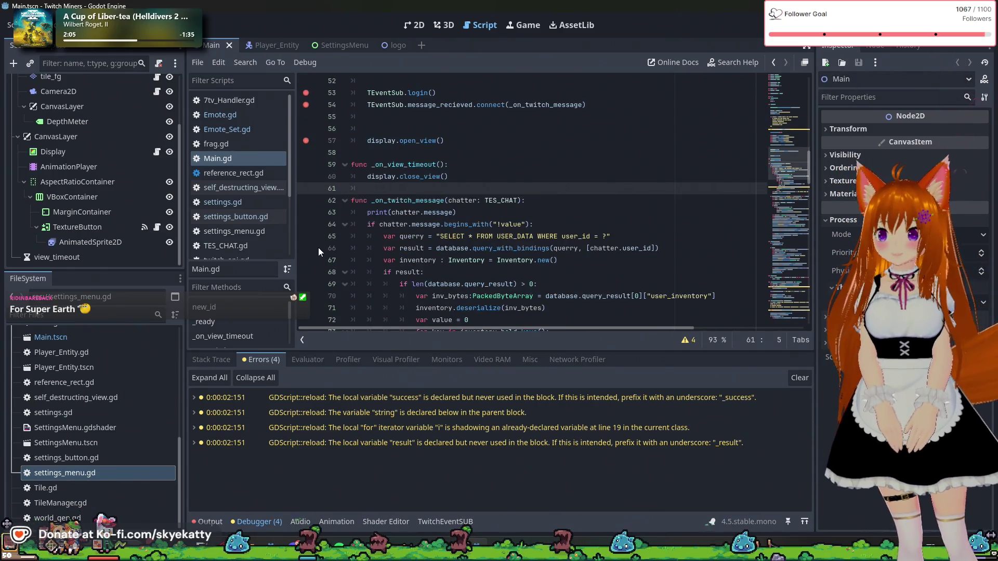
scroll(430, 209, down, 2)
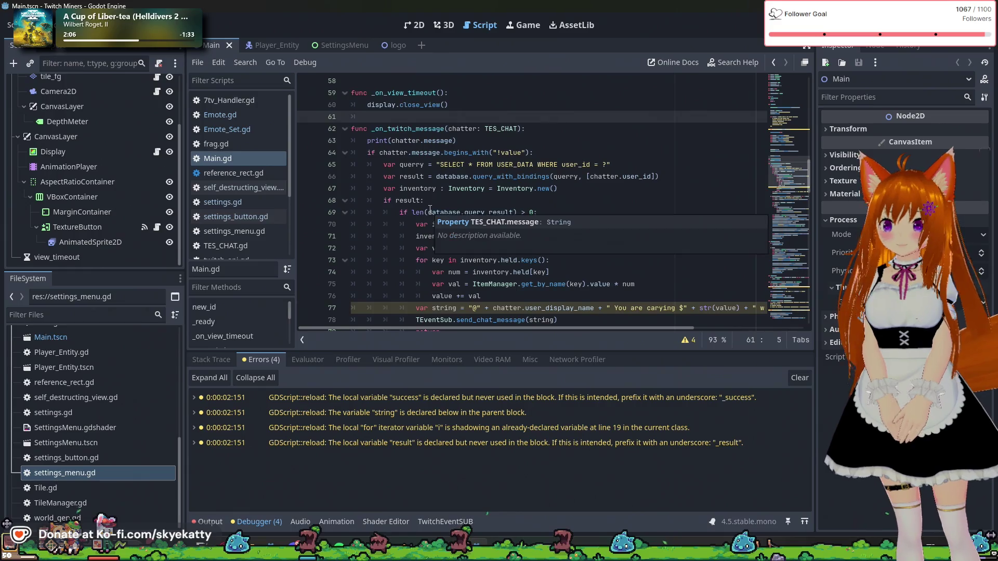
scroll(426, 206, up, 2)
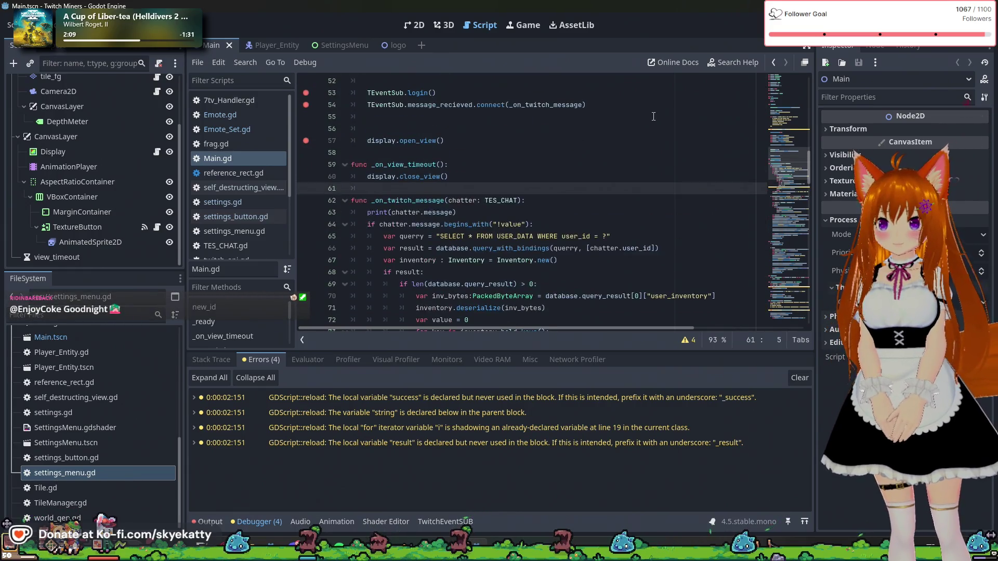
click(250, 182)
click(251, 175)
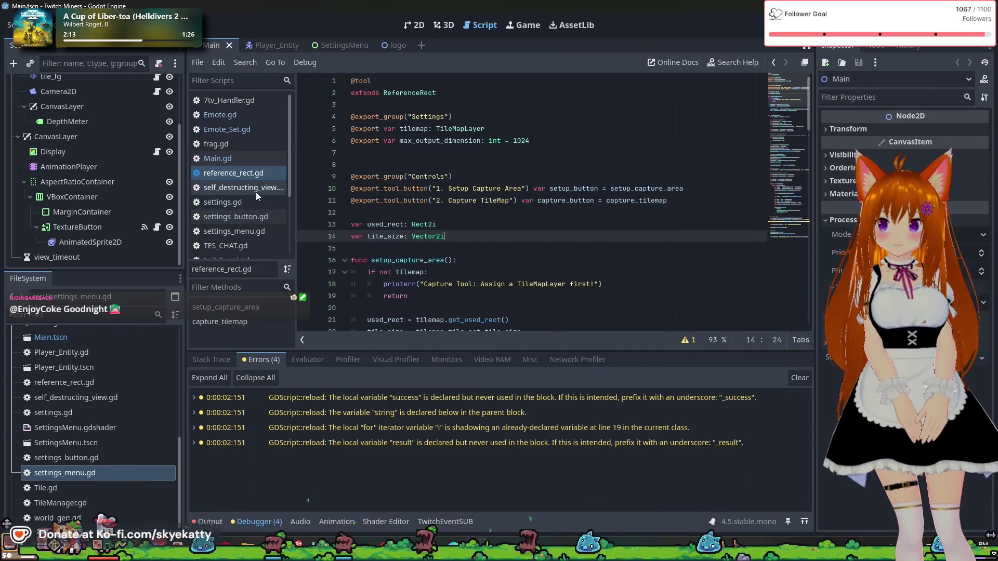
click(255, 190)
click(252, 175)
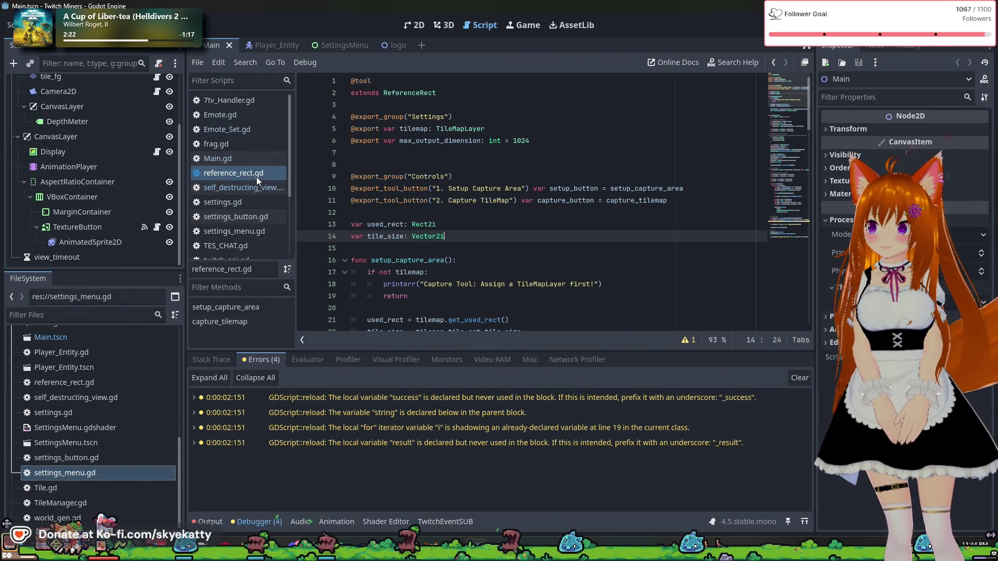
click(431, 140)
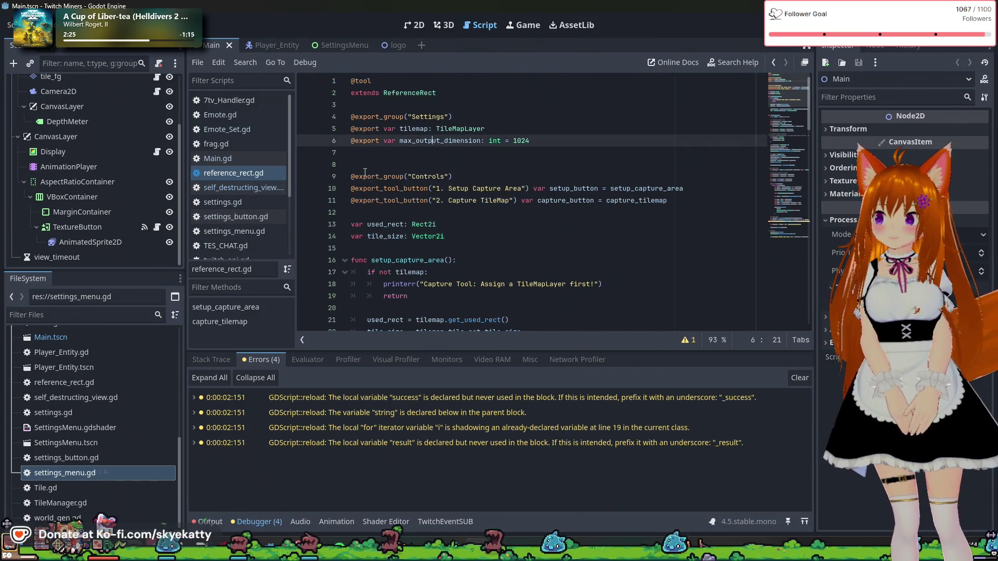
scroll(365, 172, down, 10)
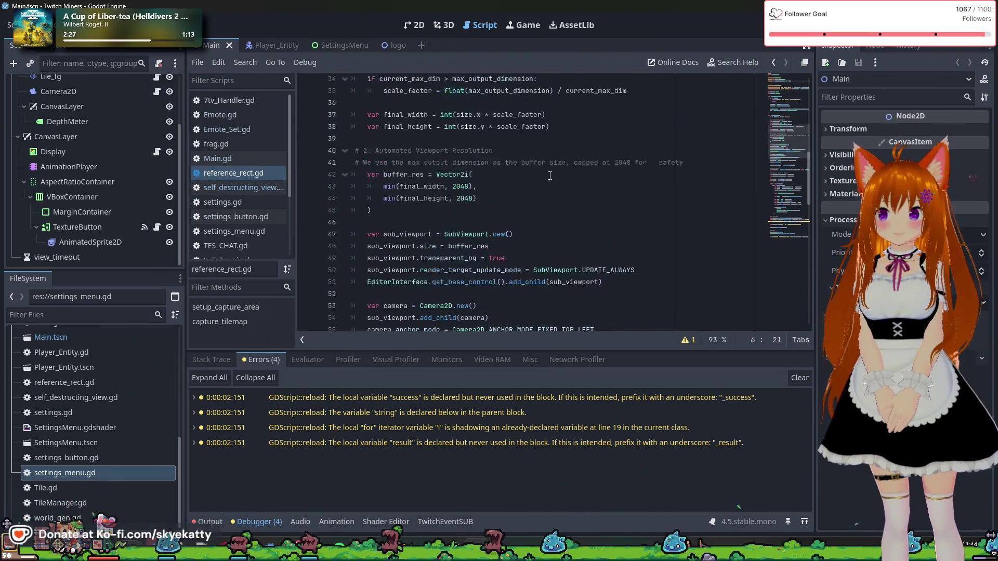
scroll(549, 176, up, 10)
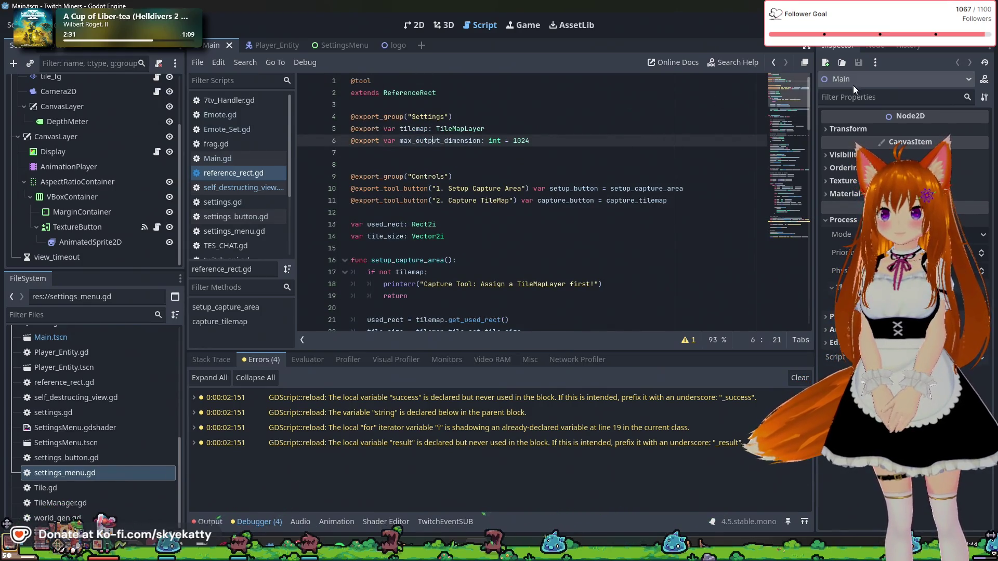
click(243, 177)
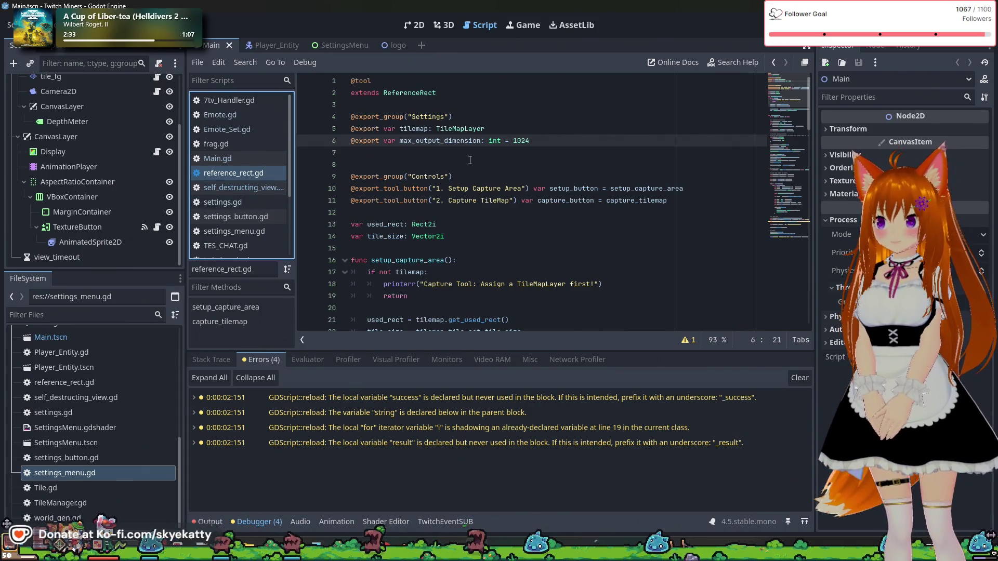
mouse_move(388, 182)
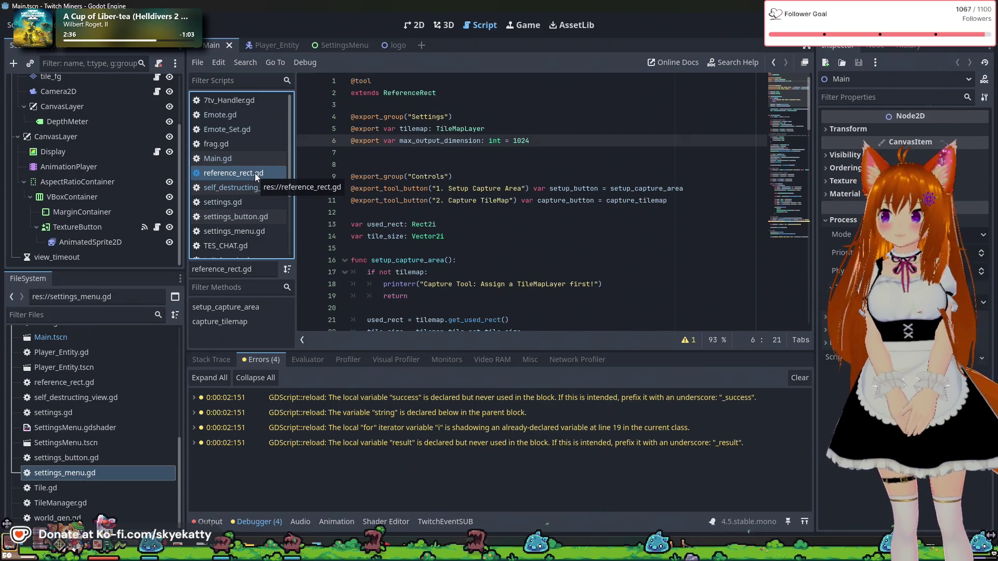
scroll(544, 201, down, 20)
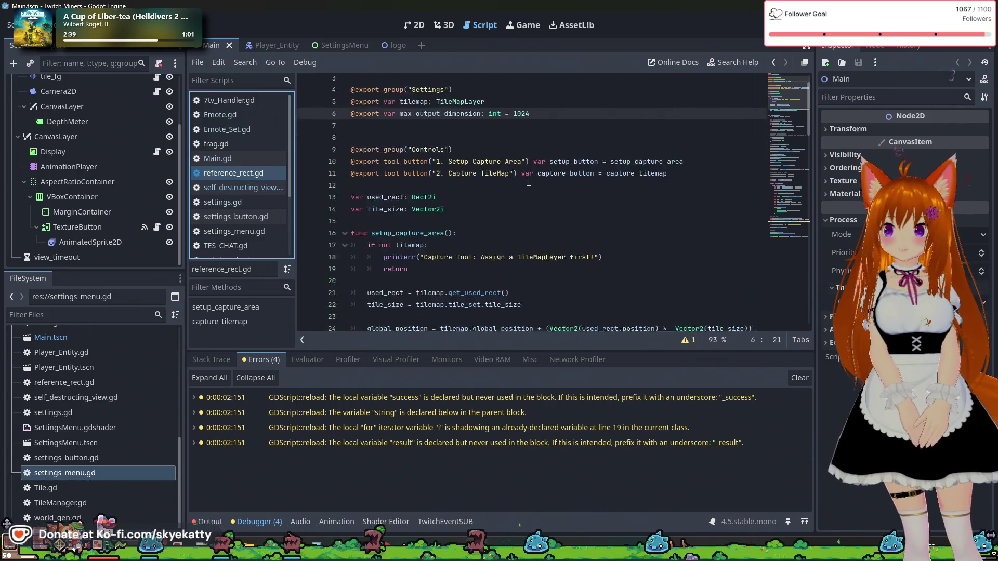
scroll(544, 201, down, 5)
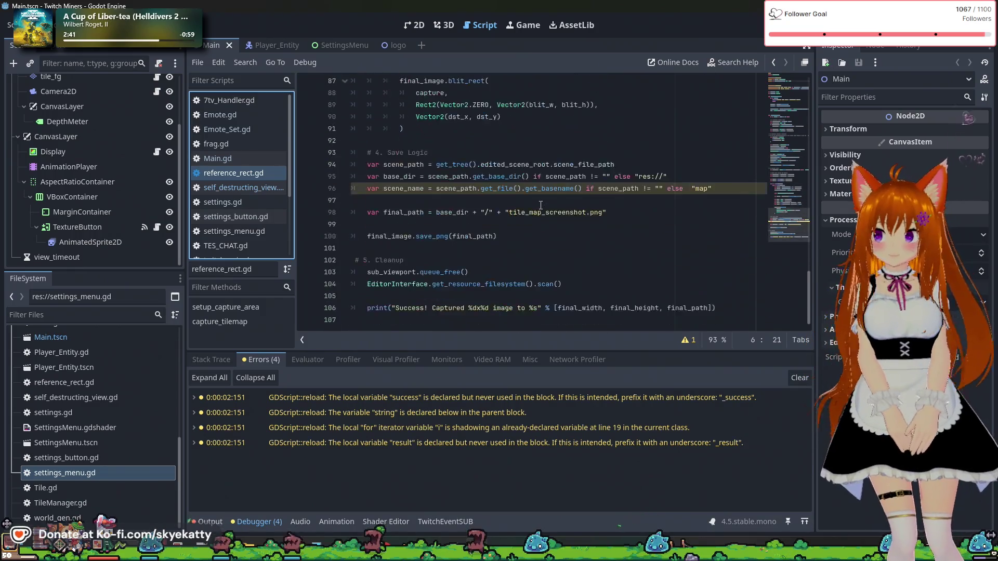
- Browse the Evaluator, Profiler, Monitors, Video RAM and Network Profiler tabs, end on Stack Trace, then relaunch the game
click(319, 359)
click(270, 359)
click(335, 361)
click(404, 360)
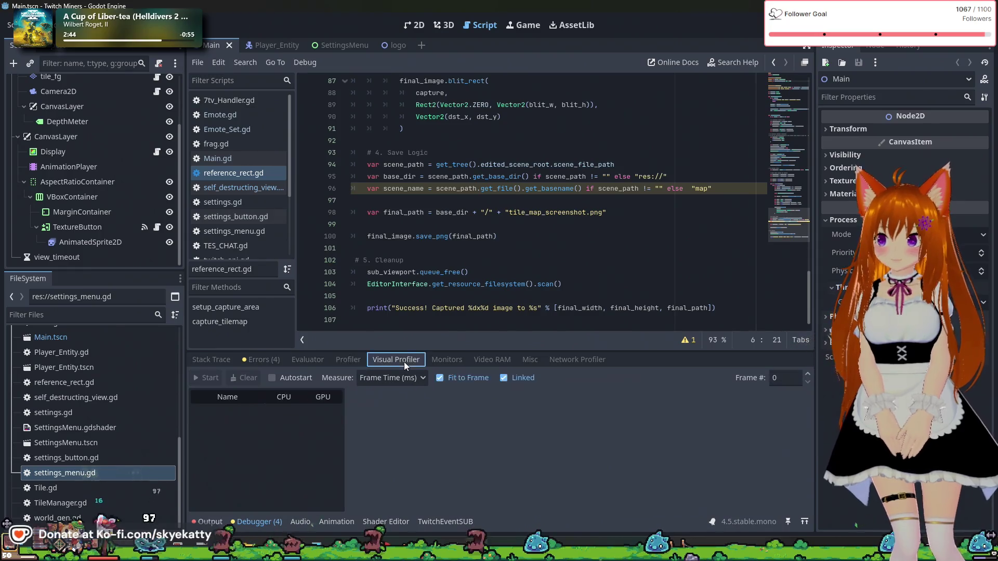
click(450, 360)
click(492, 364)
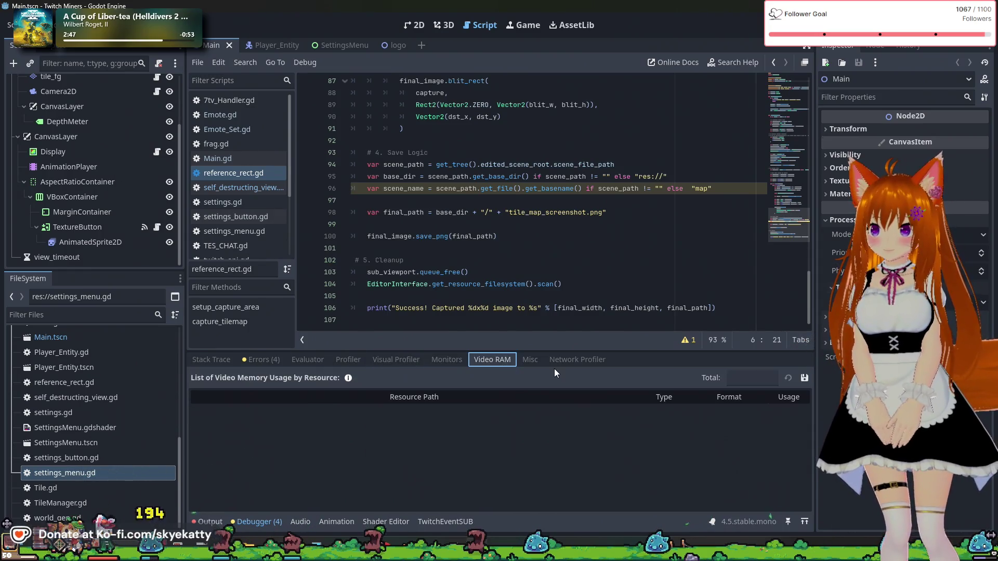
click(559, 362)
click(264, 359)
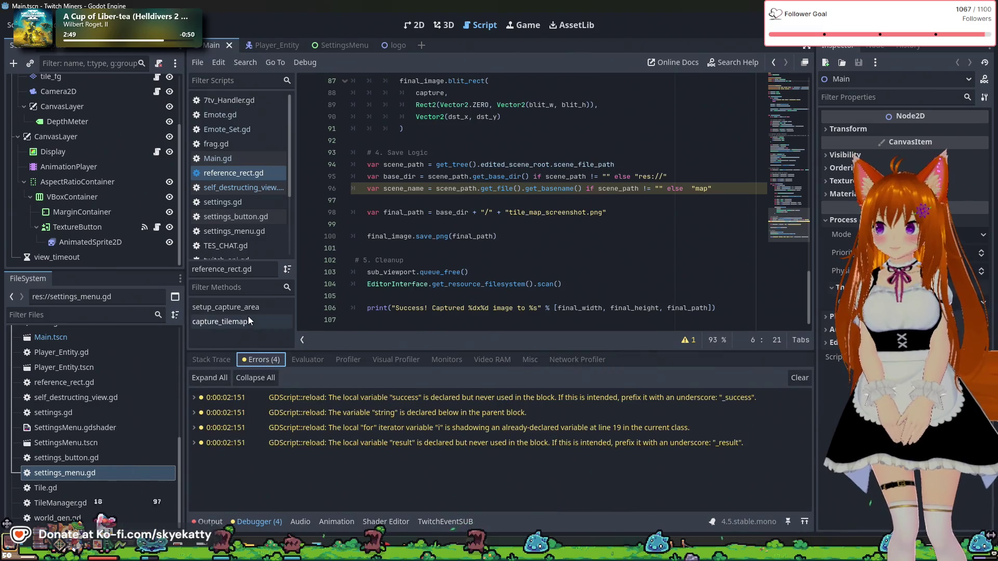
click(224, 361)
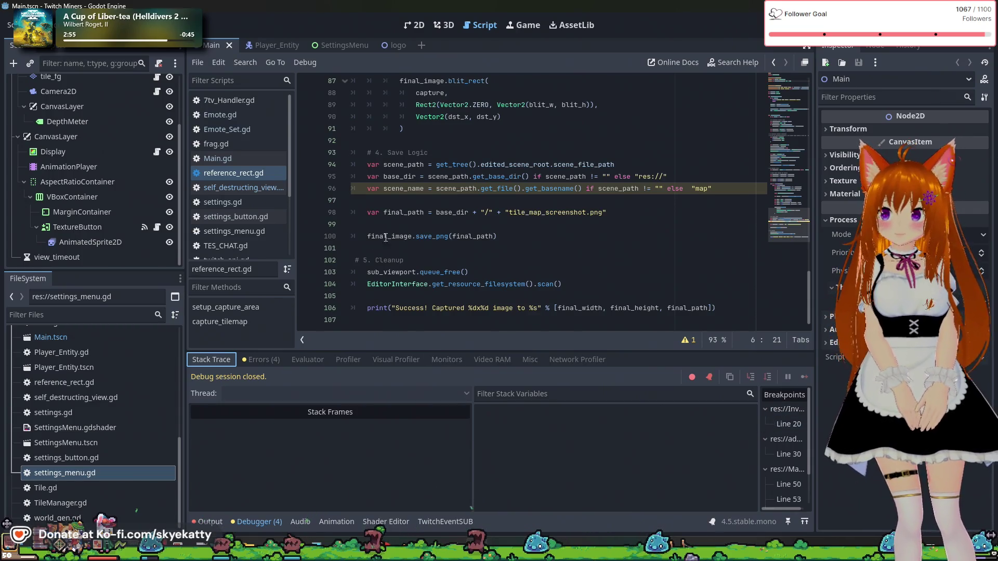
key(F5)
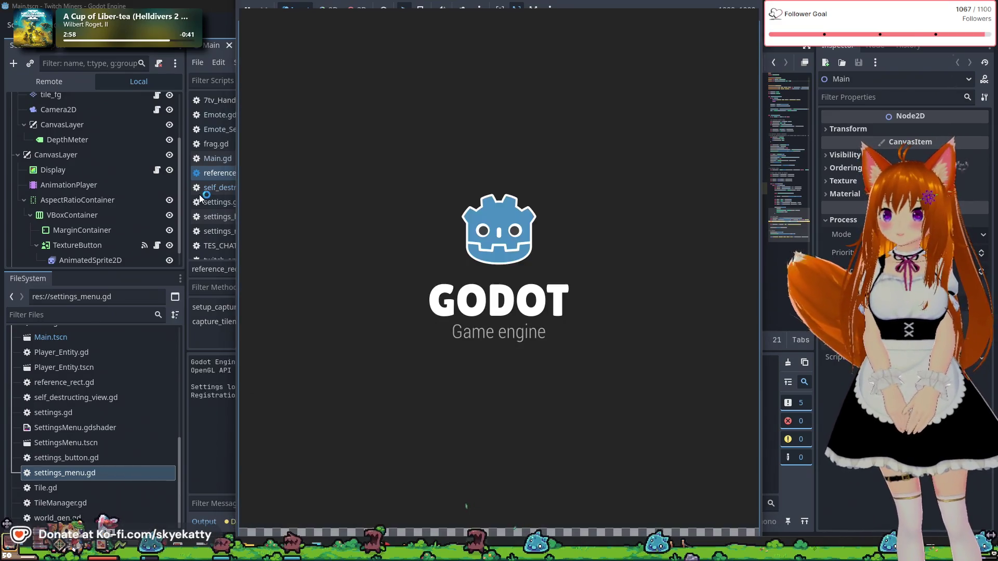
- Stop the running game with F8 and scroll back up through the output log
key(F8)
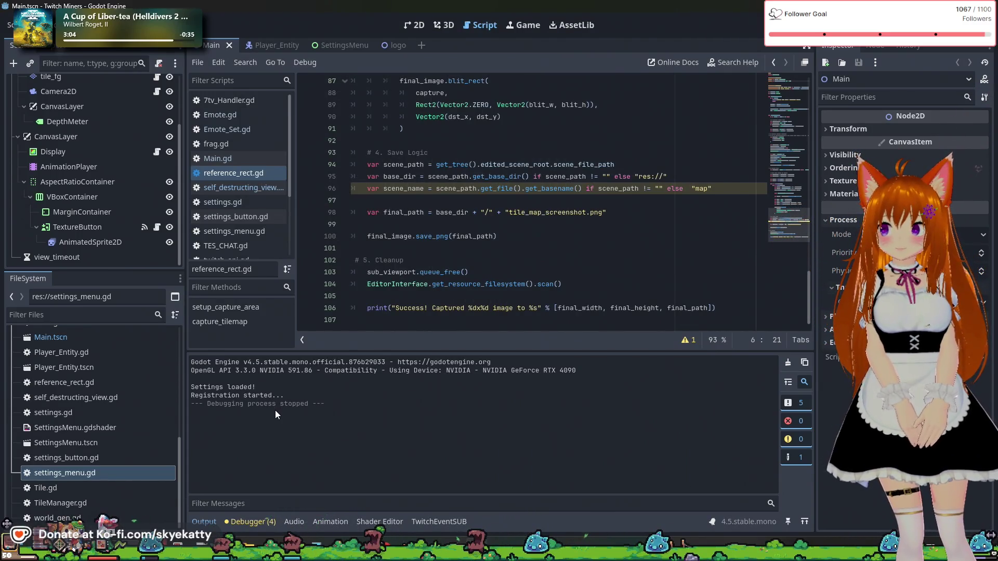
scroll(312, 234, up, 2)
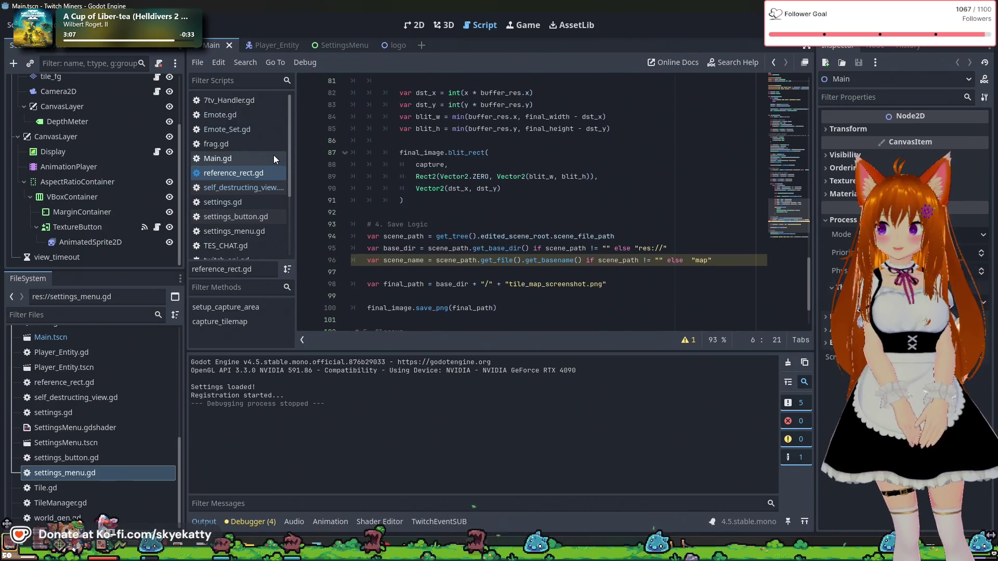
- Open Main.gd and add a breakpoint on func _ready at line 24
click(273, 155)
scroll(401, 149, up, 5)
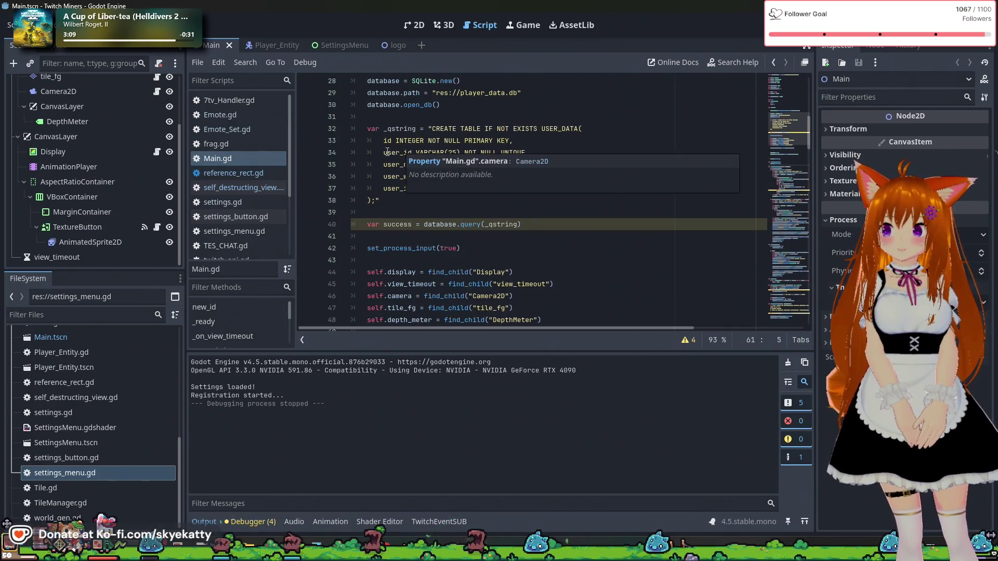
scroll(387, 153, up, 4)
click(305, 177)
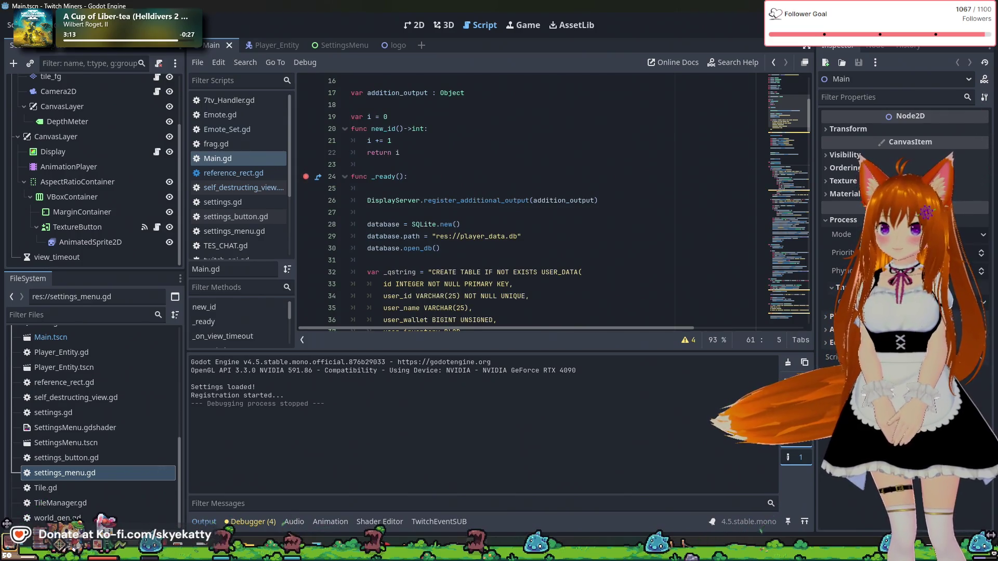
- Run the project to hit the line 24 breakpoint and scroll through Main.gd's _ready code
click(822, 25)
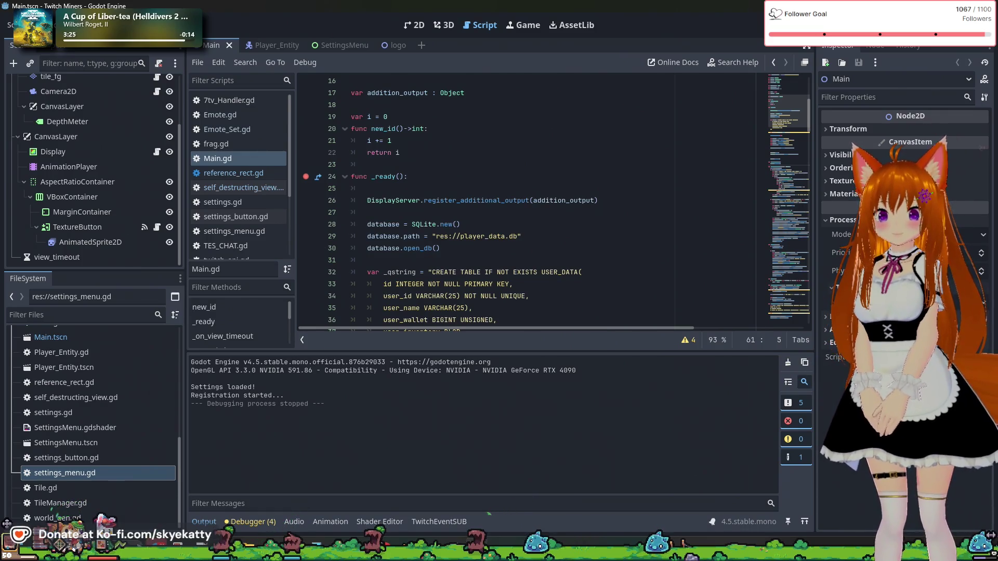
scroll(493, 198, up, 5)
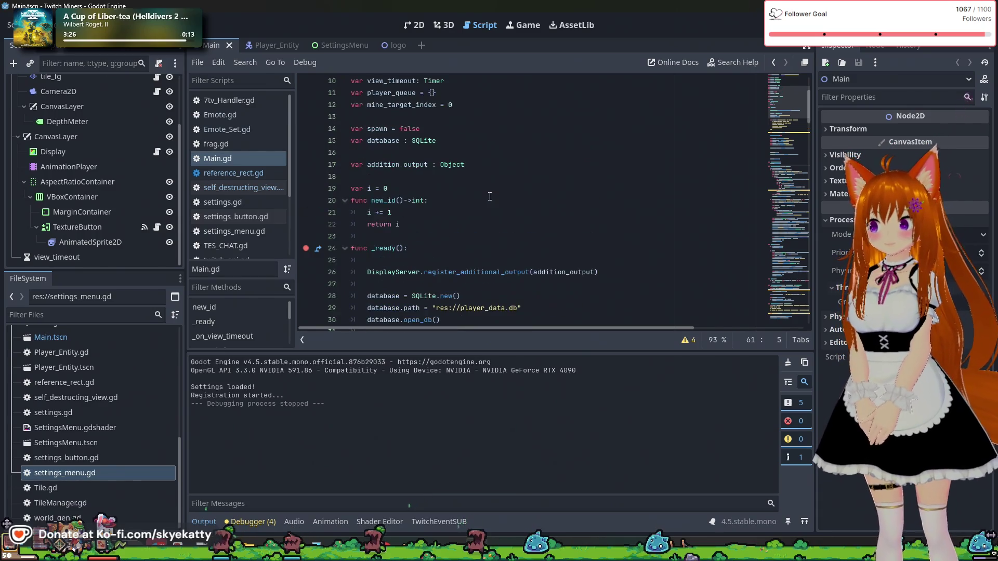
scroll(425, 240, down, 5)
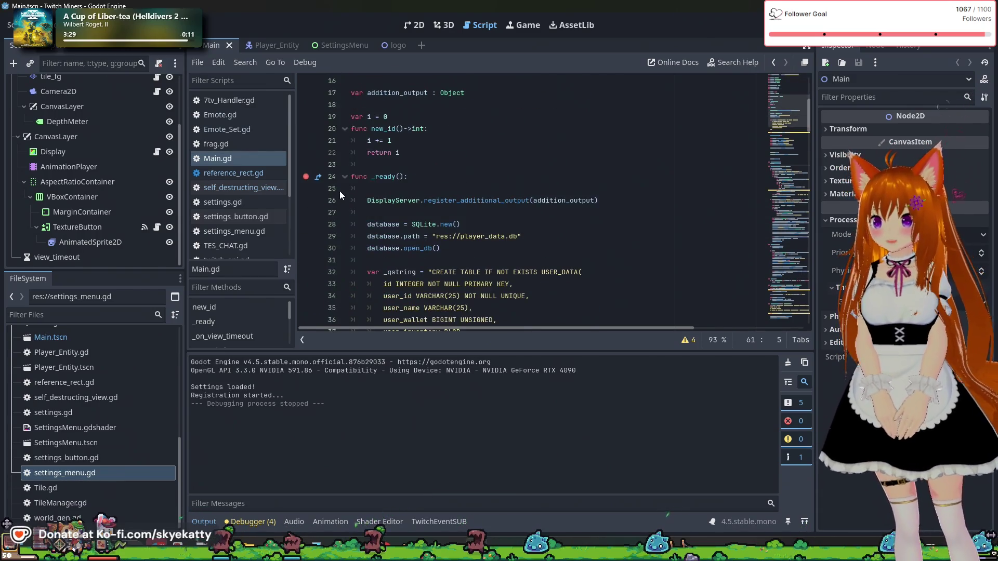
scroll(338, 196, up, 5)
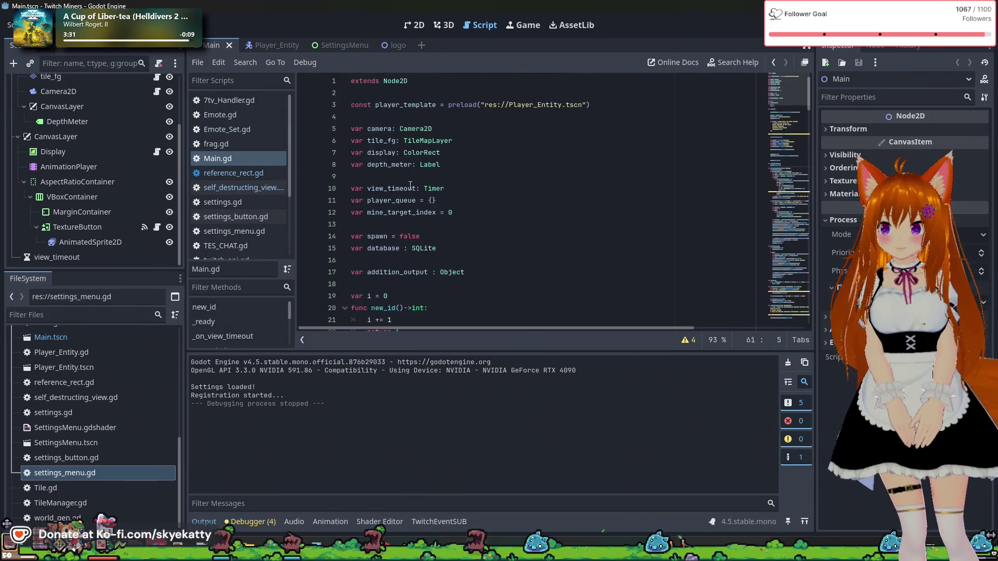
scroll(410, 186, down, 1)
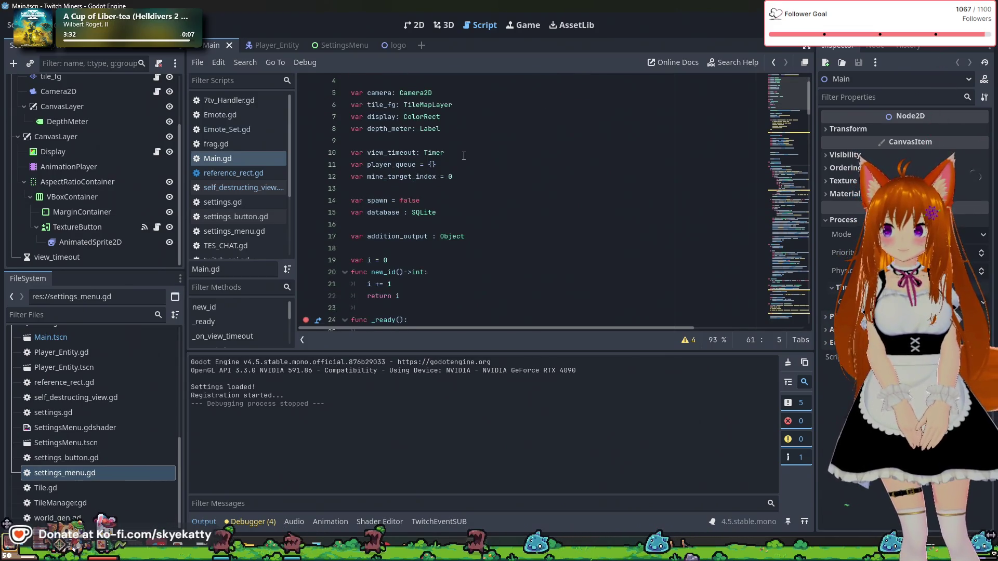
scroll(461, 166, down, 1)
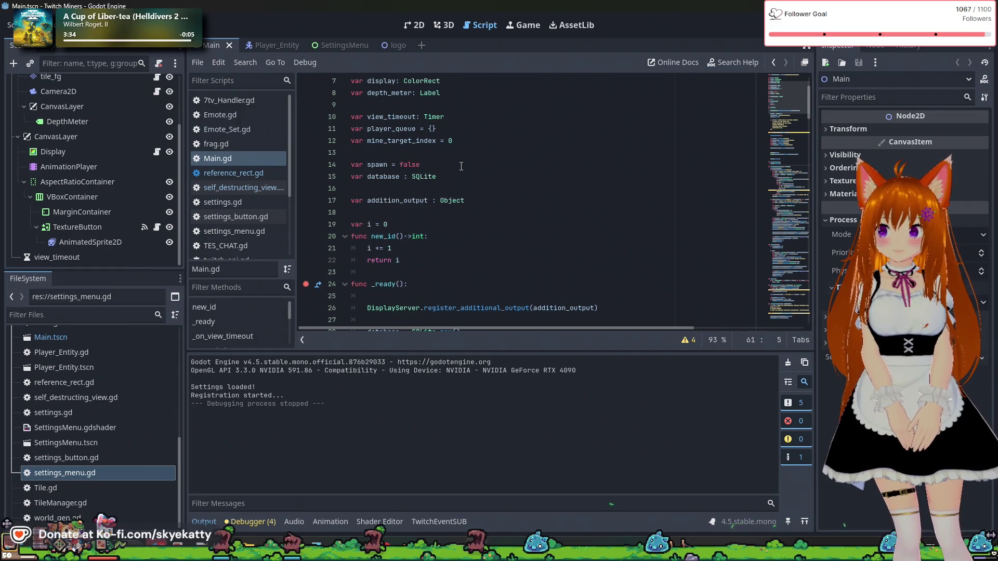
scroll(461, 166, down, 2)
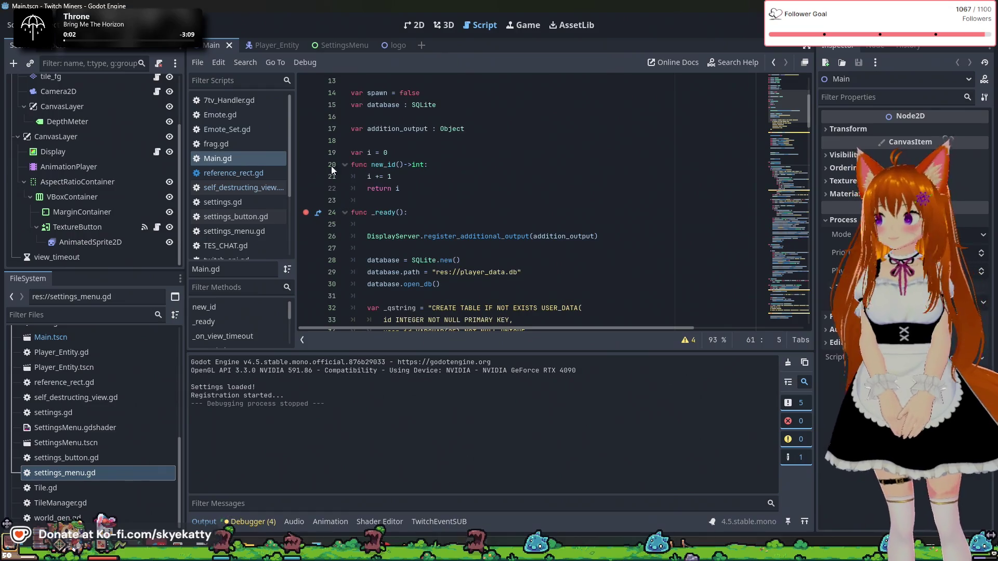
- Scroll through Main.gd and inspect the increment and return lines of new_id
scroll(148, 160, up, 2)
scroll(405, 158, up, 3)
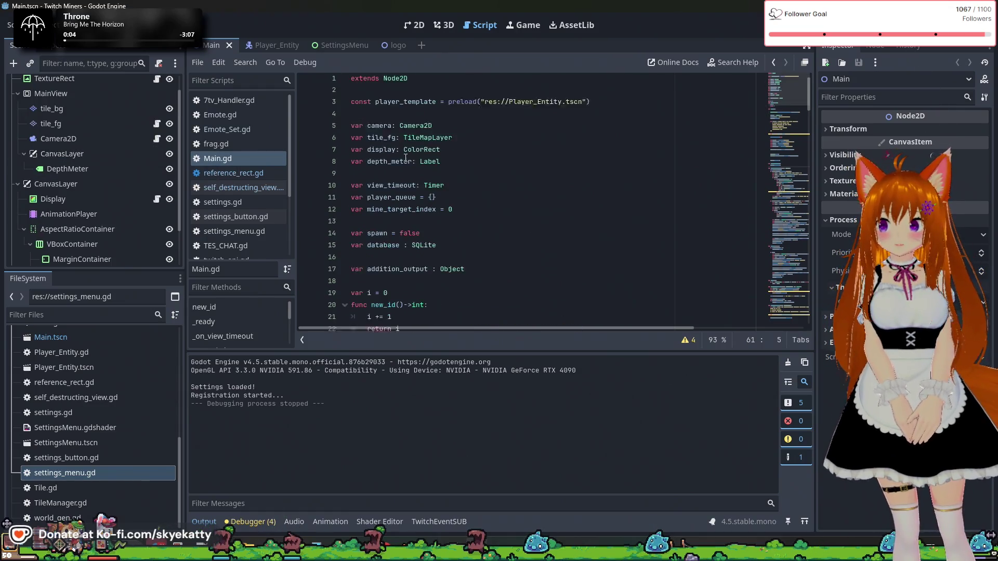
scroll(405, 157, up, 1)
scroll(406, 158, down, 2)
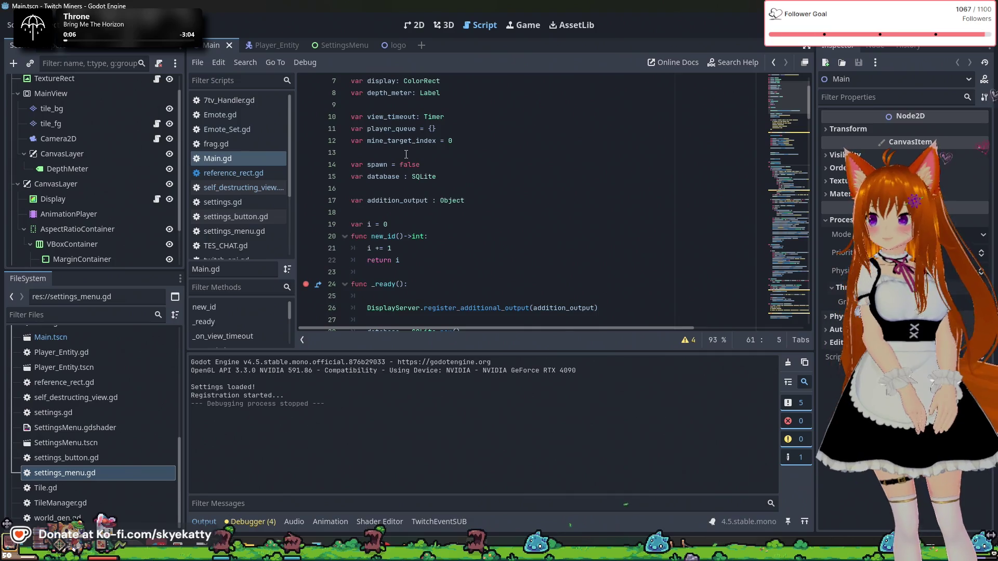
scroll(74, 226, up, 1)
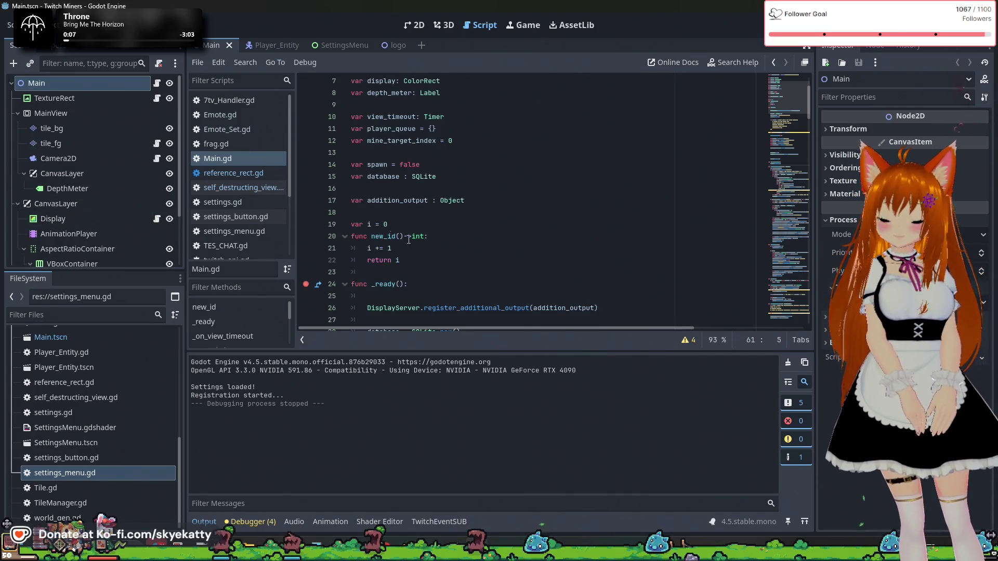
scroll(393, 235, up, 2)
scroll(437, 250, down, 3)
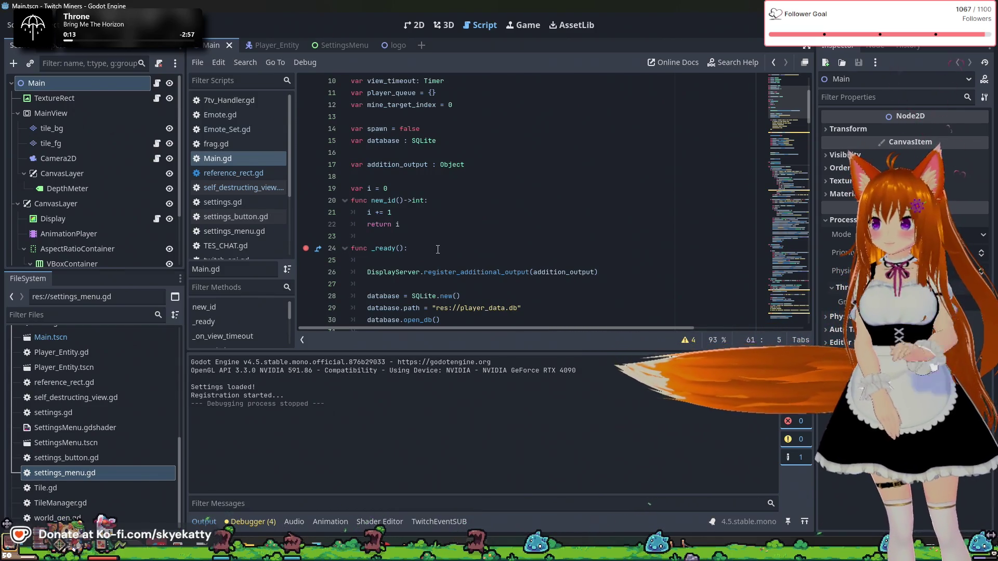
click(437, 249)
click(436, 225)
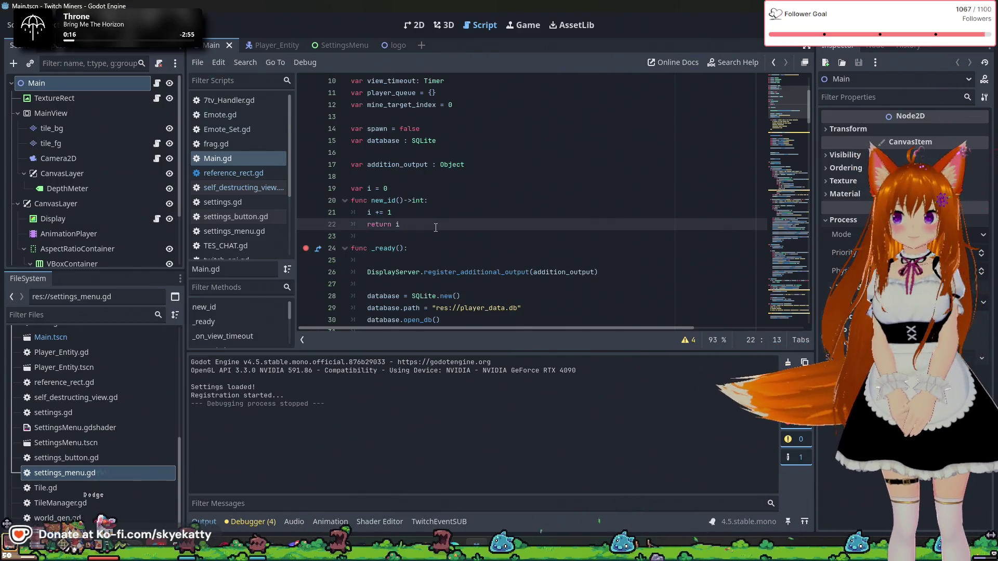
scroll(363, 253, up, 1)
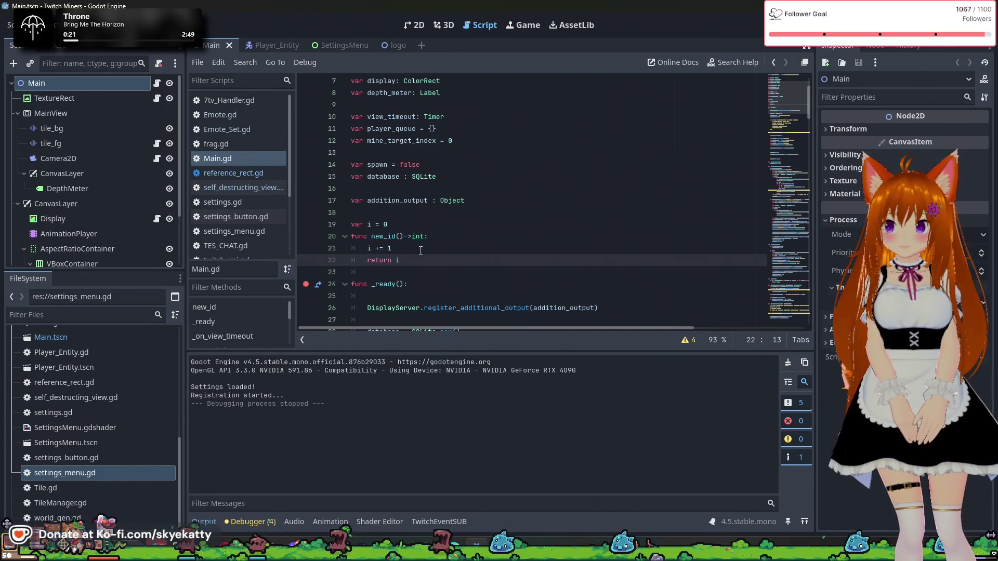
click(418, 224)
click(418, 247)
- Review the top declarations and add a breakpoint on line 3's player_template preload
click(437, 272)
scroll(457, 262, up, 2)
click(467, 259)
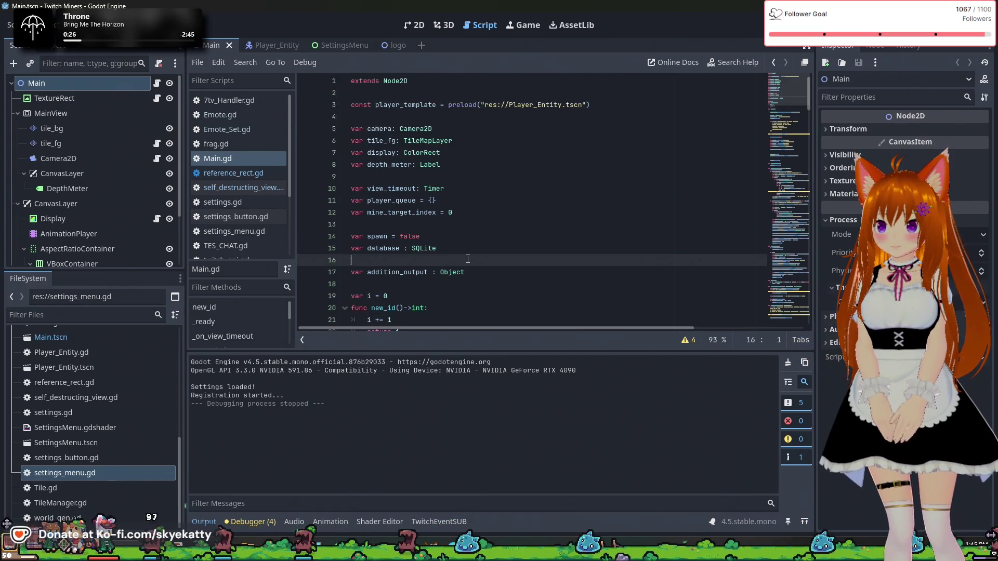
click(484, 270)
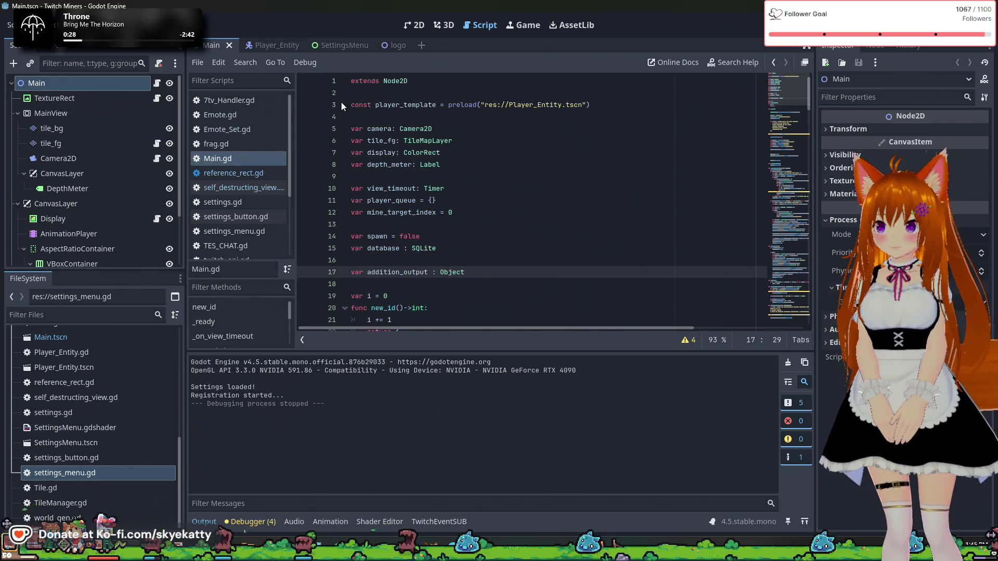
click(403, 105)
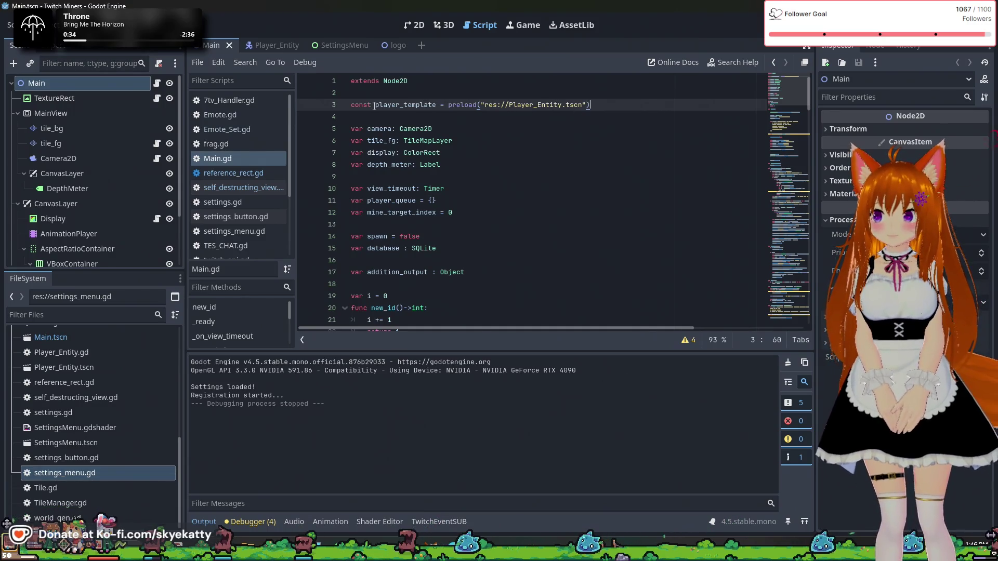
click(306, 108)
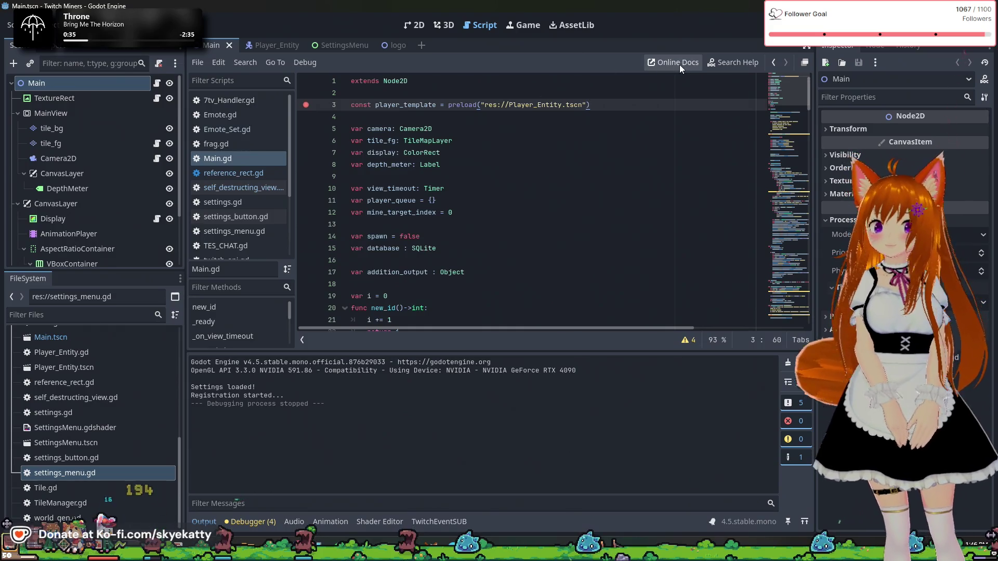
- Run and stop the game to test the breakpoint, then collapse the bottom panel and open settings.gd
click(823, 24)
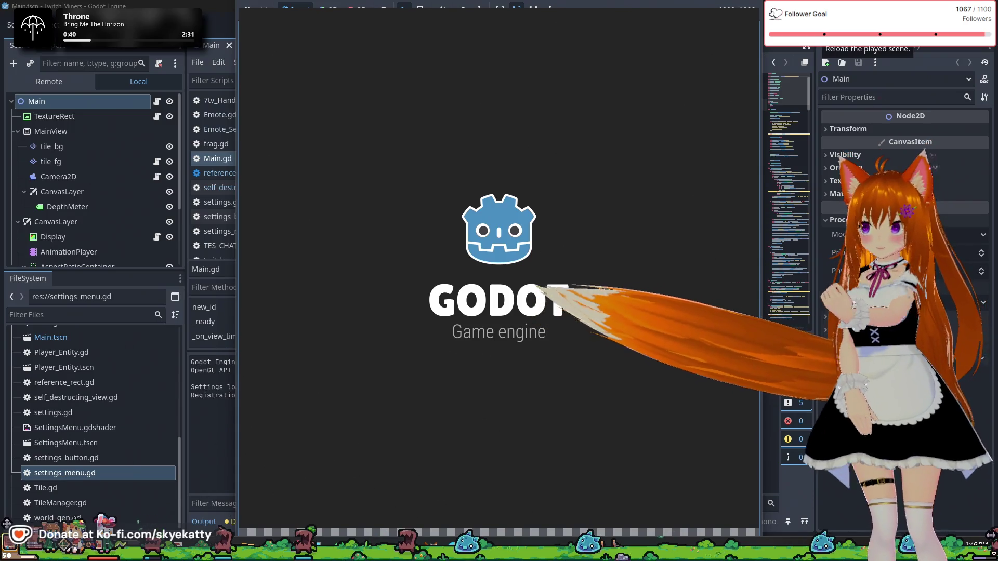
key(F8)
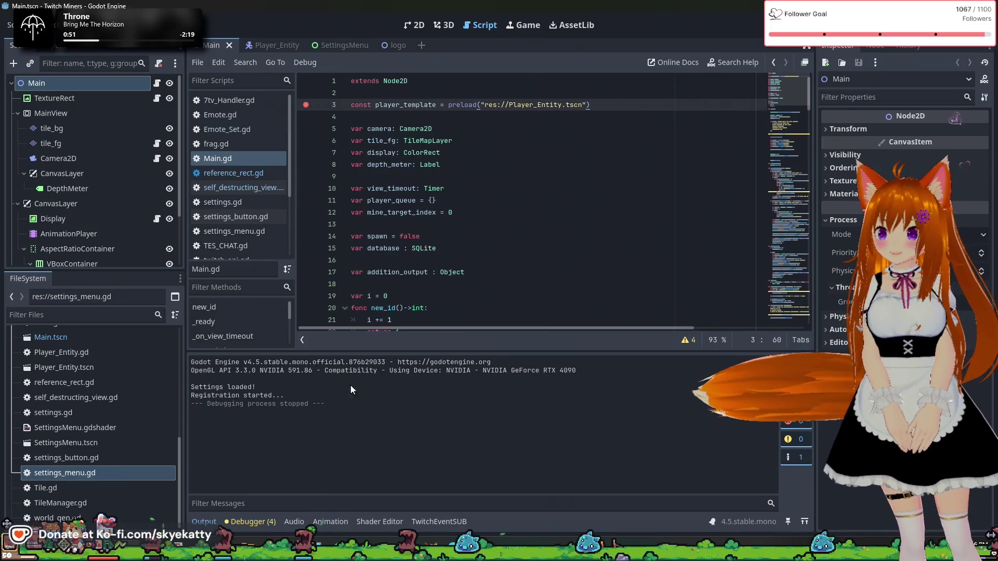
click(262, 525)
click(257, 524)
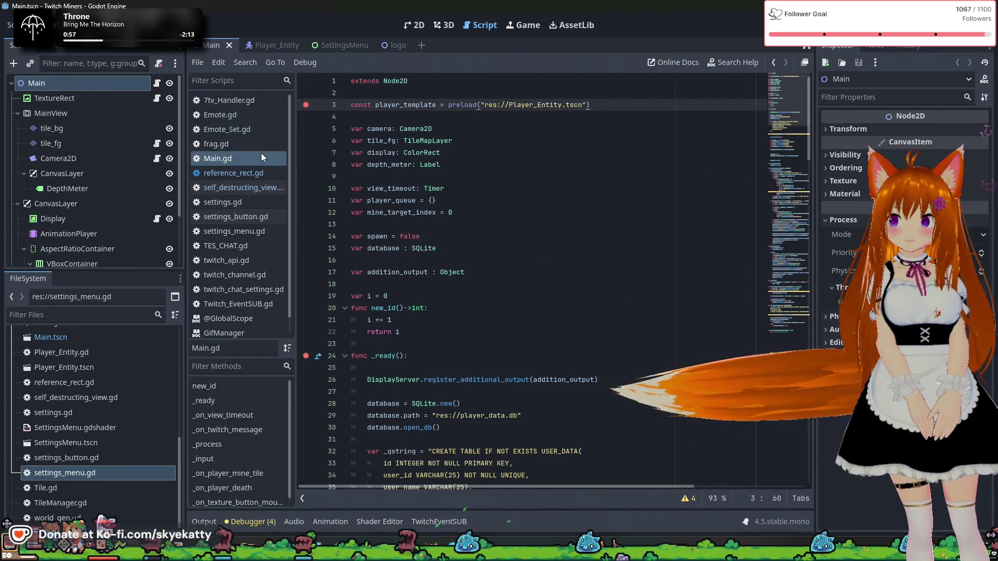
click(246, 205)
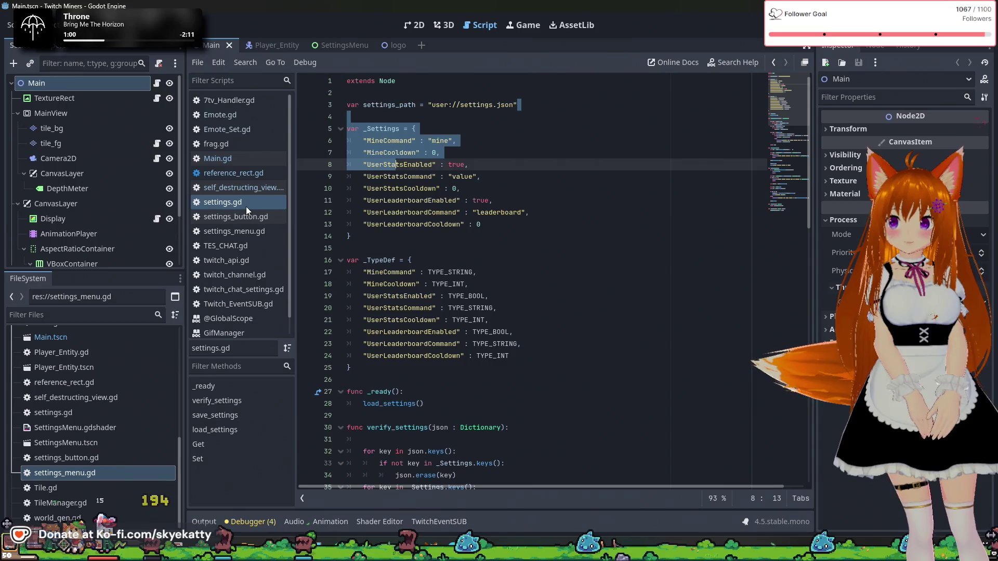
click(485, 200)
scroll(437, 189, down, 1)
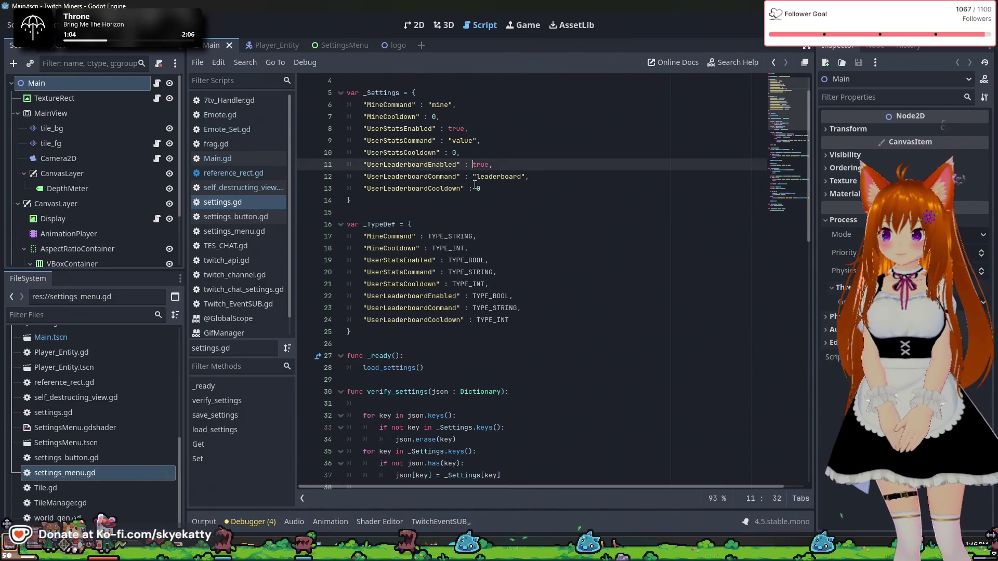
scroll(474, 185, down, 3)
scroll(474, 185, up, 4)
scroll(474, 182, down, 8)
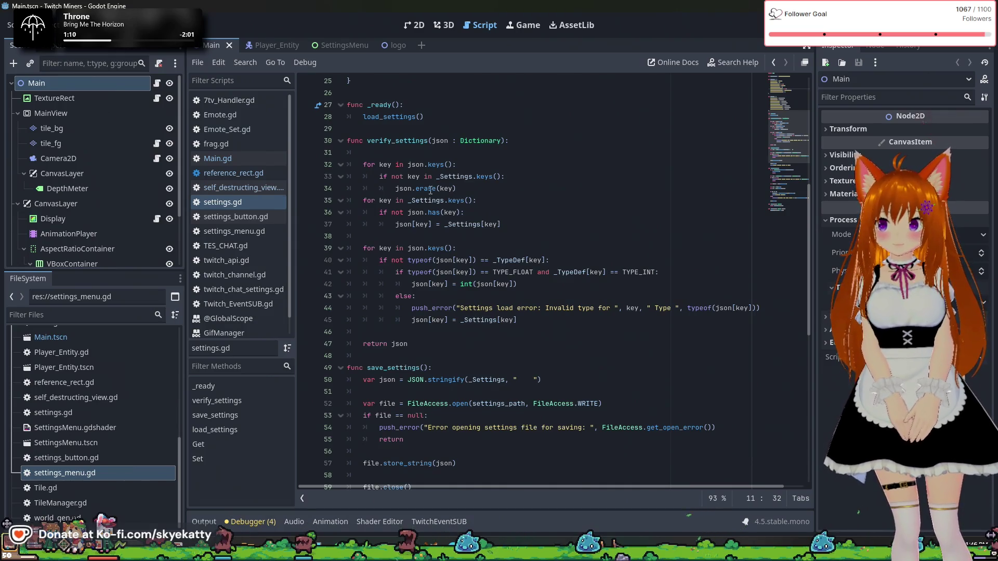
scroll(424, 166, down, 4)
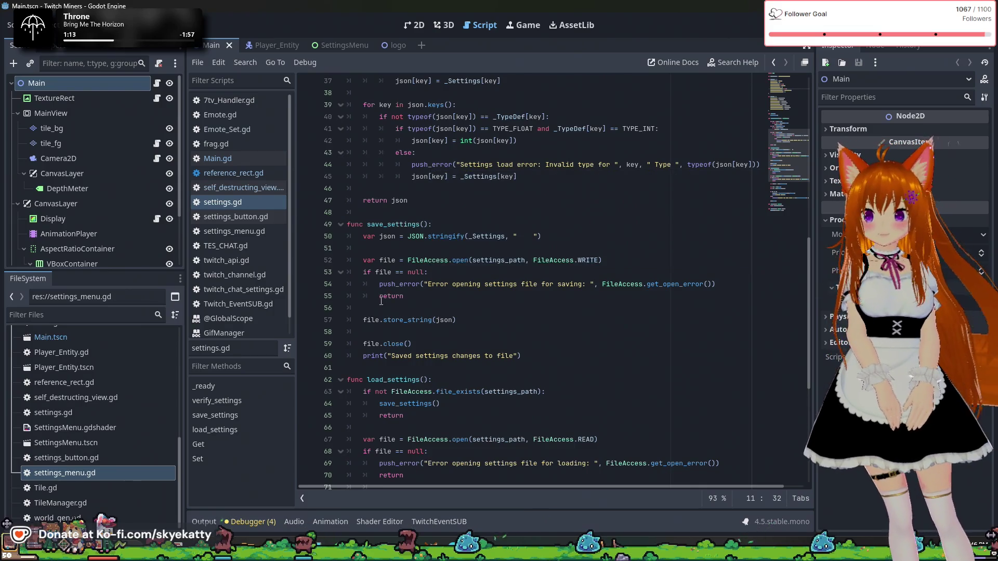
scroll(410, 312, down, 1)
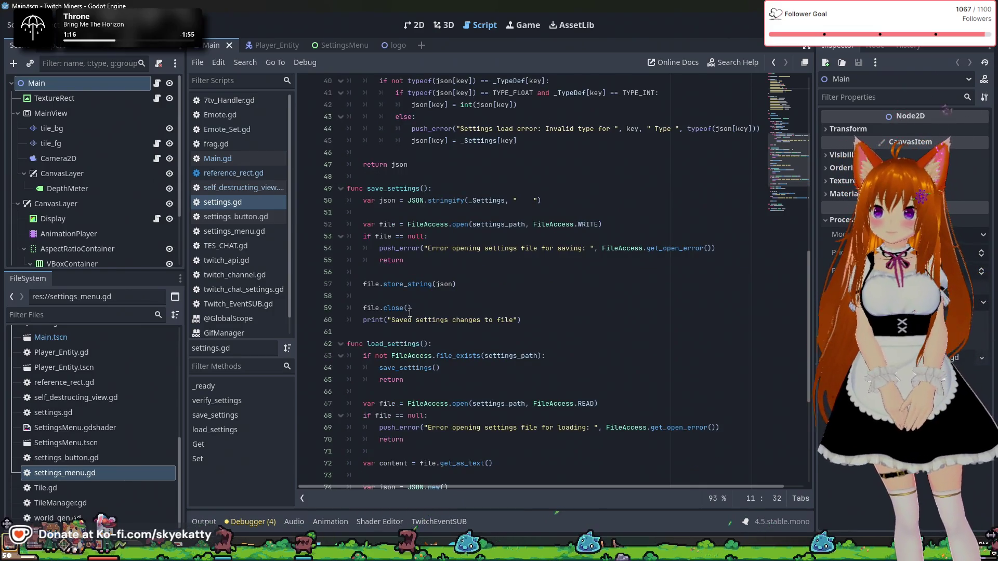
scroll(405, 307, down, 2)
scroll(443, 313, up, 3)
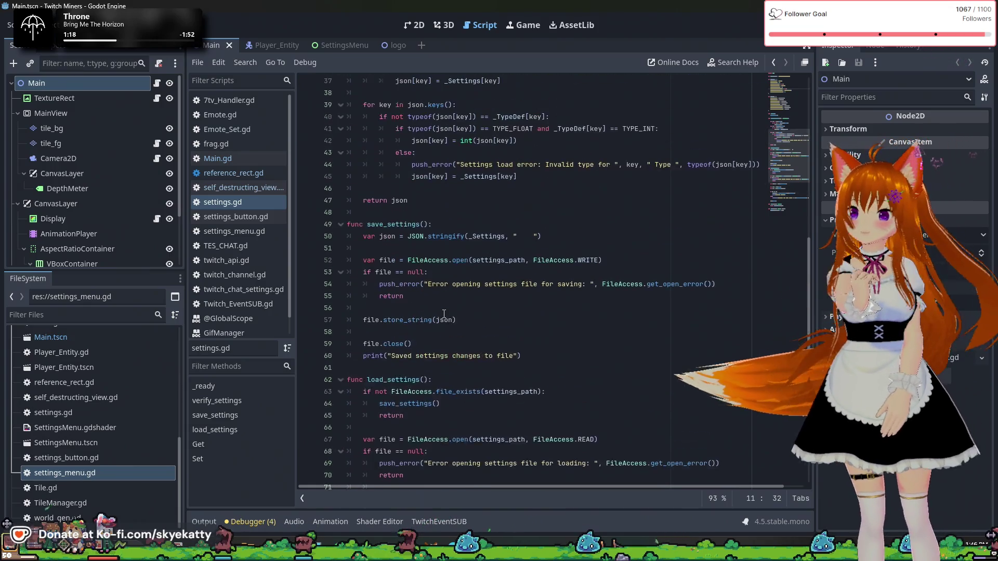
scroll(444, 314, up, 3)
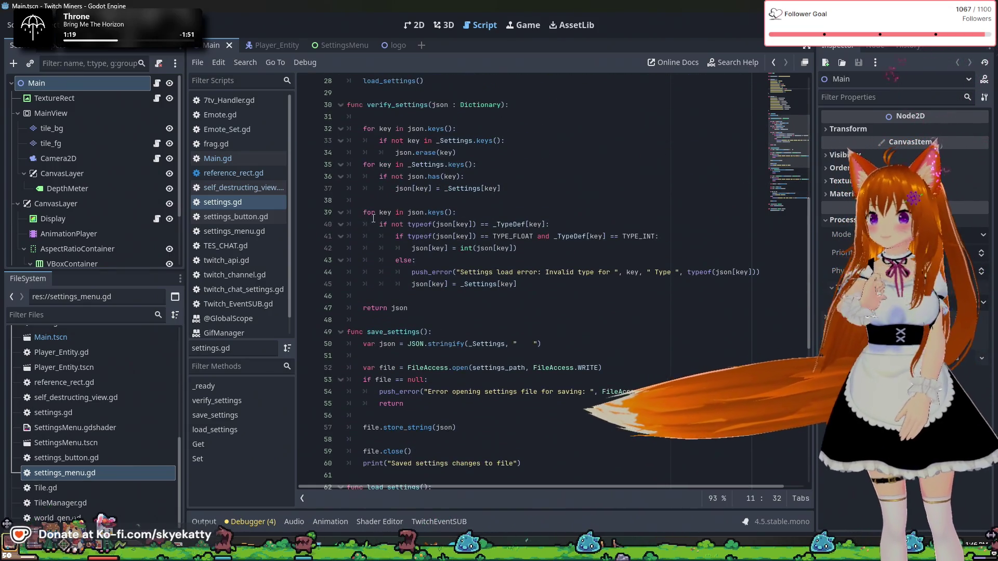
scroll(373, 219, up, 2)
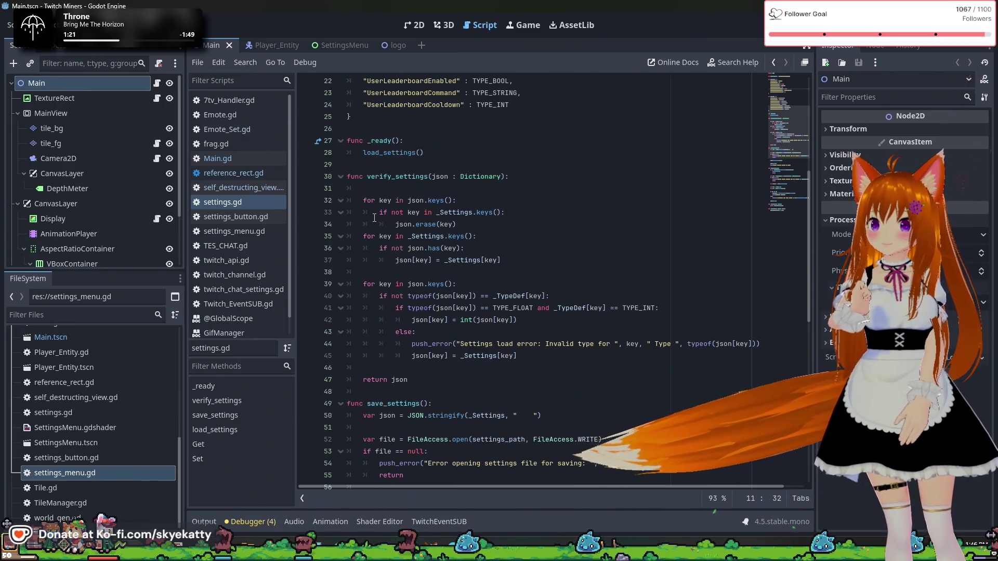
scroll(375, 219, up, 2)
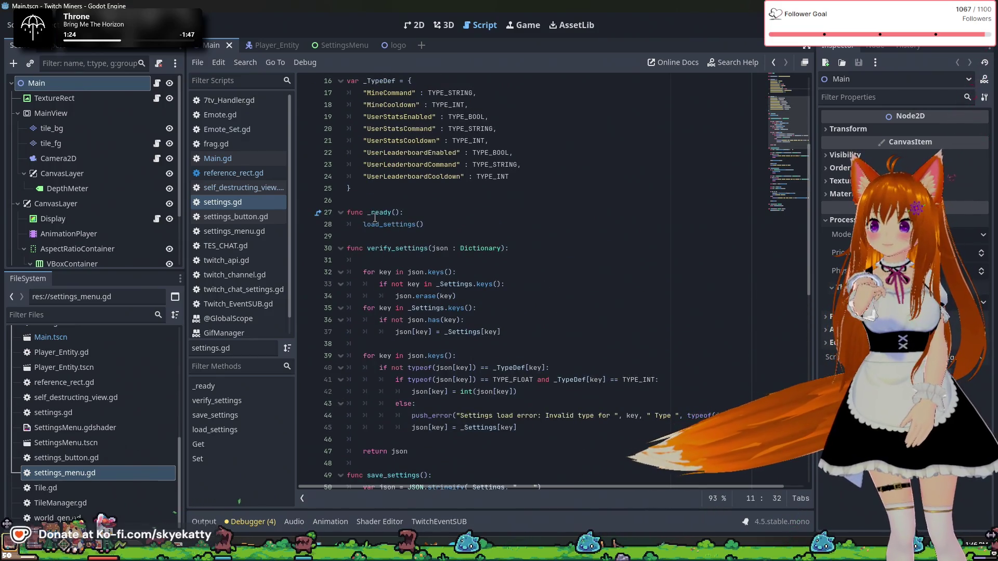
scroll(375, 218, up, 5)
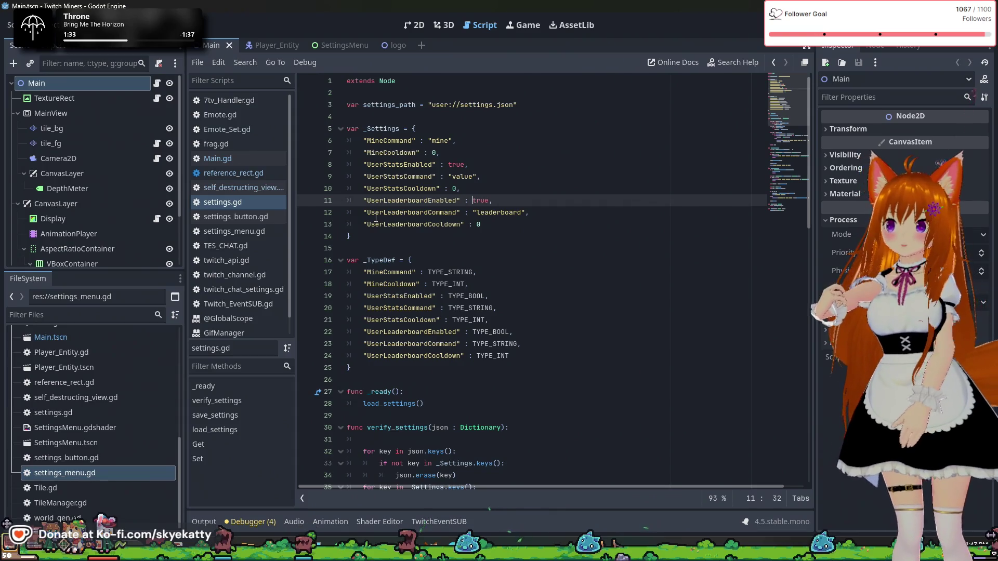
click(464, 105)
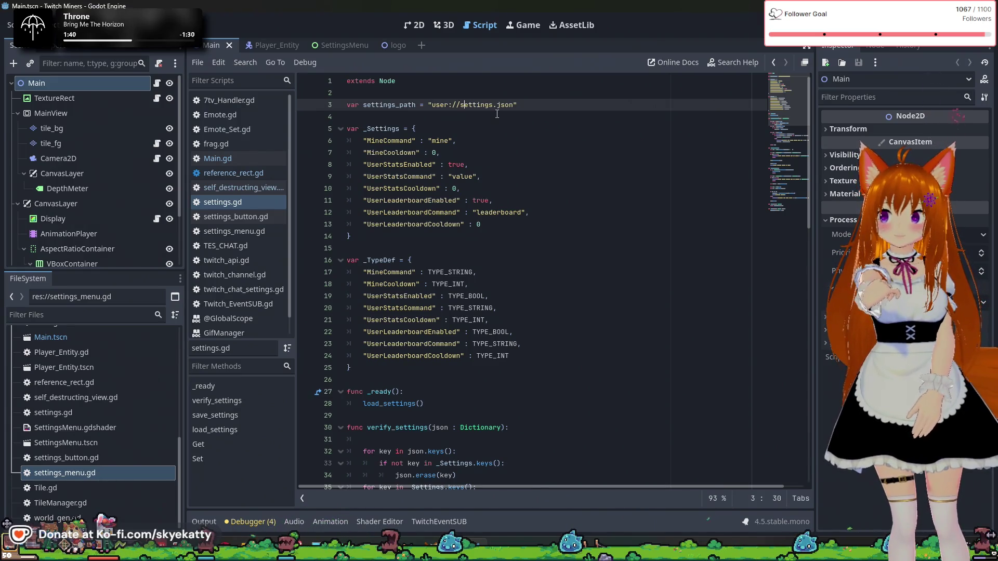
click(418, 94)
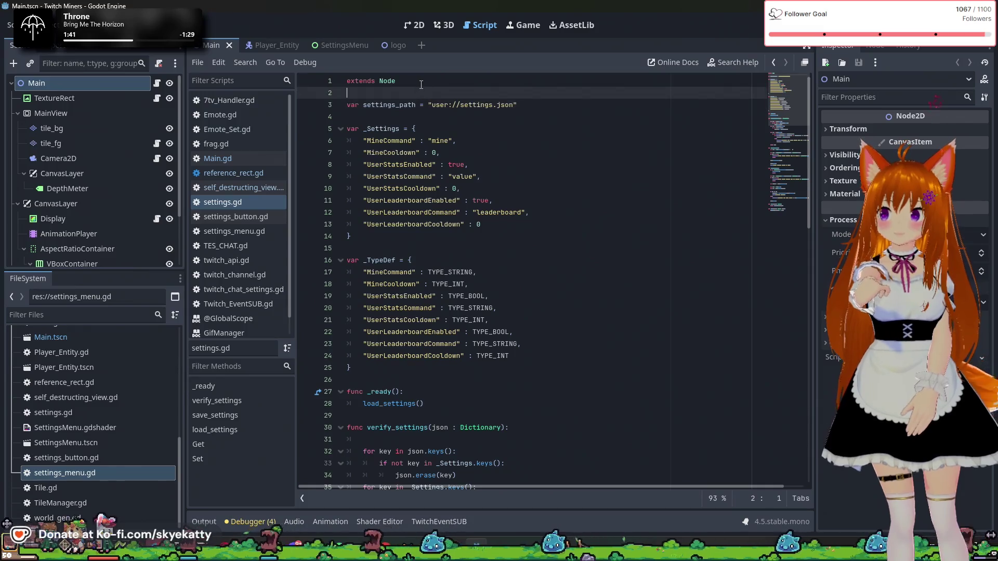
click(422, 83)
scroll(422, 87, down, 5)
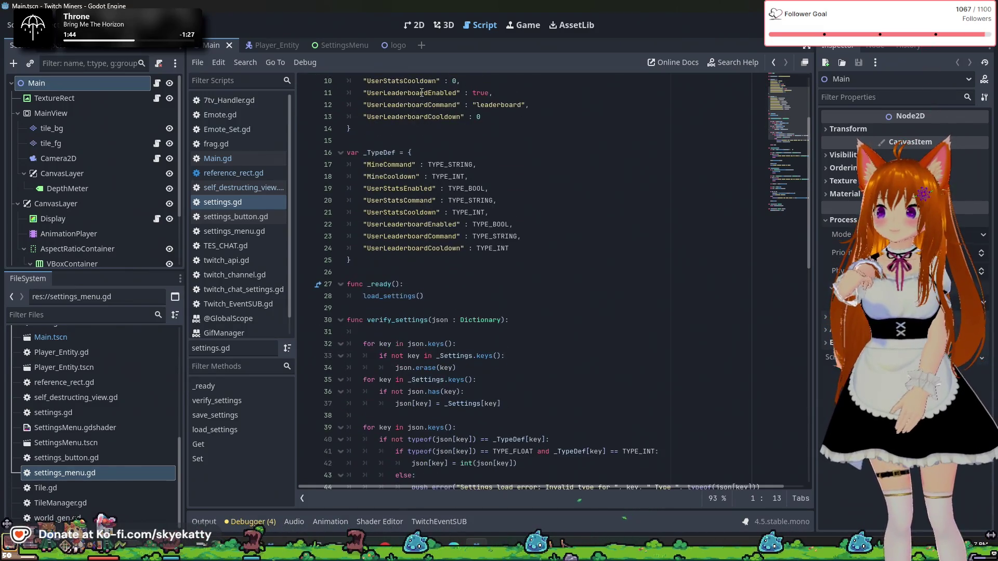
scroll(421, 92, down, 3)
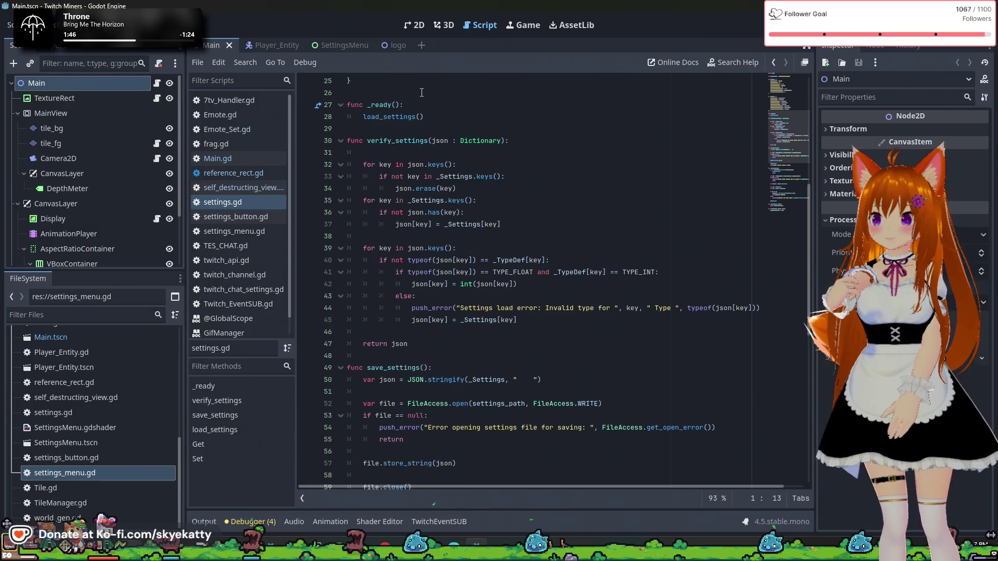
scroll(422, 93, down, 6)
scroll(421, 92, down, 3)
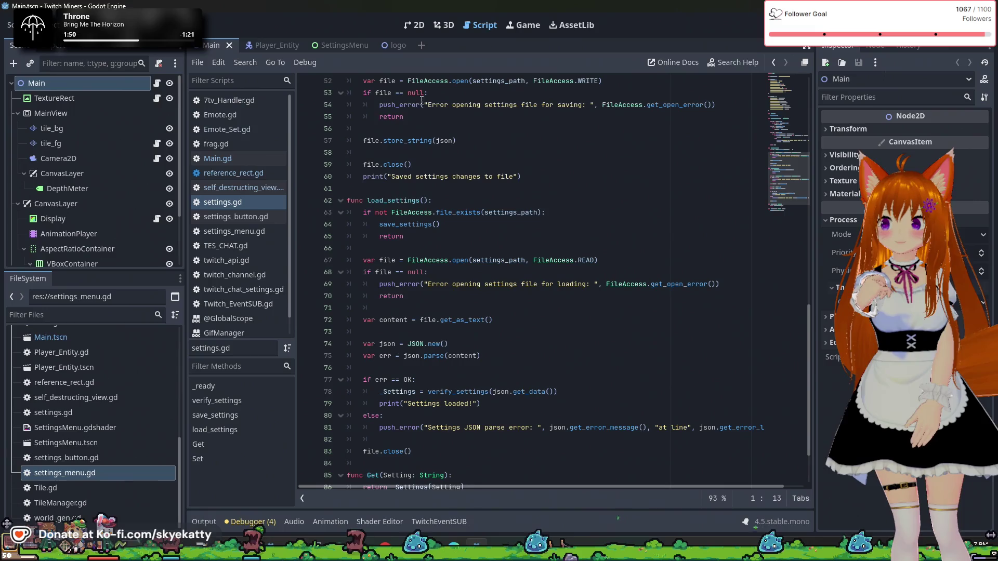
click(458, 232)
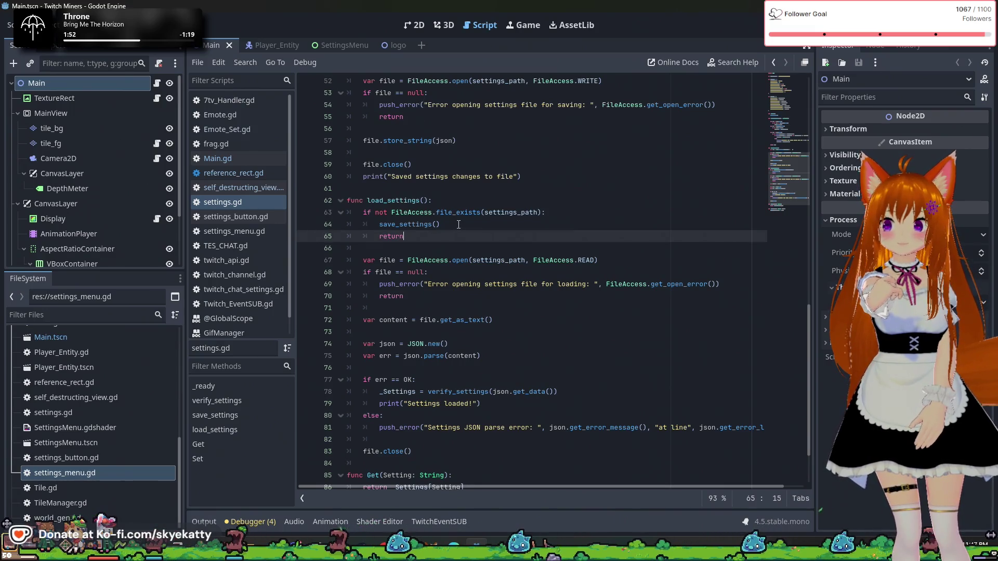
- Scroll settings.gd to func load_settings at line 62, then run the project in debug mode
scroll(458, 224, down, 1)
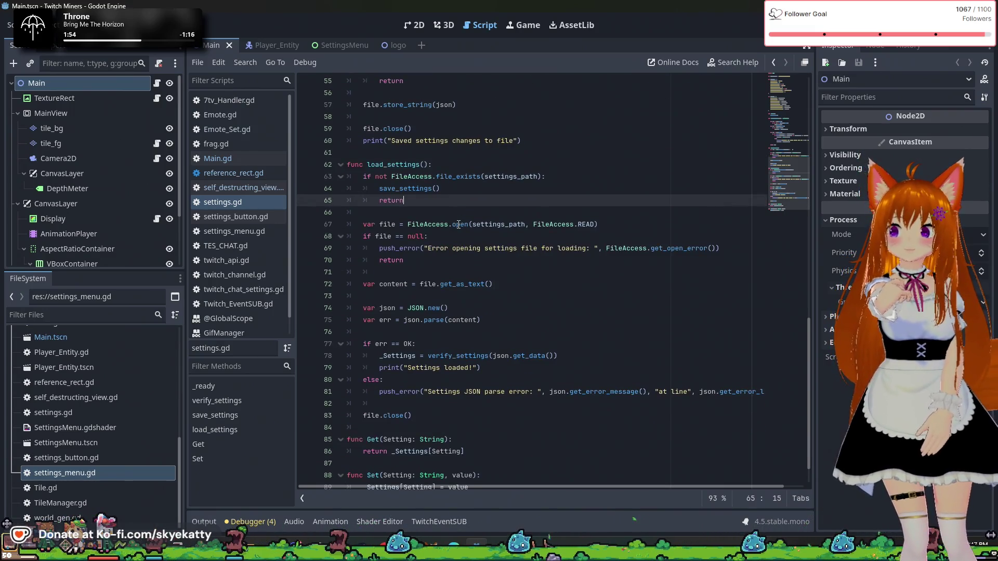
scroll(458, 224, down, 1)
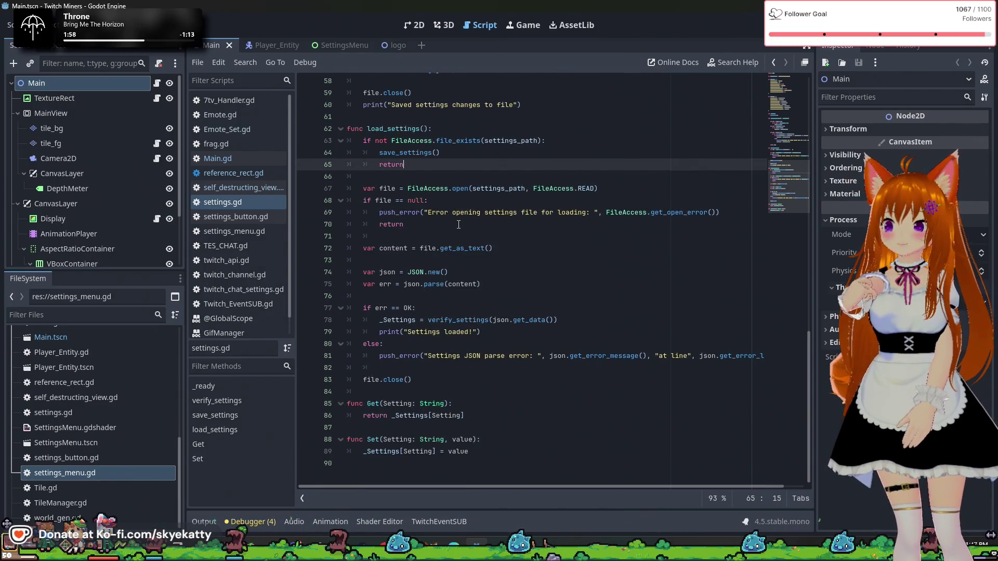
scroll(458, 224, up, 13)
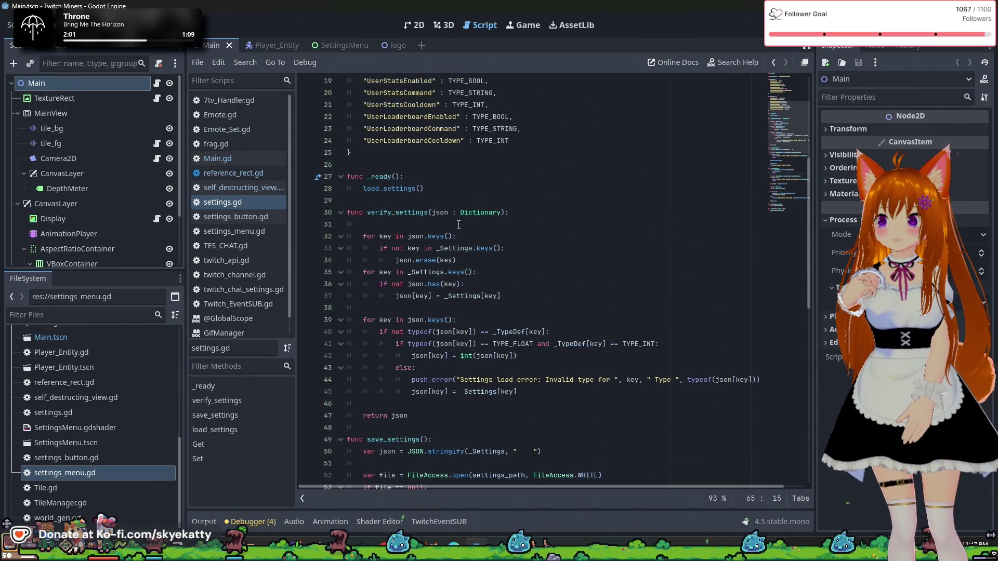
scroll(458, 224, up, 2)
scroll(458, 224, down, 10)
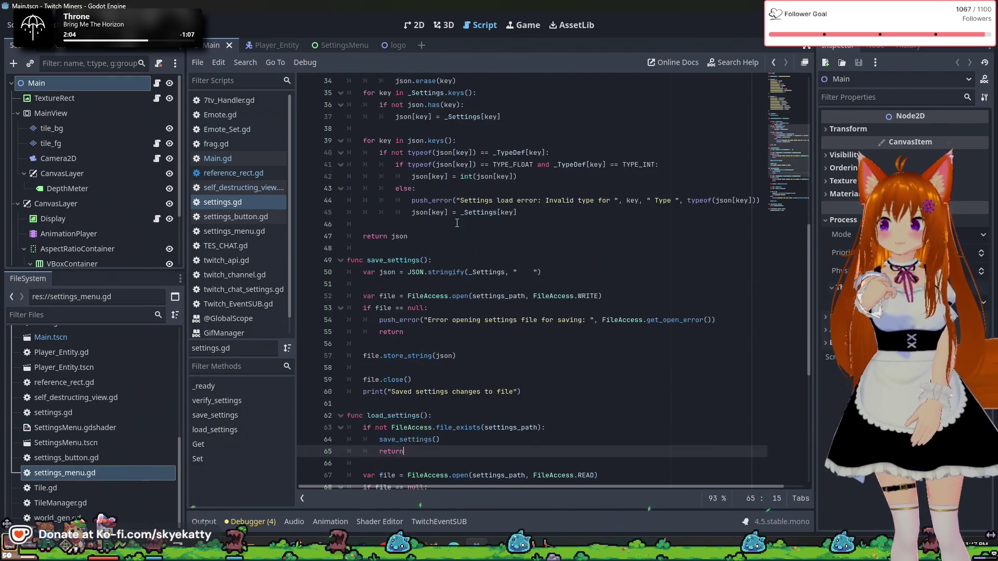
scroll(457, 223, down, 3)
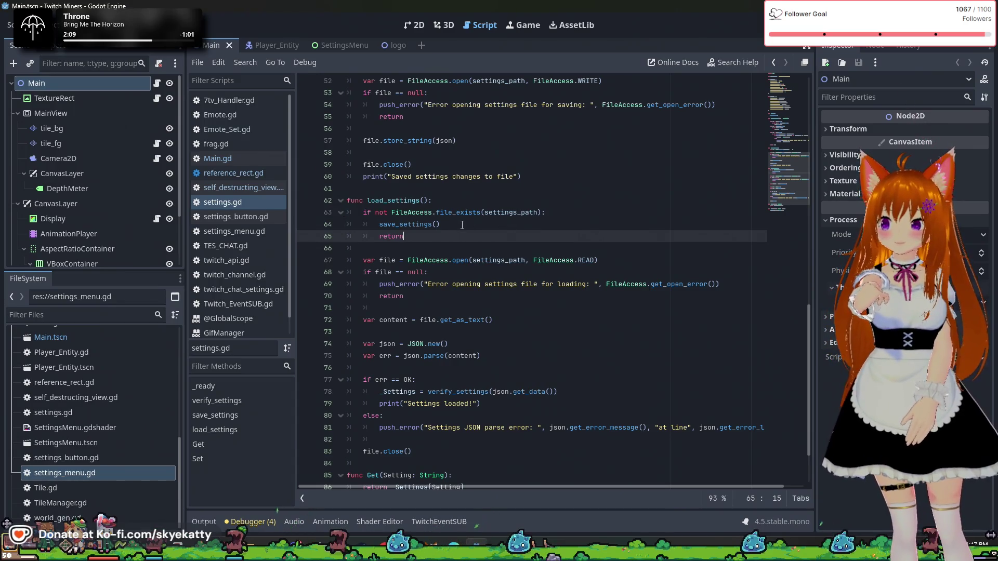
scroll(462, 225, down, 1)
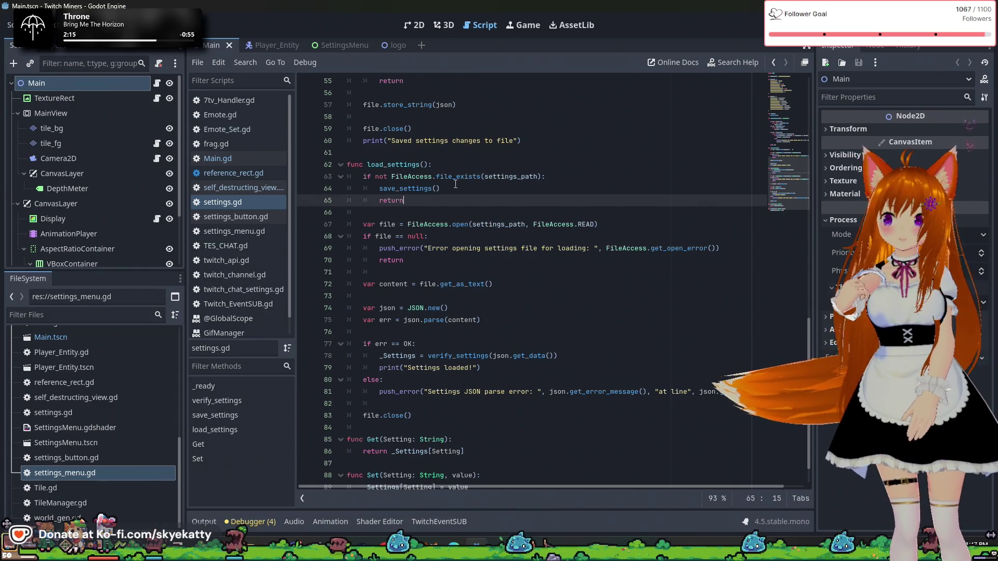
scroll(455, 184, up, 2)
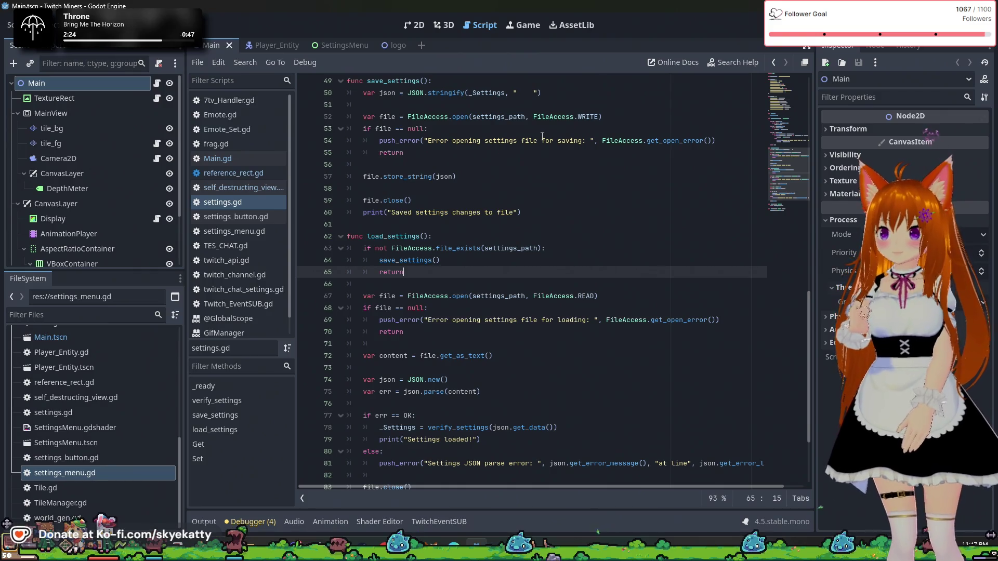
scroll(493, 167, up, 1)
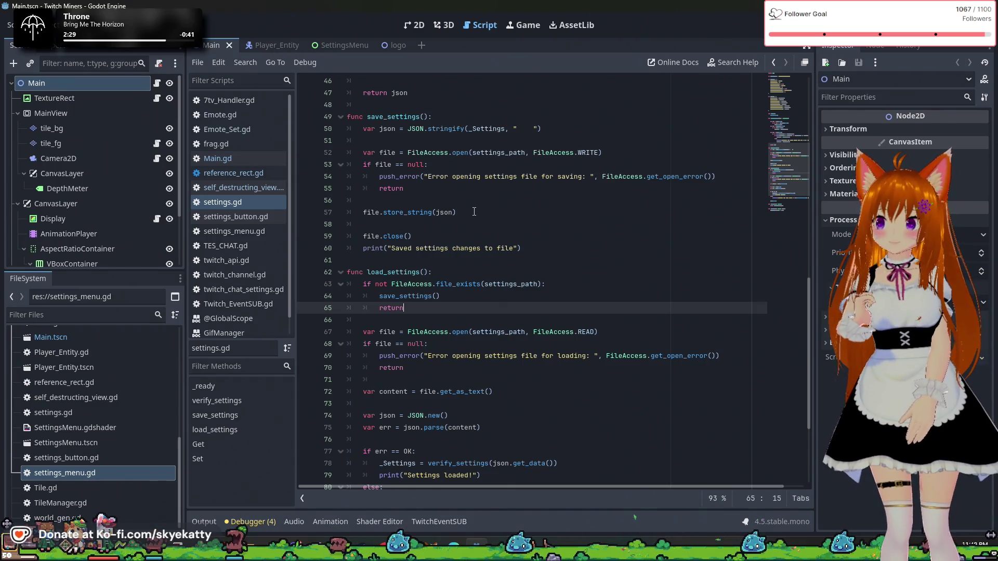
scroll(474, 212, down, 3)
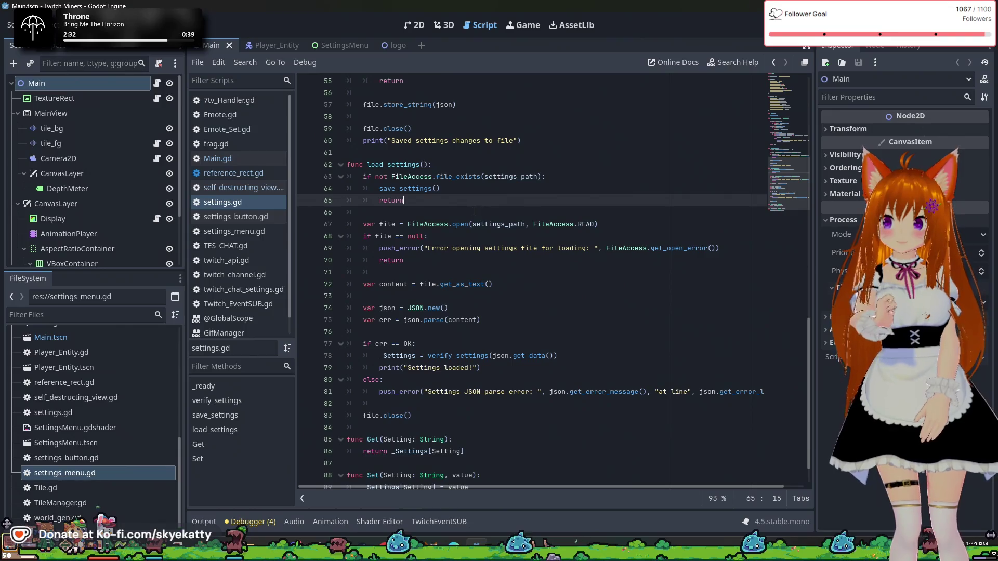
scroll(473, 211, up, 3)
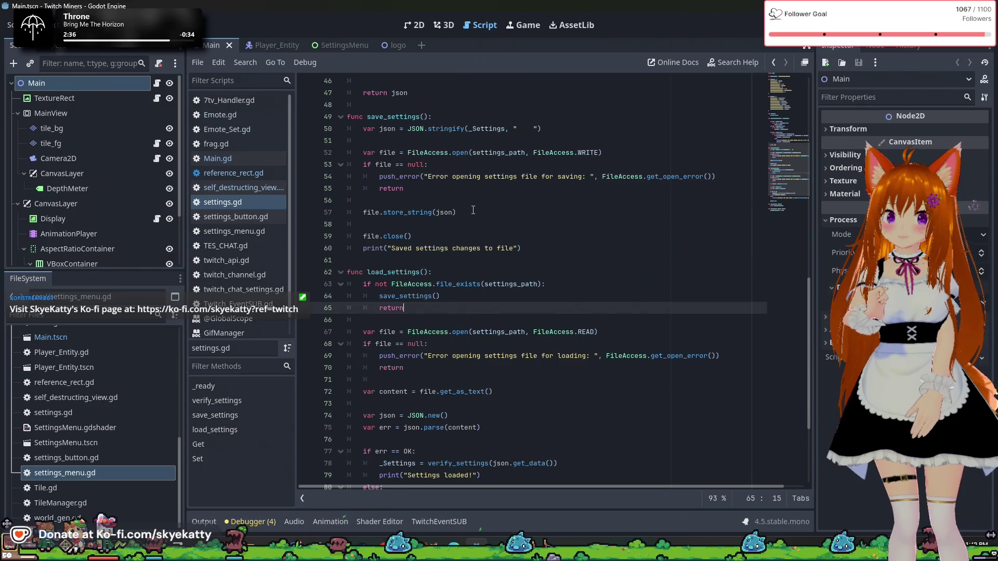
scroll(472, 207, down, 2)
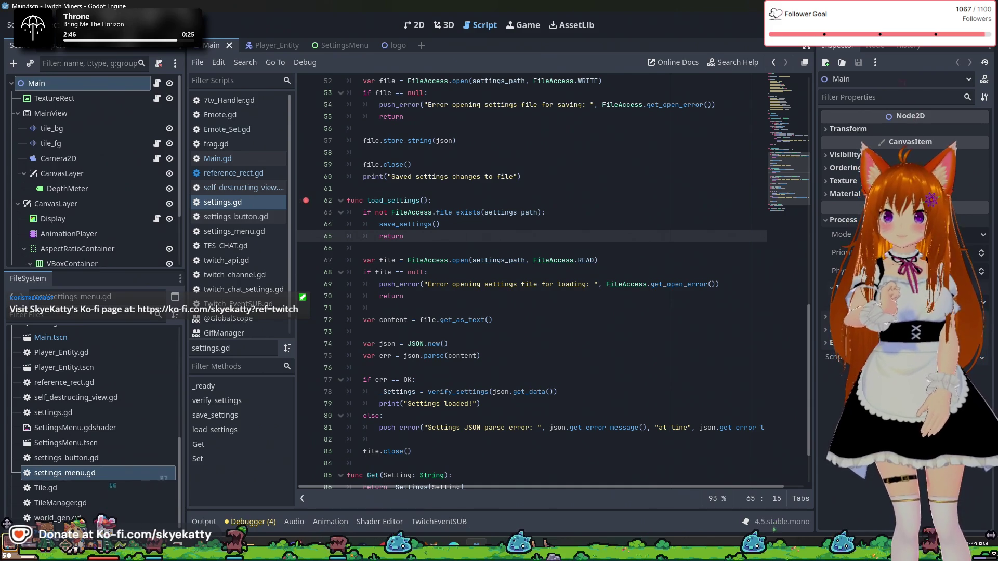
key(F5)
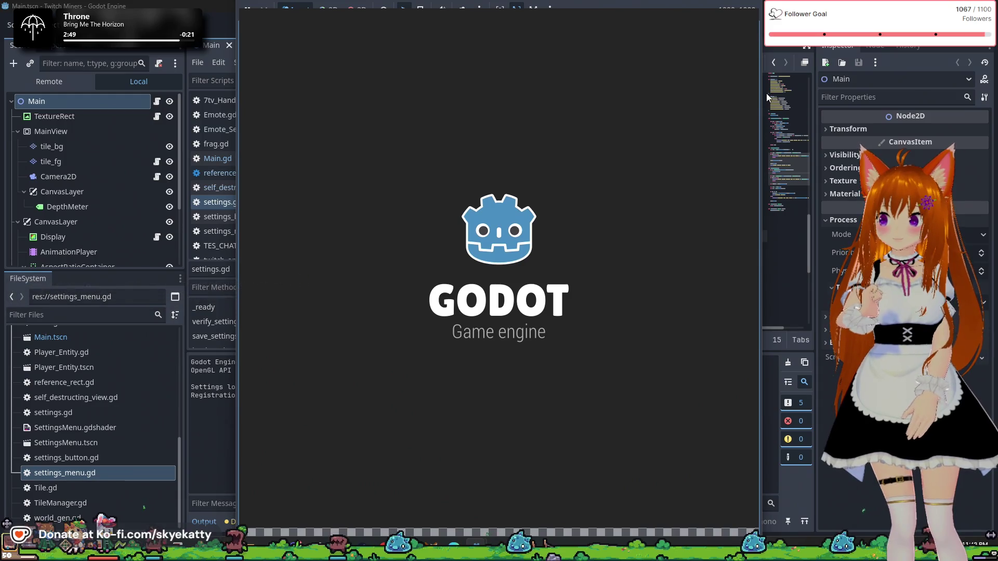
- Stop the run and scroll settings.gd to the load_settings() call on line 28 in _ready
key(F8)
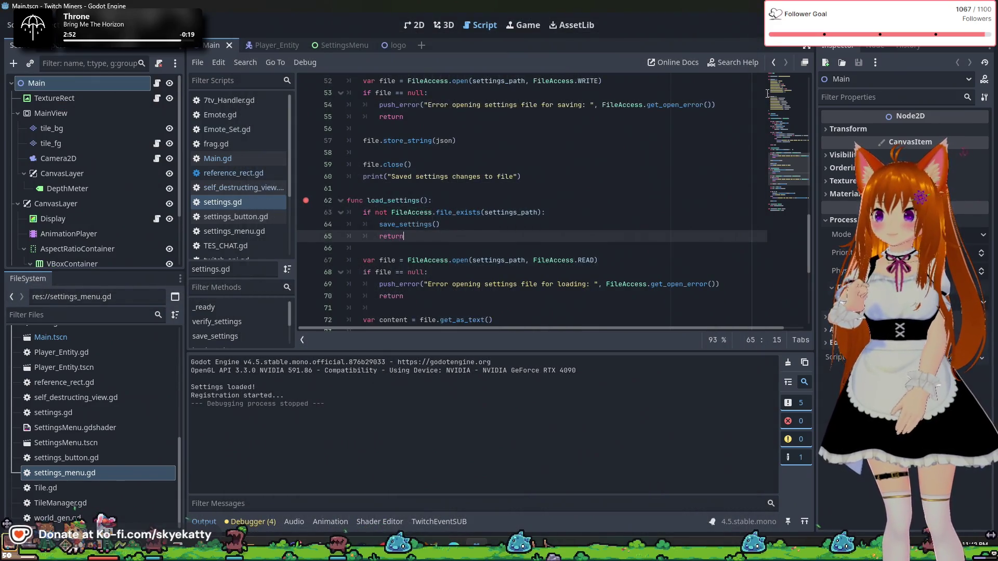
scroll(767, 93, down, 6)
scroll(767, 93, up, 9)
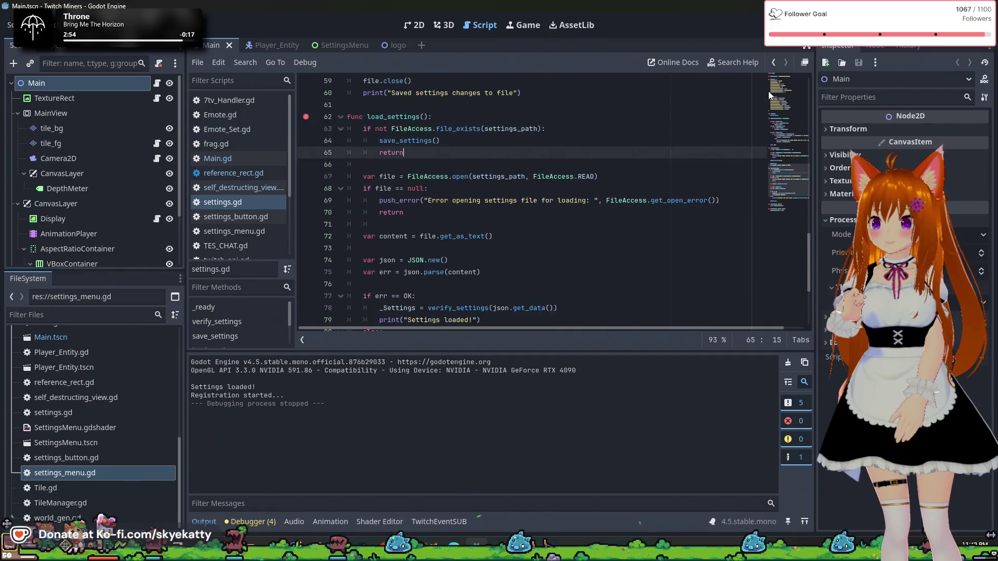
scroll(672, 84, up, 10)
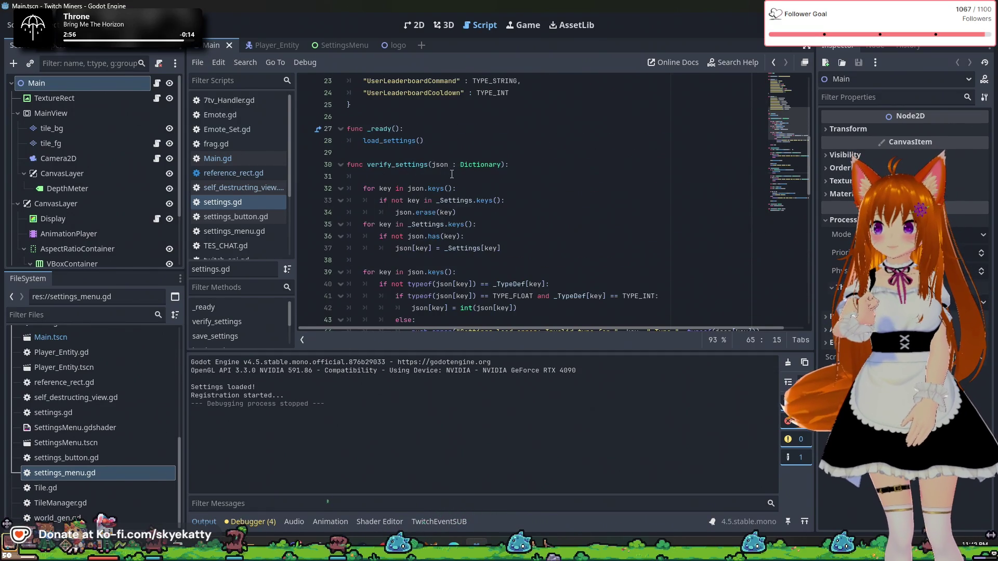
scroll(445, 172, up, 2)
scroll(329, 184, down, 3)
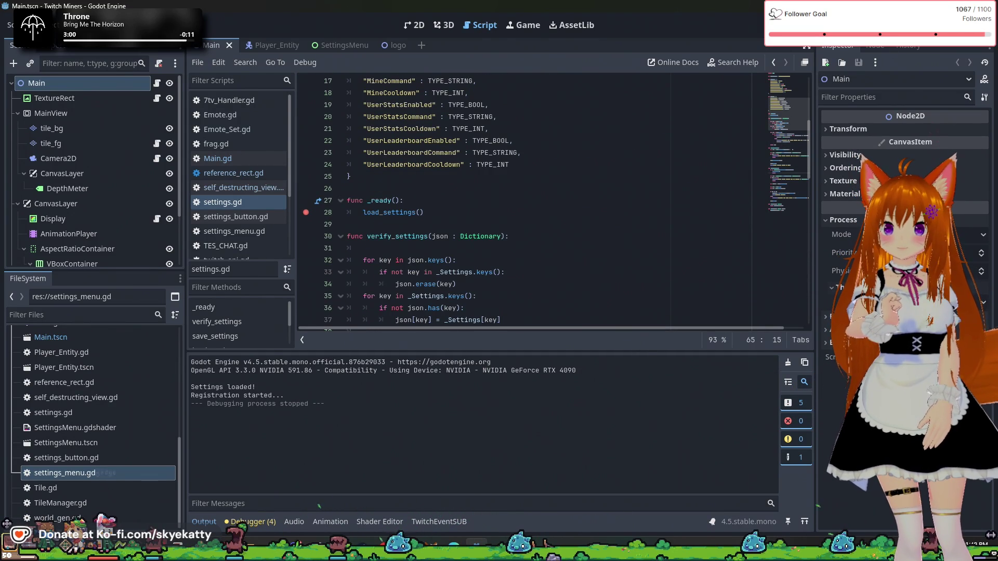
- Run the game under the debugger and continue past load_settings to the next stop
key(F5)
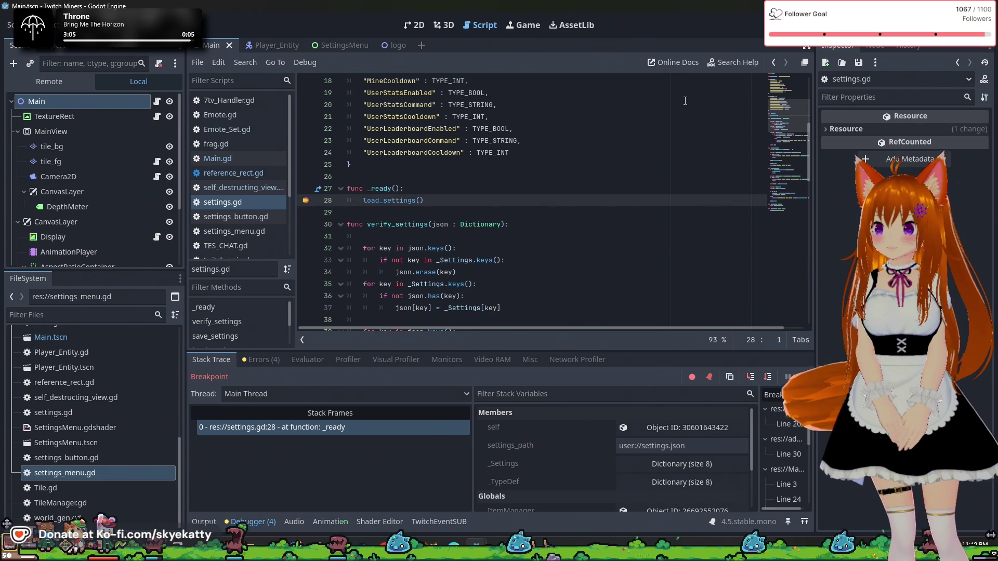
scroll(649, 208, down, 1)
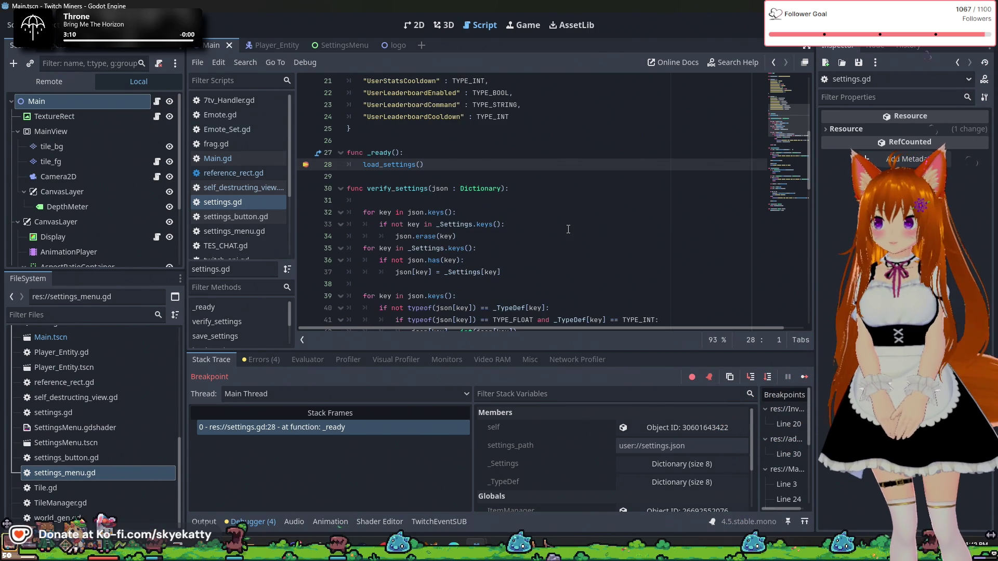
scroll(567, 229, down, 2)
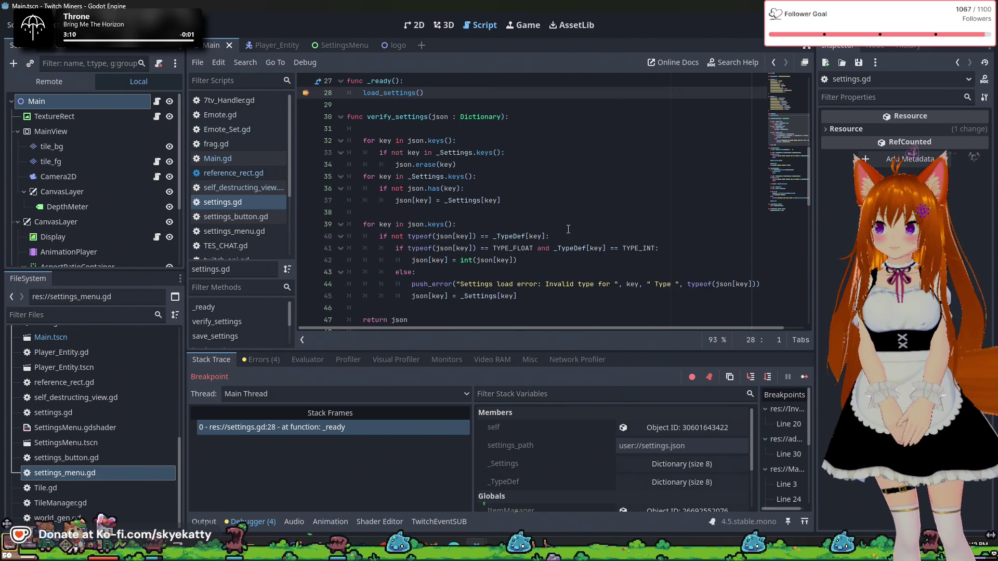
click(765, 380)
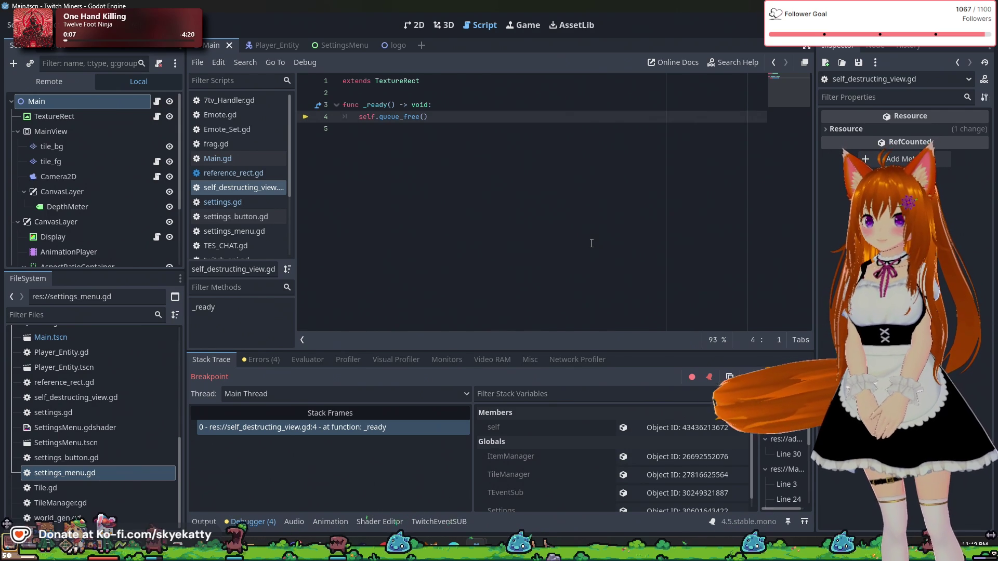
- Step Over through world_gen.gd's _ready line by line until reaching camera_2d.gd
key(F10)
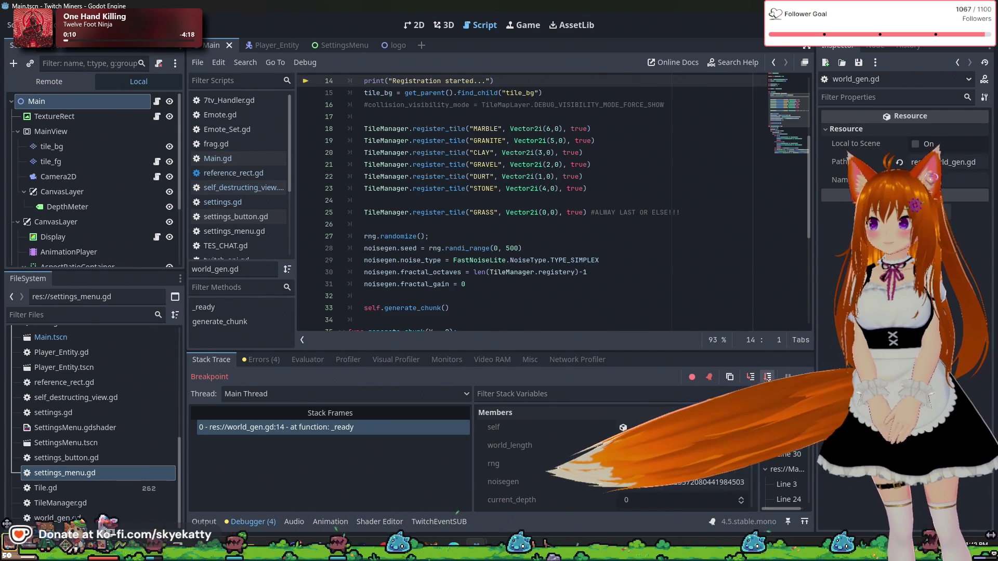
scroll(704, 304, up, 2)
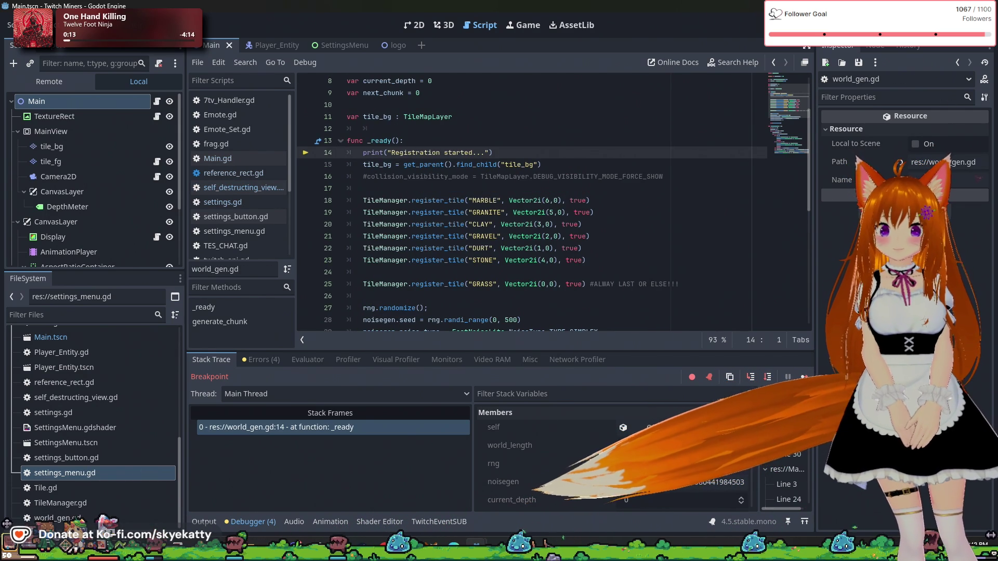
scroll(472, 161, up, 3)
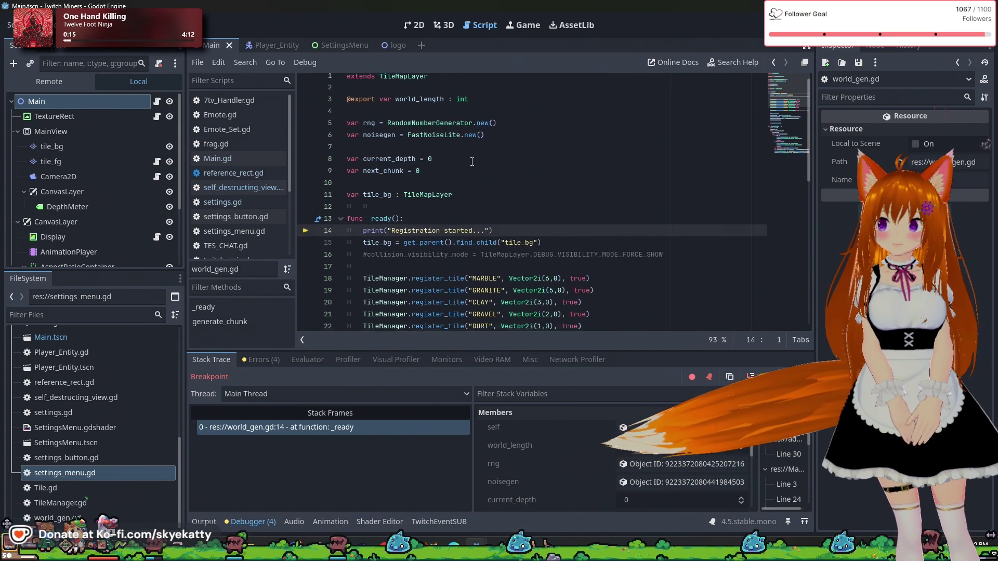
scroll(566, 231, down, 2)
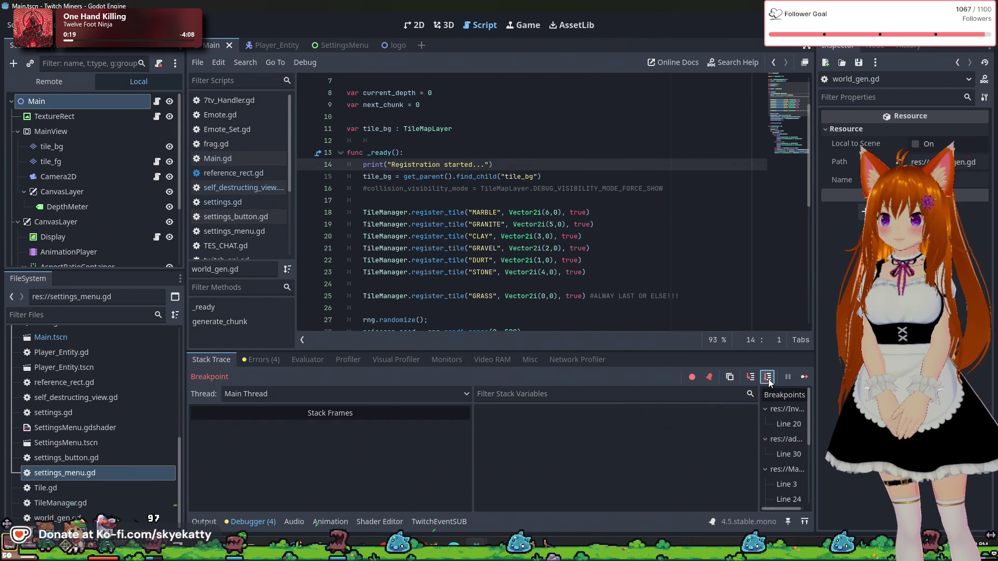
click(768, 379)
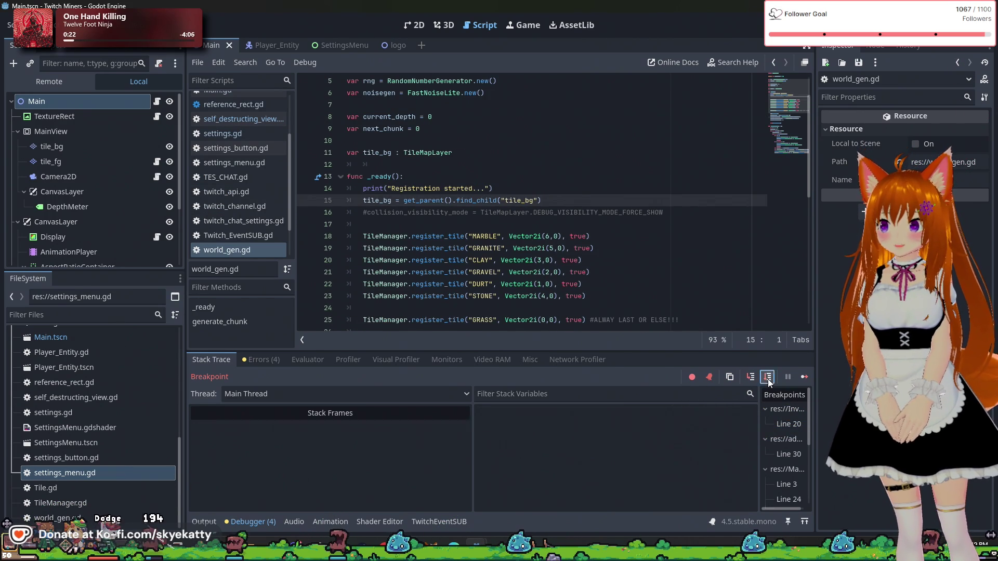
click(768, 379)
click(768, 379)
click(767, 378)
click(768, 379)
click(768, 378)
click(768, 379)
click(768, 378)
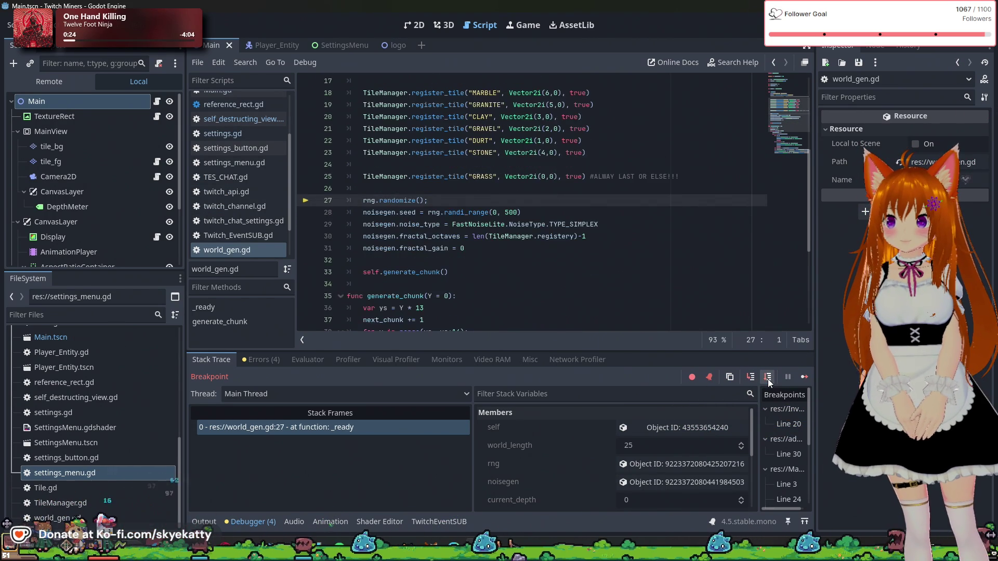
click(768, 379)
click(768, 379)
click(768, 379)
click(768, 378)
click(768, 379)
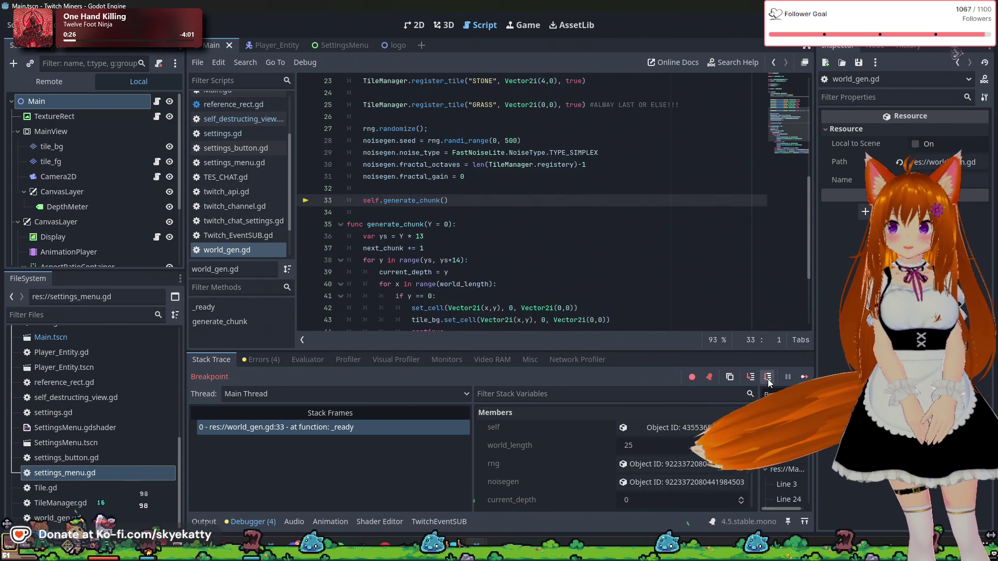
click(768, 378)
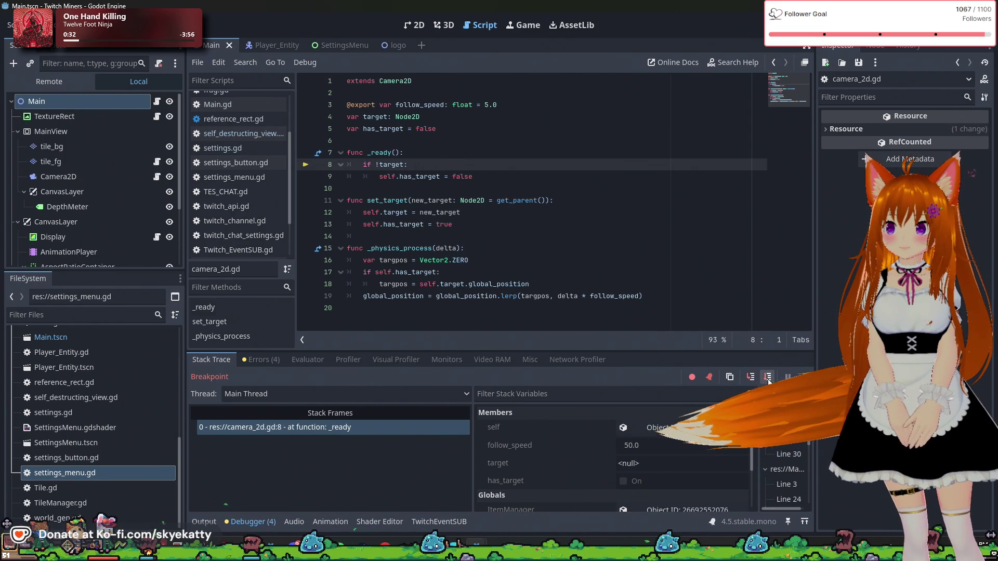
- Step from camera_2d.gd through display.gd lines 19–23 into settings_button.gd's _notification
click(768, 381)
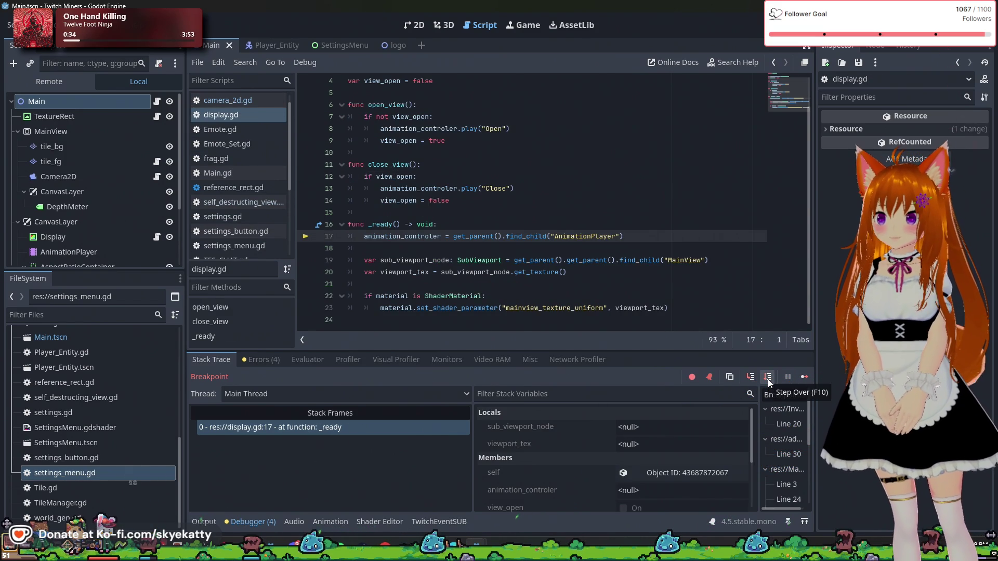
click(768, 379)
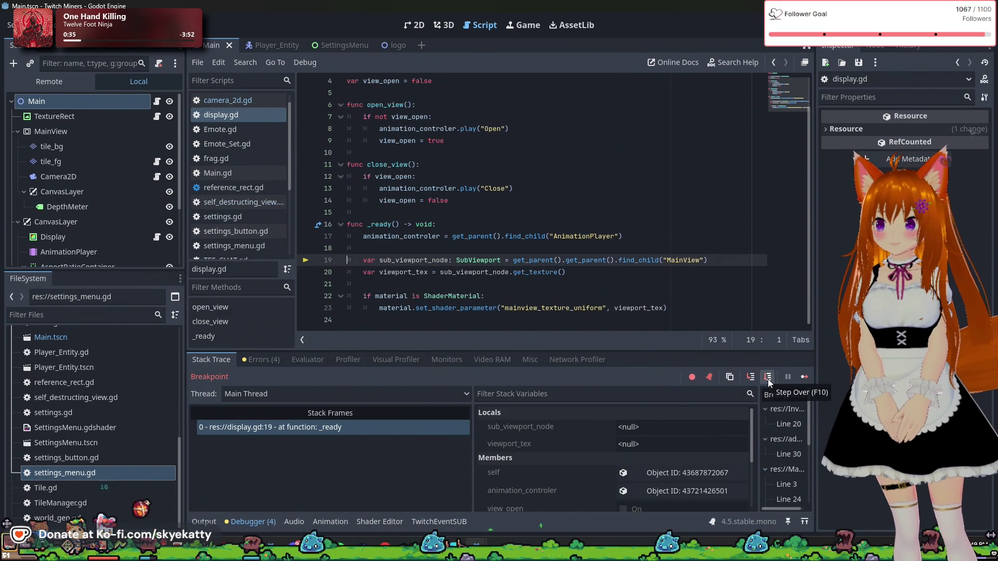
click(768, 378)
click(768, 379)
click(768, 379)
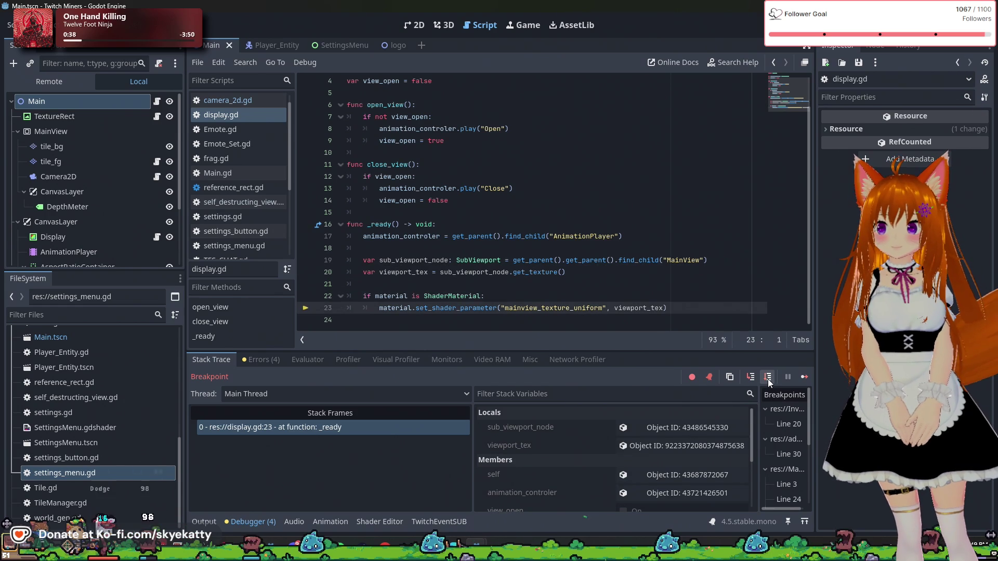
click(768, 379)
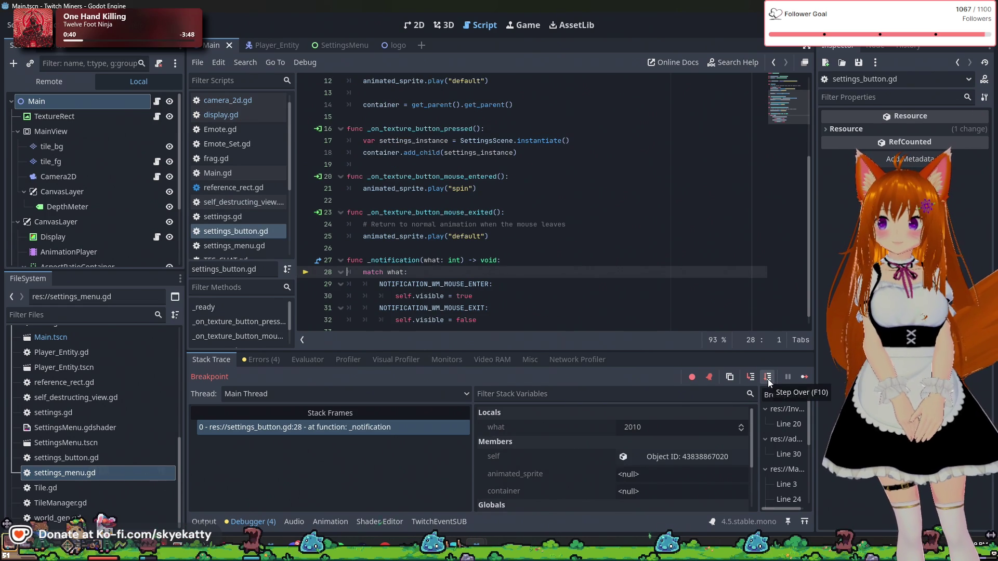
- Step through the _notification match into settings_button.gd's _ready, reaching line 11
scroll(724, 280, down, 1)
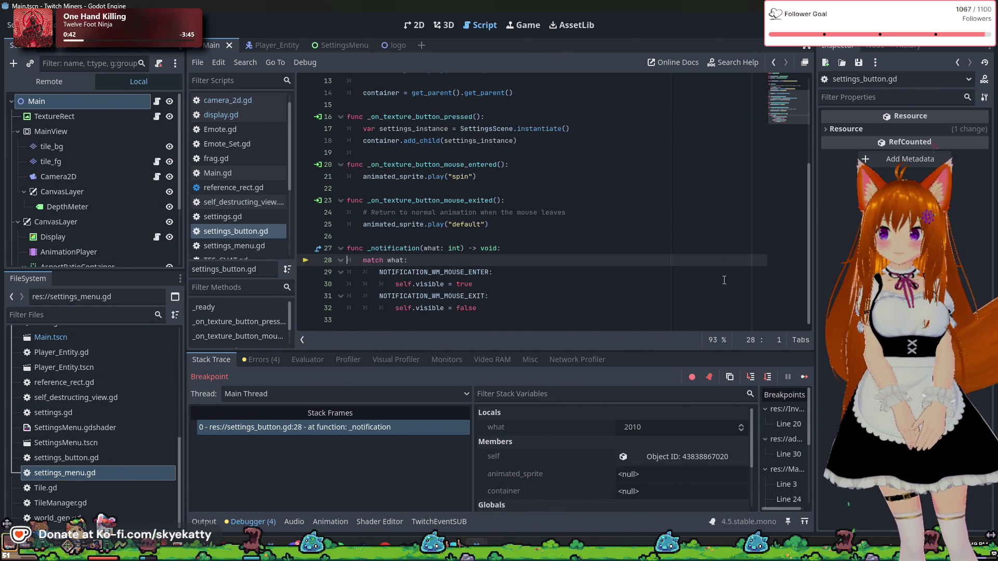
click(768, 378)
click(768, 378)
click(769, 379)
click(769, 378)
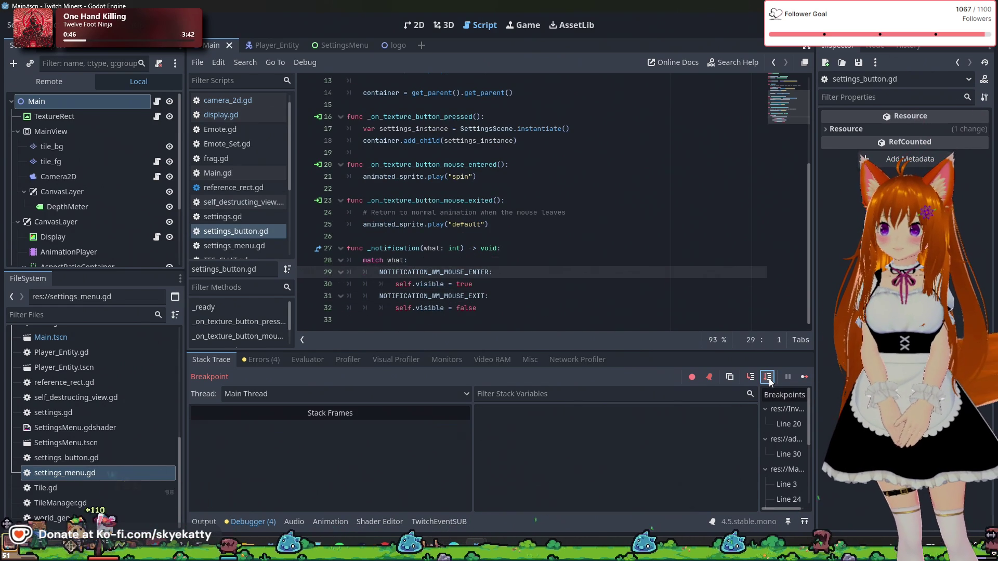
click(768, 378)
click(768, 378)
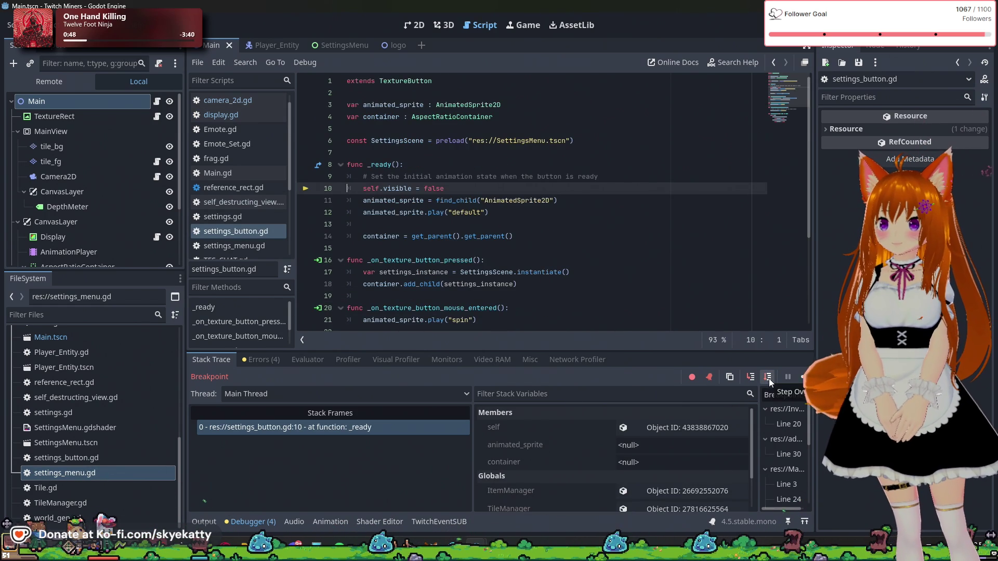
click(769, 378)
click(768, 378)
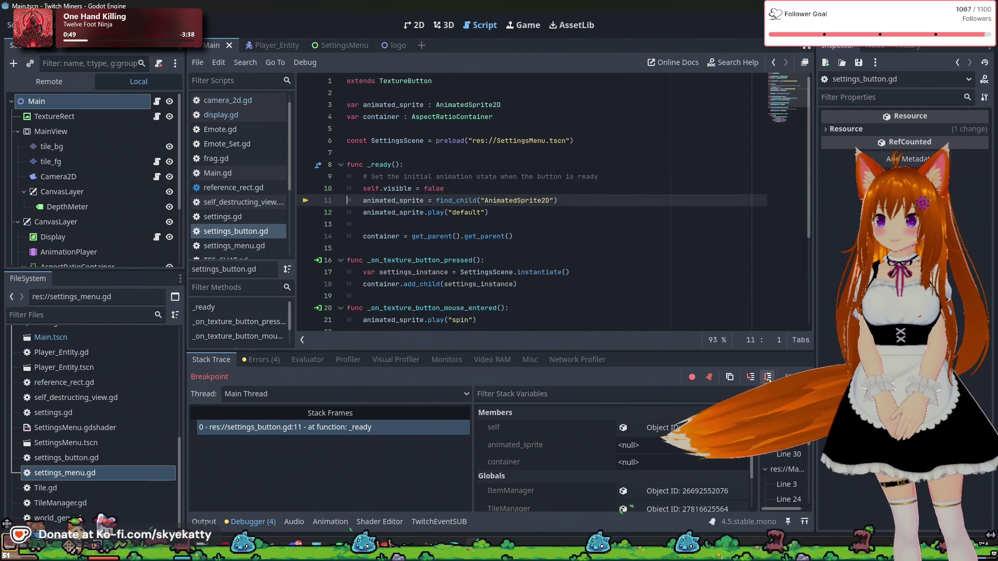
- Step through the rest of settings_button.gd and Main.gd's _ready until the session closes
click(769, 379)
click(769, 378)
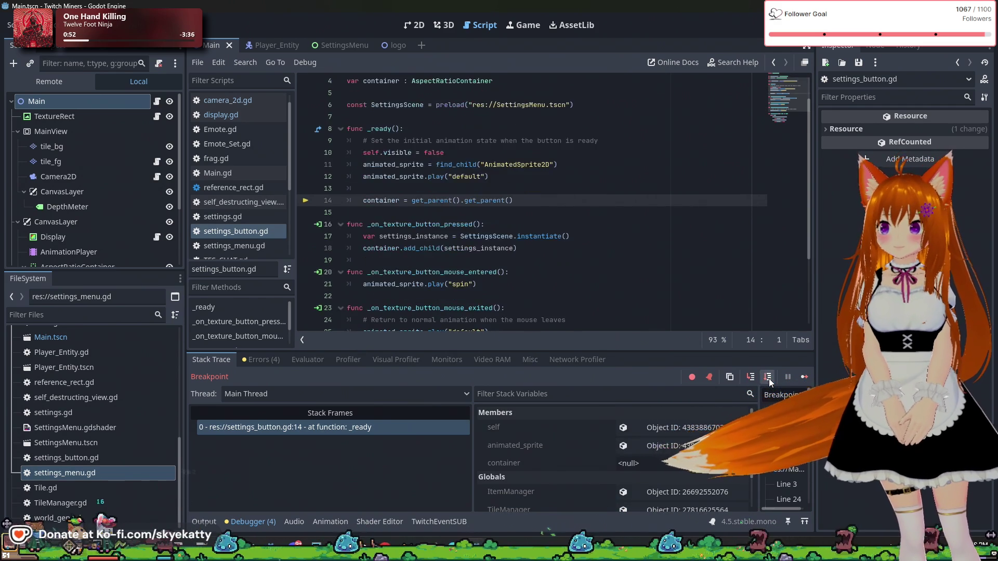
click(768, 379)
click(768, 379)
click(768, 379)
click(769, 379)
click(769, 379)
click(769, 379)
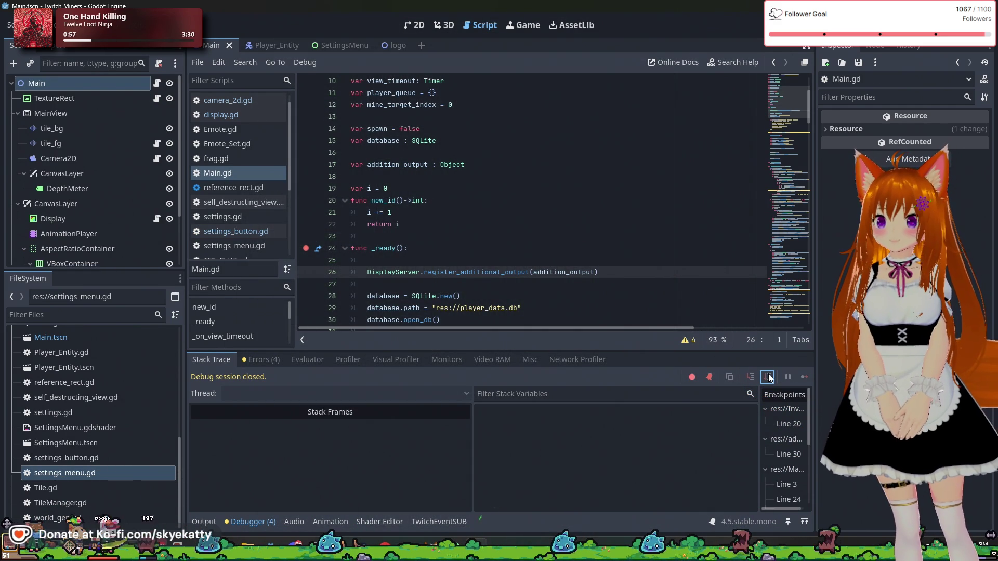
- Start another debug run and step from settings.gd through self_destructing_view.gd into world_gen.gd
click(768, 379)
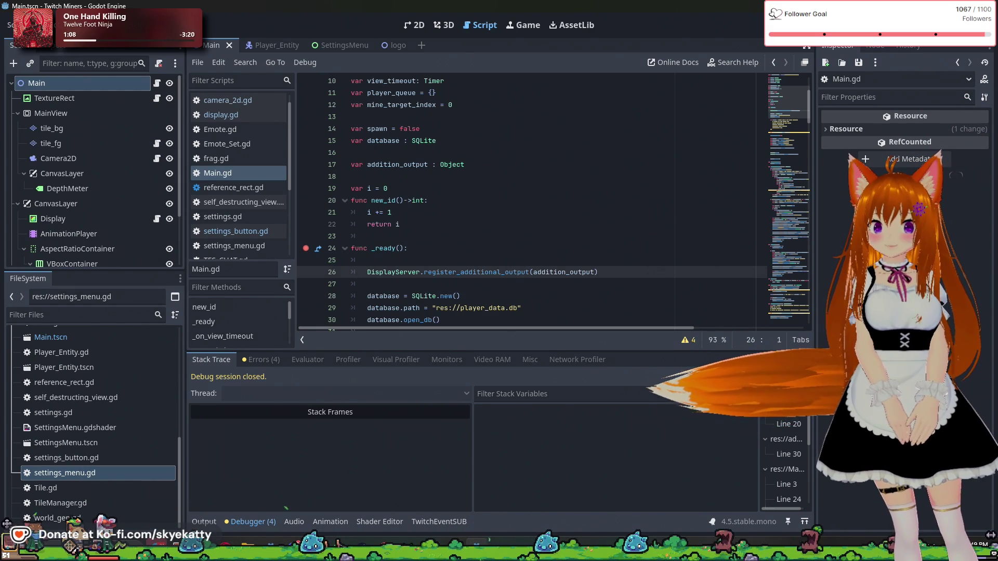
key(F5)
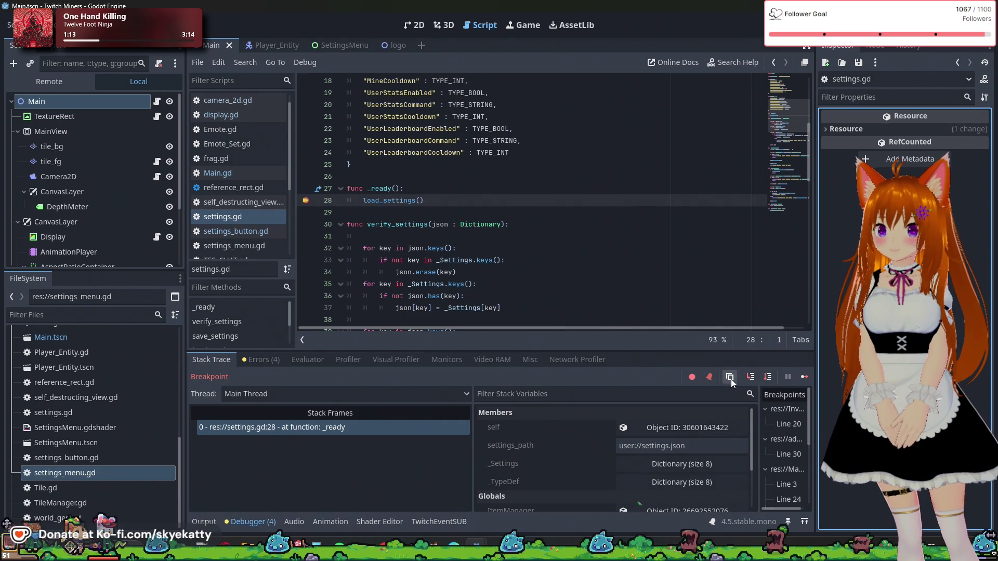
click(769, 379)
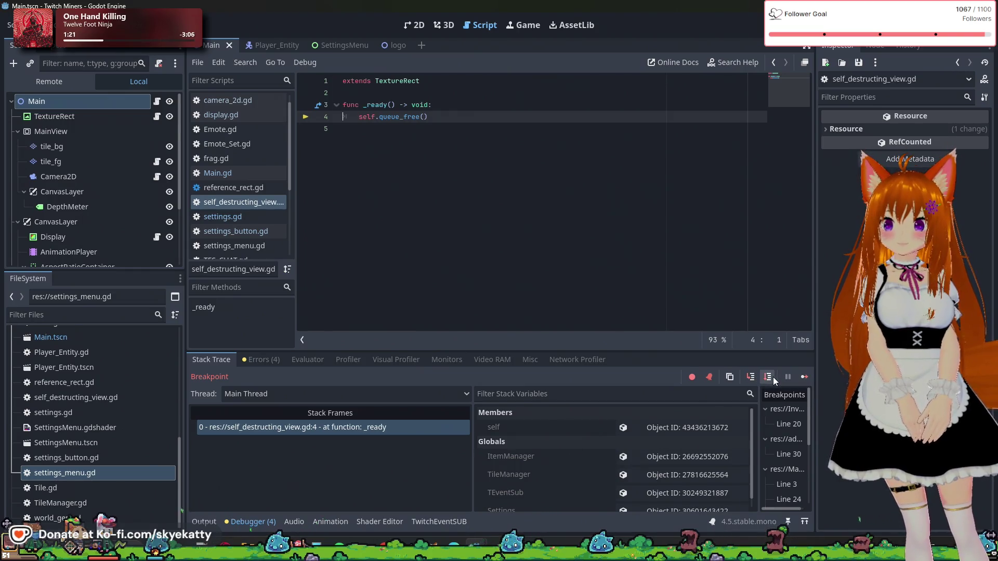
click(751, 379)
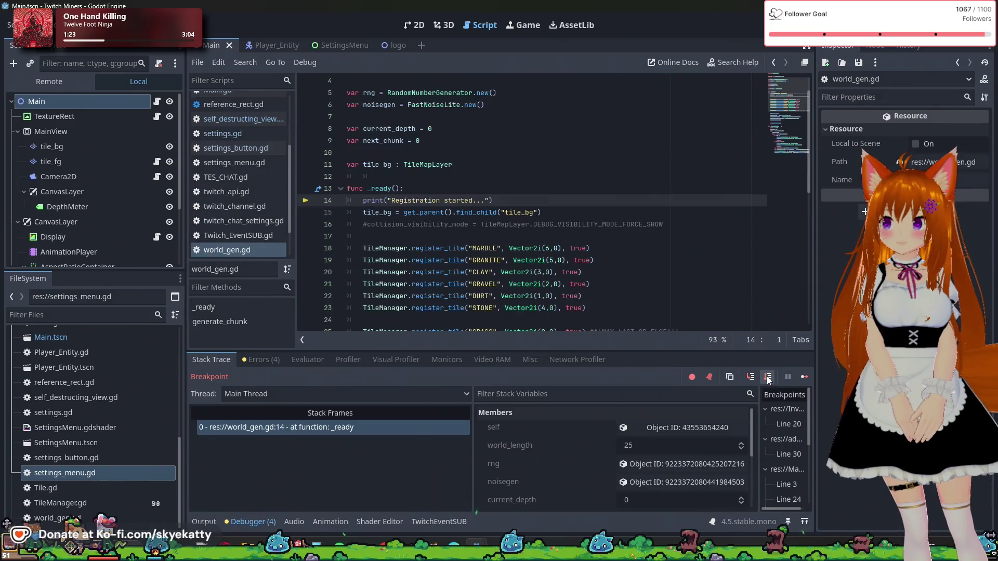
- Step through world_gen.gd's _ready into display.gd, pausing at line 20
click(768, 378)
click(768, 378)
click(768, 378)
click(768, 378)
click(768, 379)
click(768, 378)
click(768, 378)
click(768, 378)
click(768, 378)
click(768, 378)
click(768, 378)
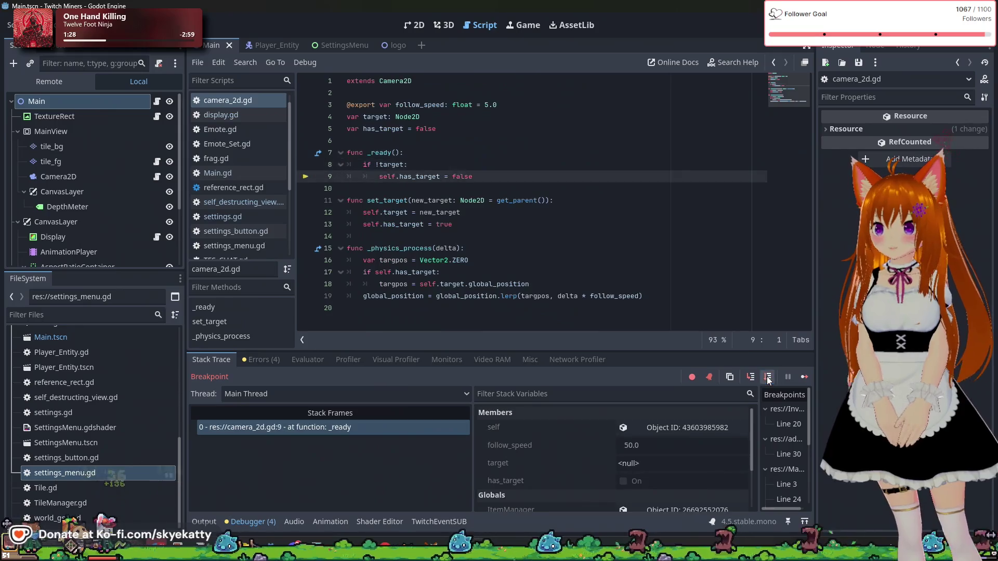
click(768, 379)
click(768, 378)
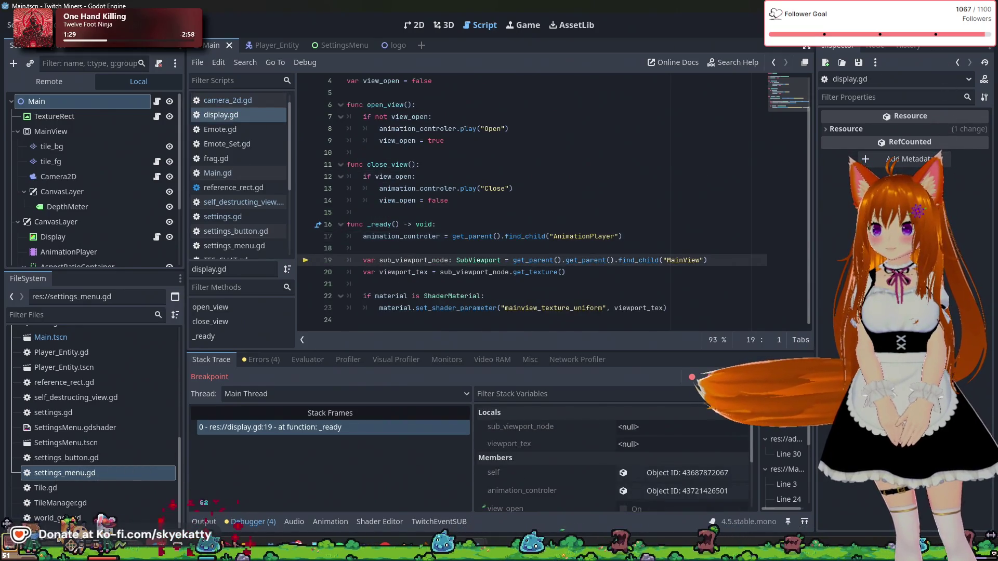
click(768, 378)
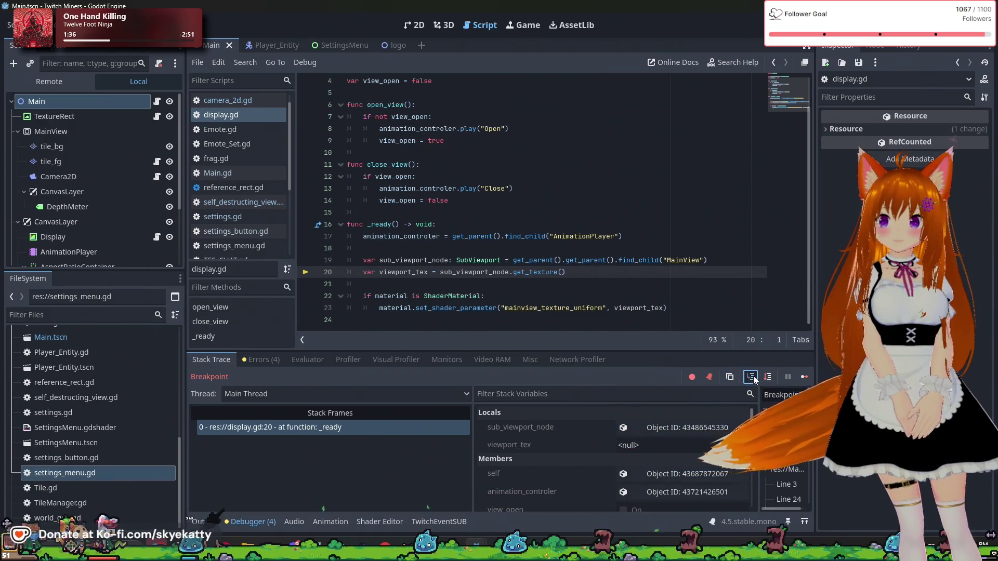
- Step past display.gd line 23 through settings_button.gd's _notification into _ready line 11
click(751, 377)
click(751, 377)
click(752, 377)
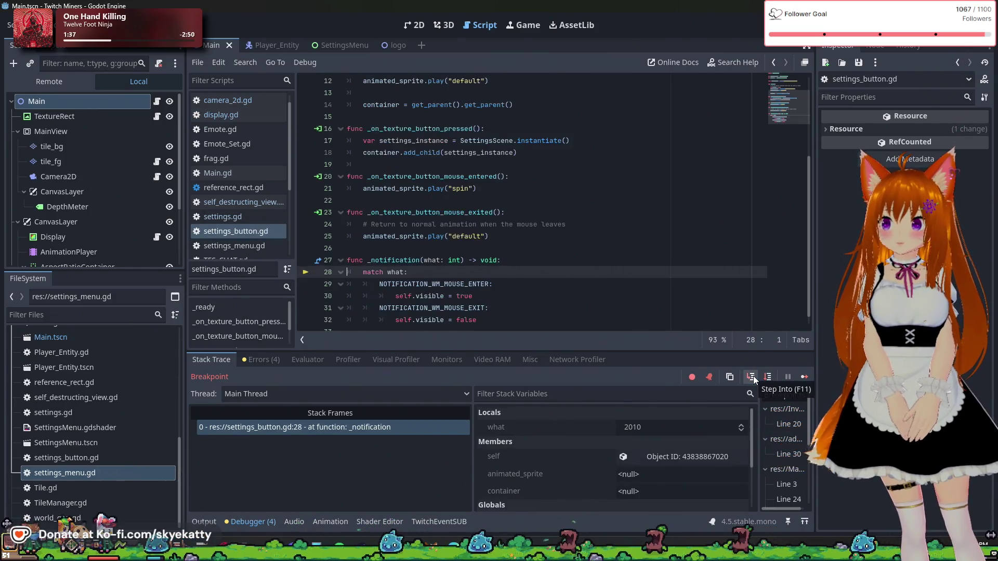
click(751, 377)
click(751, 377)
click(751, 377)
click(751, 377)
click(752, 378)
click(751, 377)
click(752, 377)
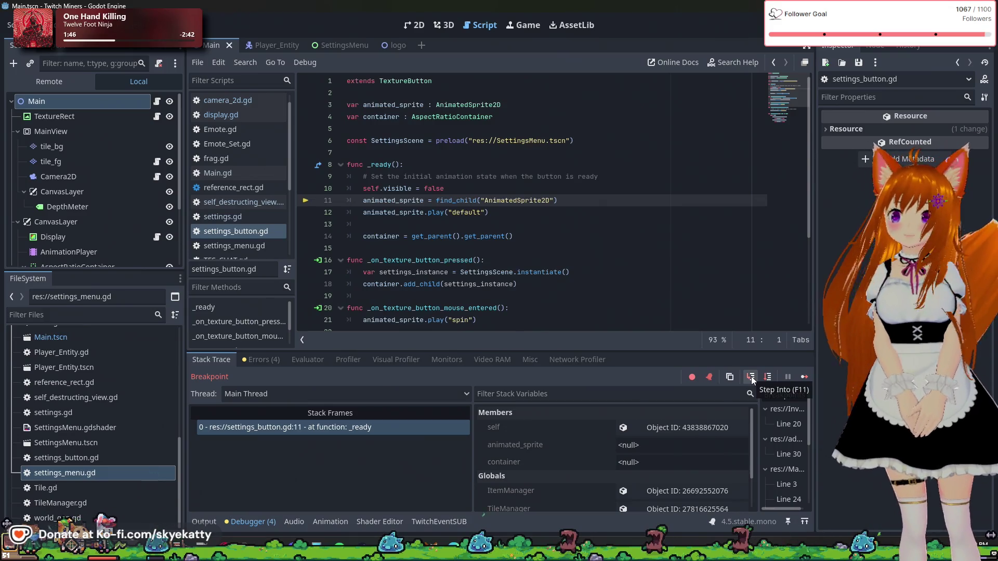
- Advance through _ready to line 14 and the _notification match until execution resumes and the session ends
click(751, 377)
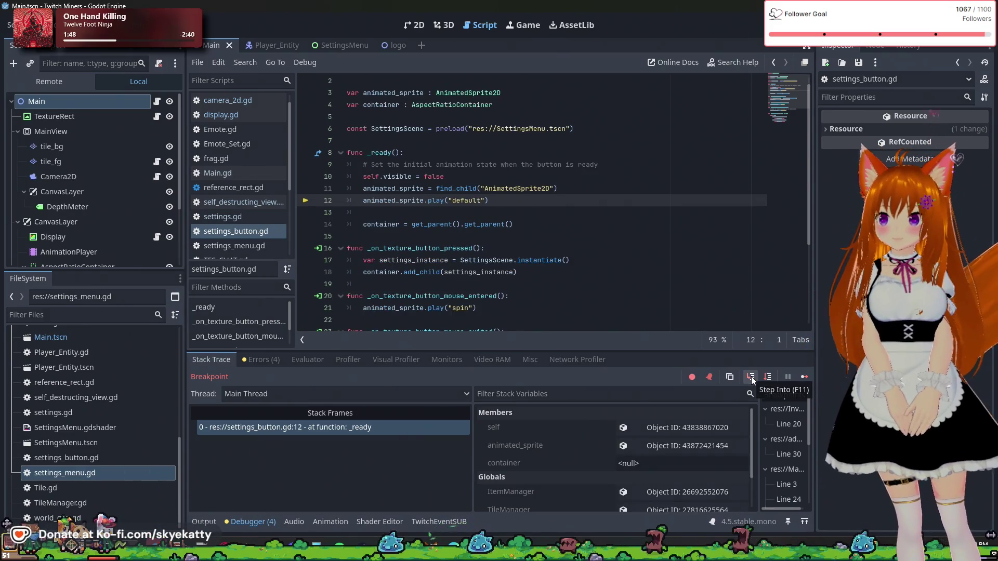
click(751, 377)
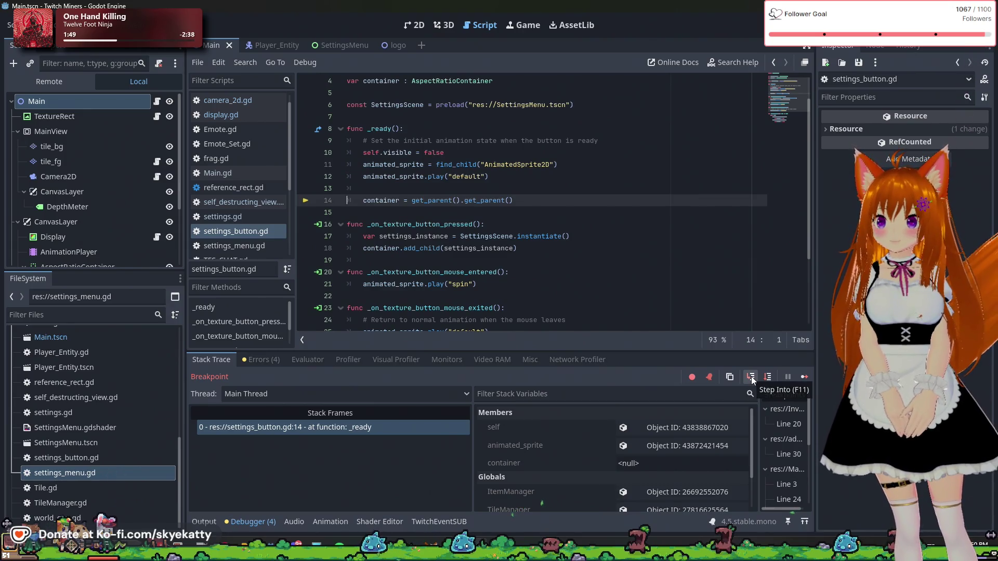
click(750, 377)
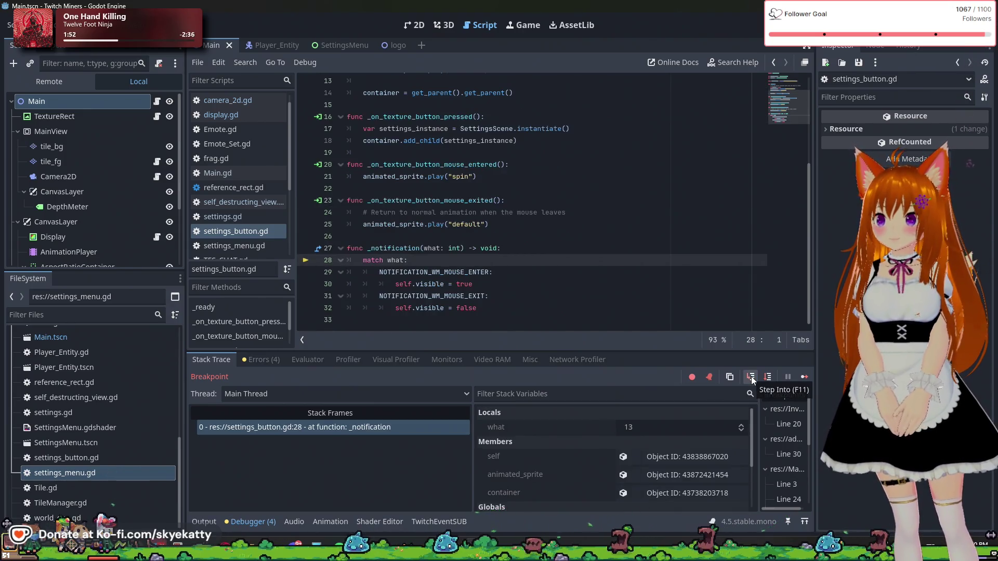
click(750, 378)
click(750, 377)
click(750, 378)
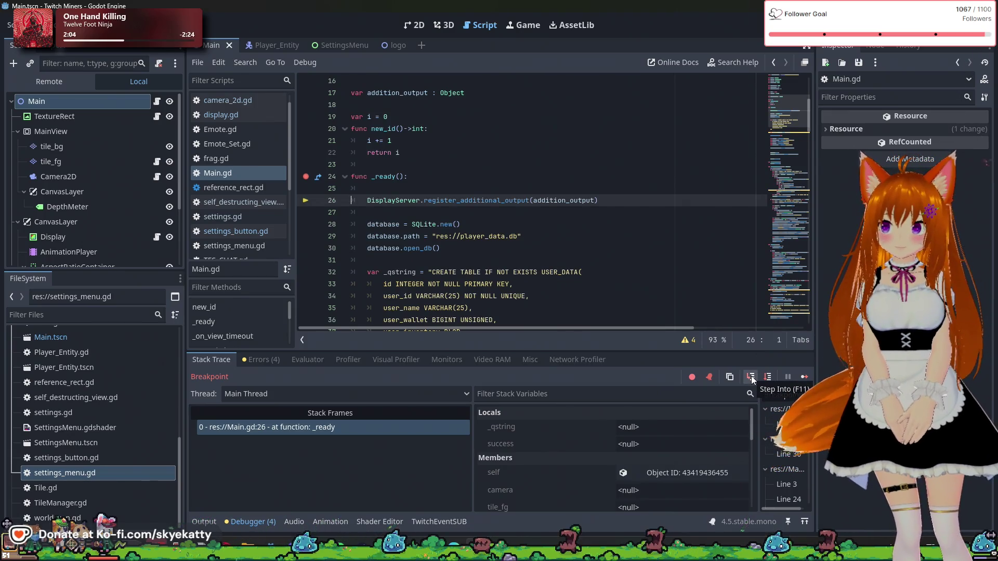
click(750, 378)
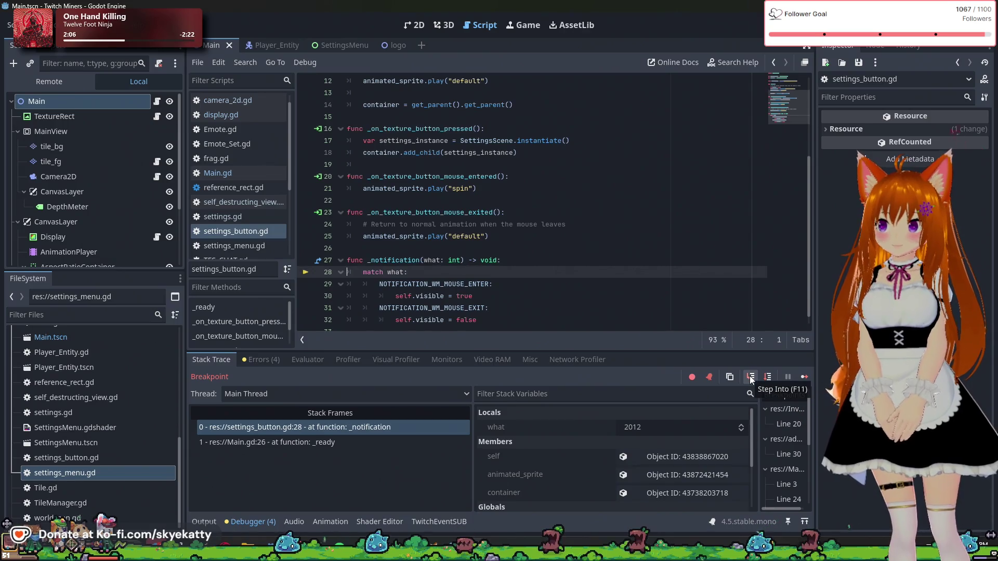
click(750, 377)
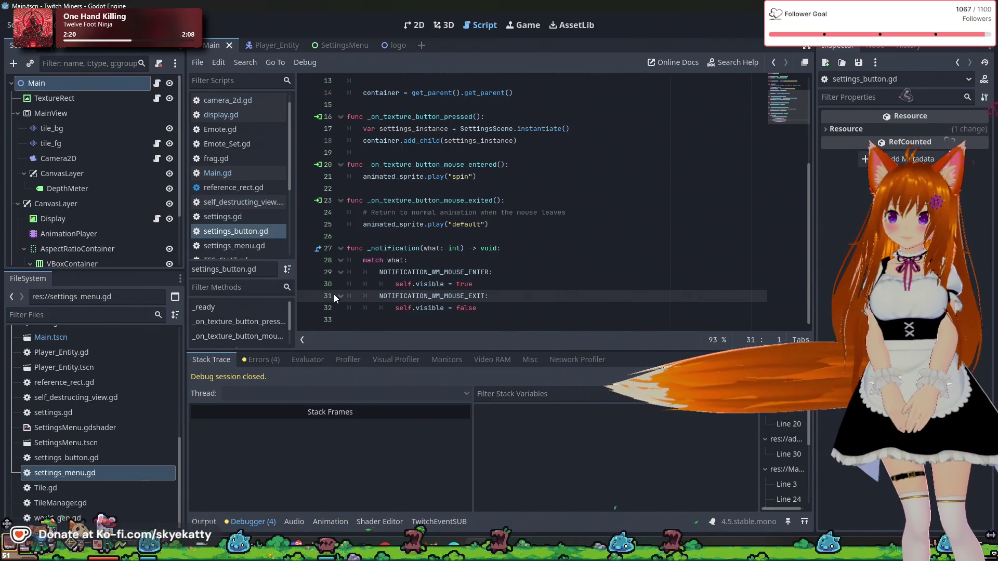
- Look up the NOTIFICATION_WM_MOUSE_EXIT constant and browse the surrounding code
click(456, 297)
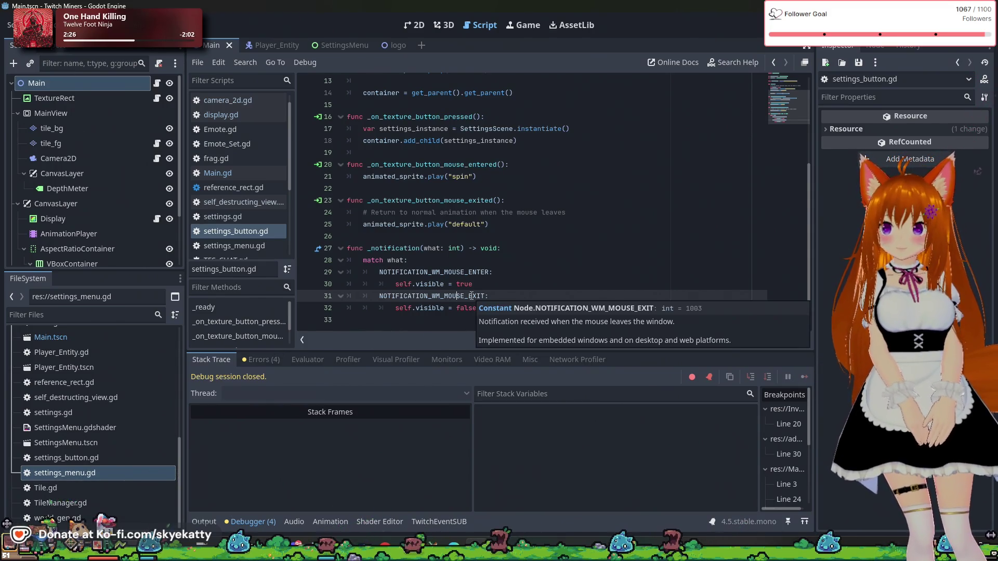
scroll(527, 264, up, 4)
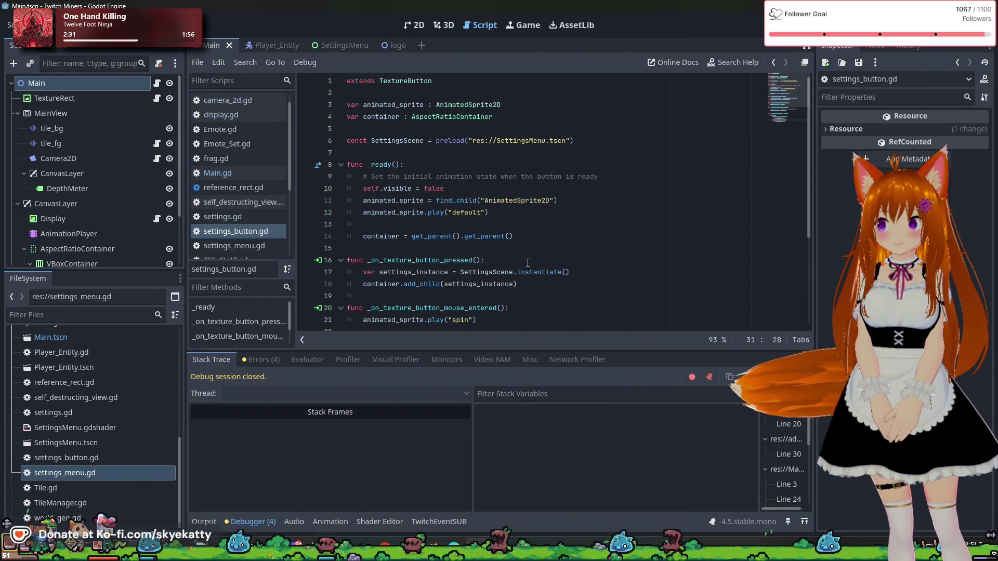
scroll(629, 249, down, 4)
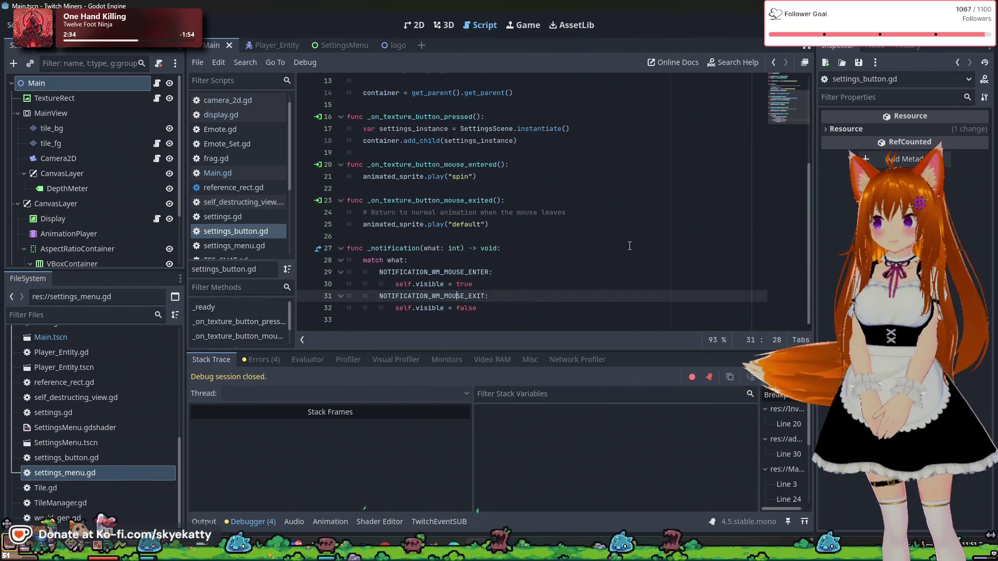
scroll(244, 234, down, 1)
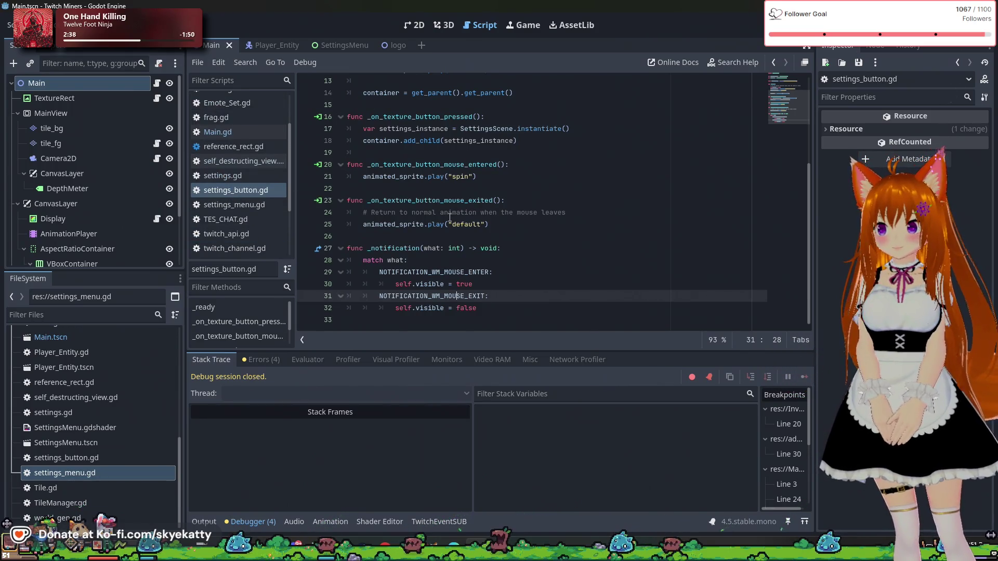
scroll(449, 217, up, 4)
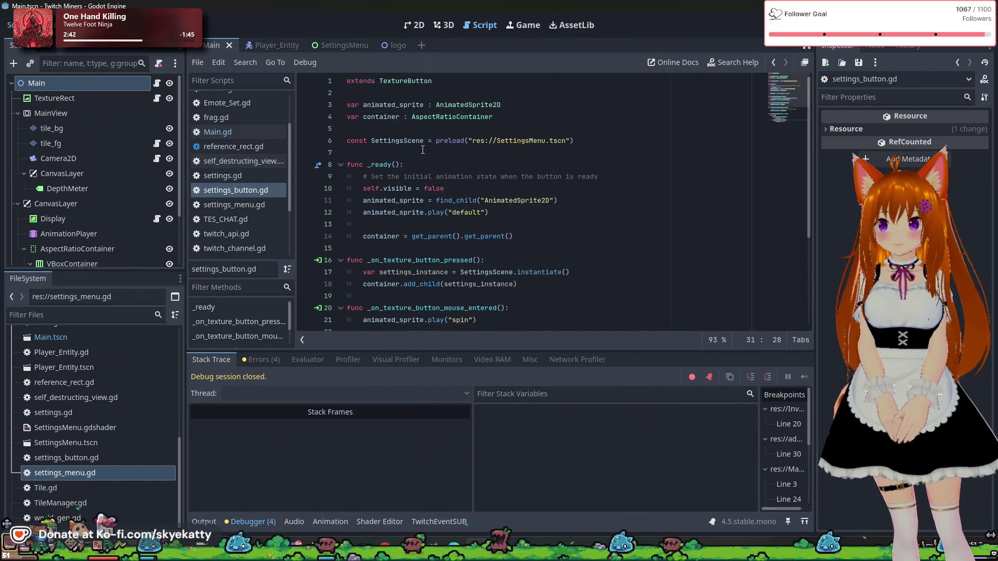
mouse_move(458, 144)
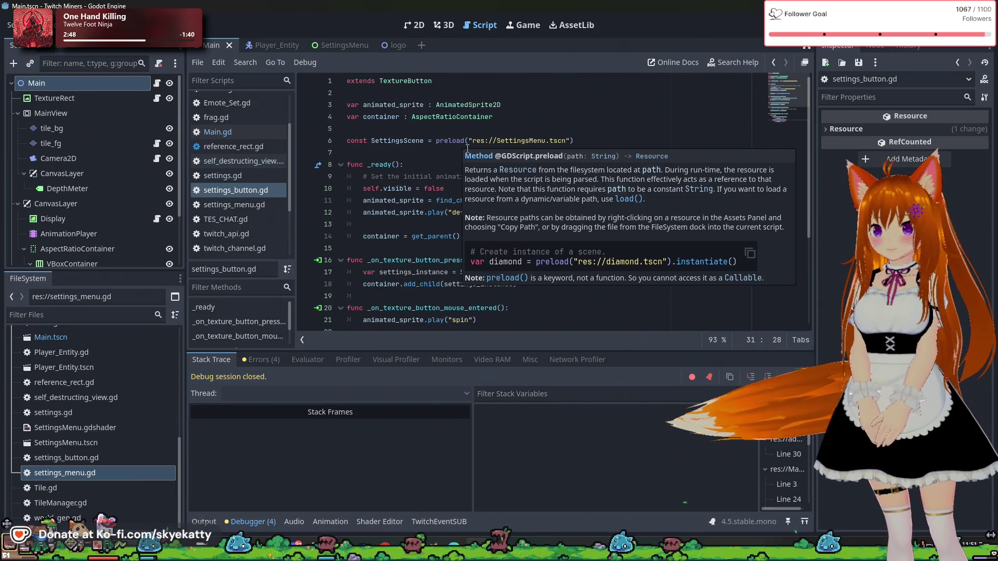
scroll(668, 118, down, 2)
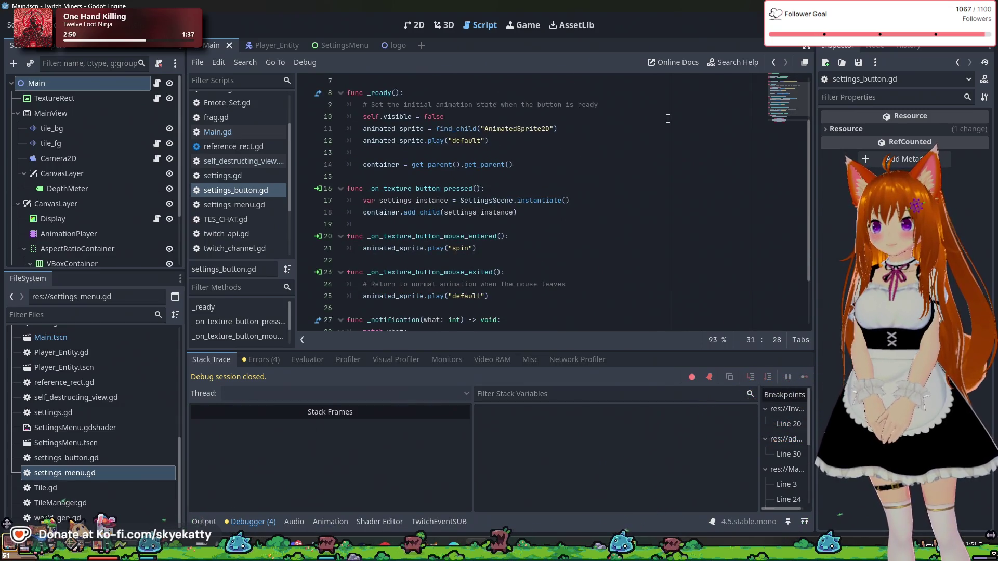
scroll(668, 118, down, 2)
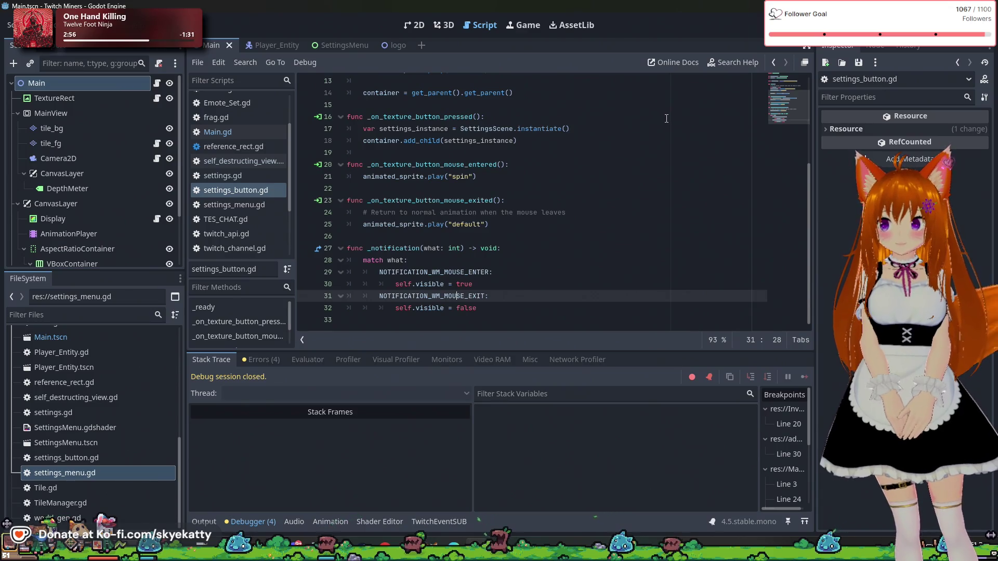
scroll(647, 145, up, 4)
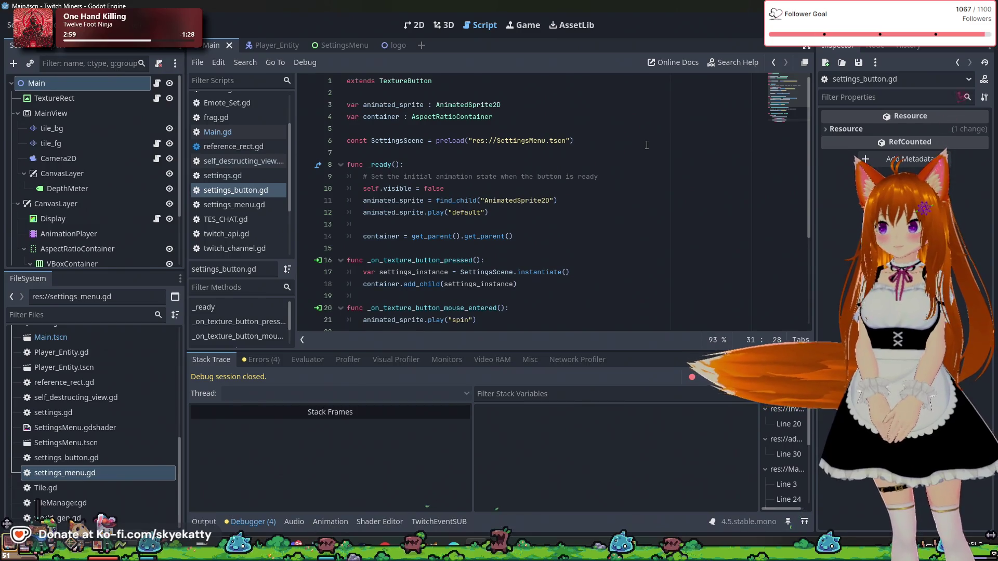
scroll(647, 145, down, 2)
scroll(647, 145, up, 2)
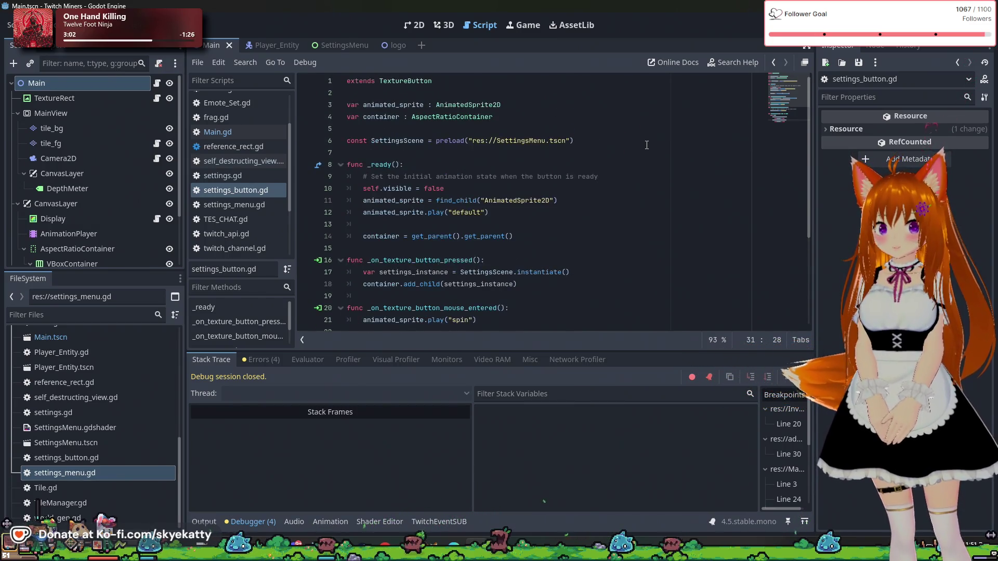
- Change SettingsScene on line 6 from const to var and start a debug run
click(647, 145)
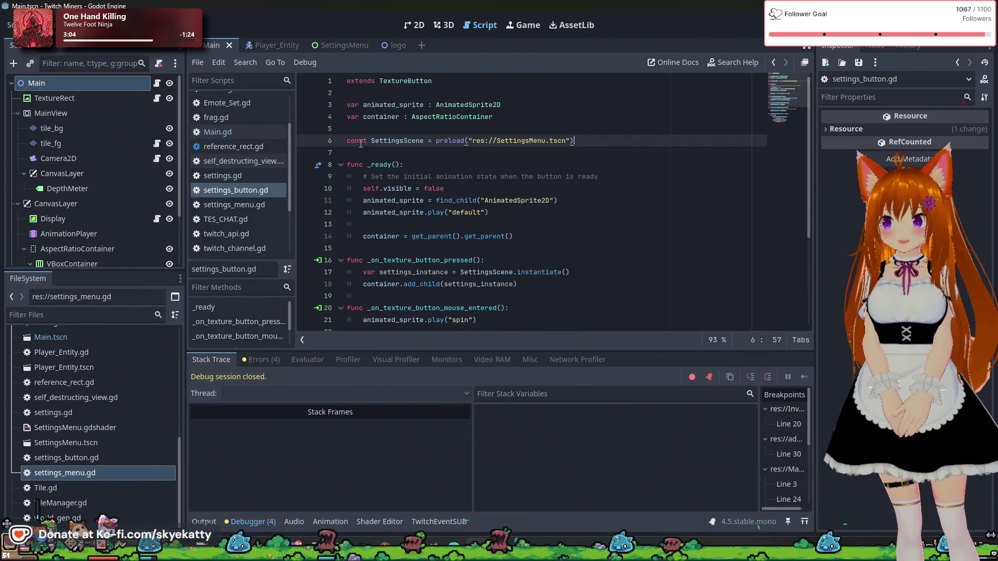
drag(367, 141, 347, 146)
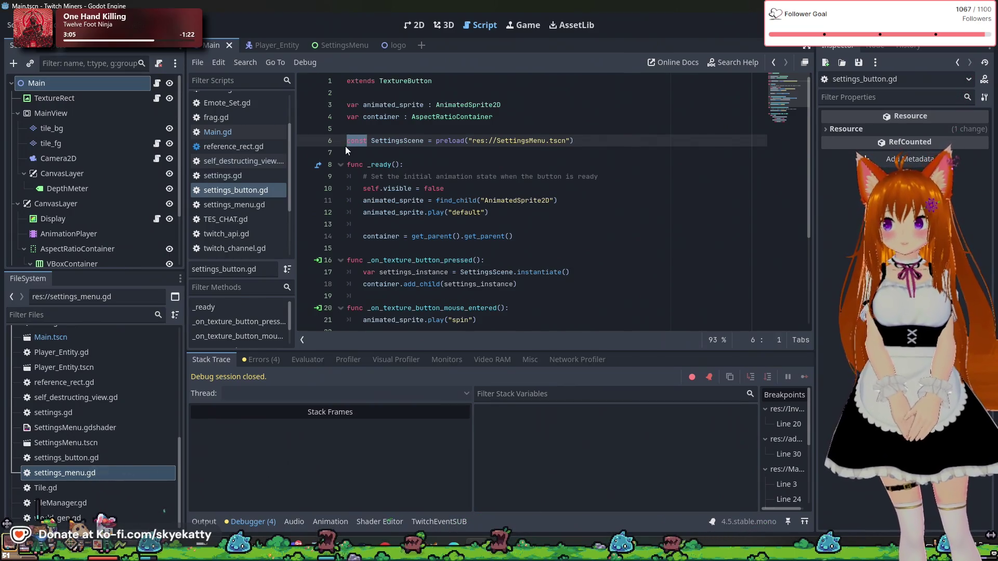
text(var)
click(416, 164)
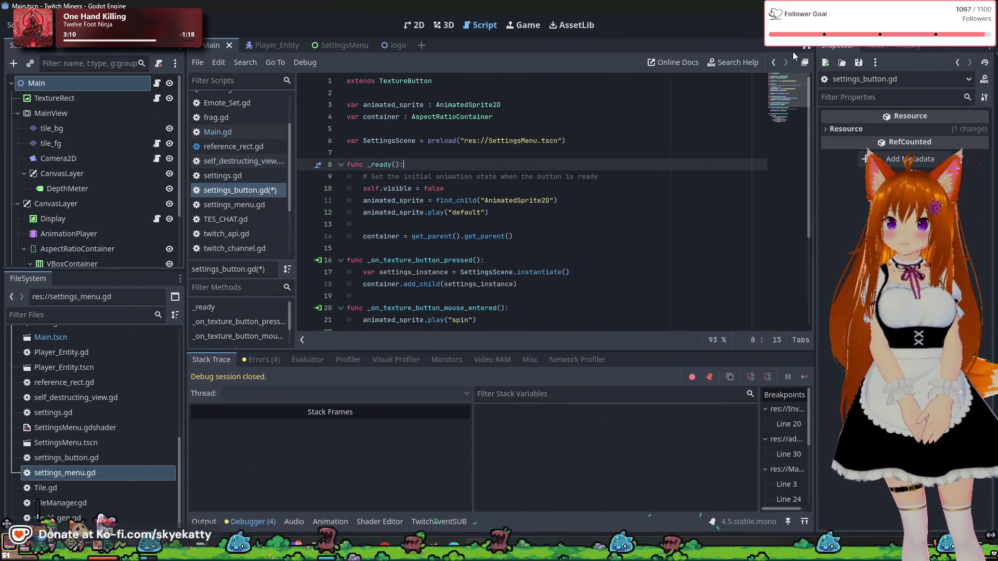
click(810, 25)
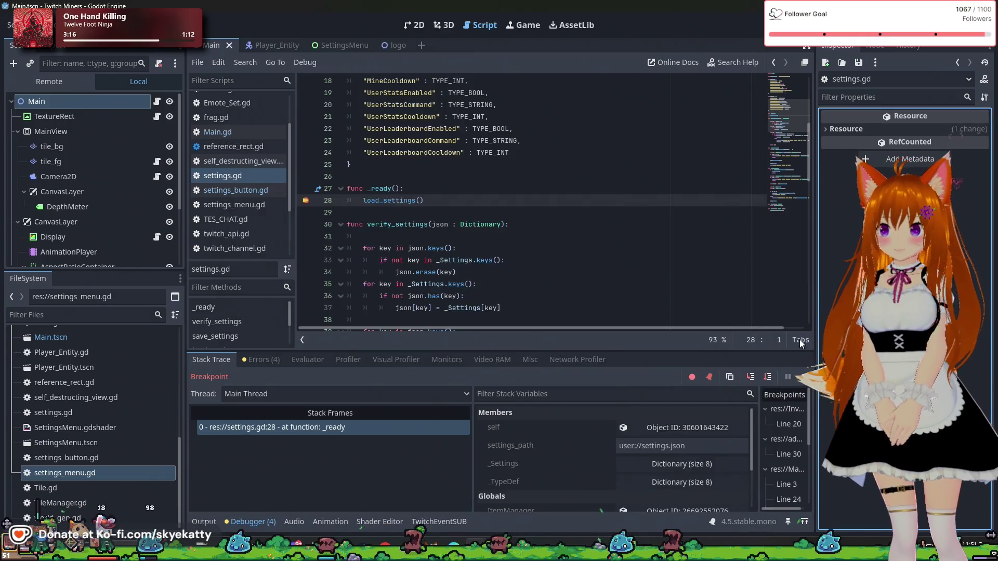
- Resume the paused debug run past its current breakpoint
click(804, 376)
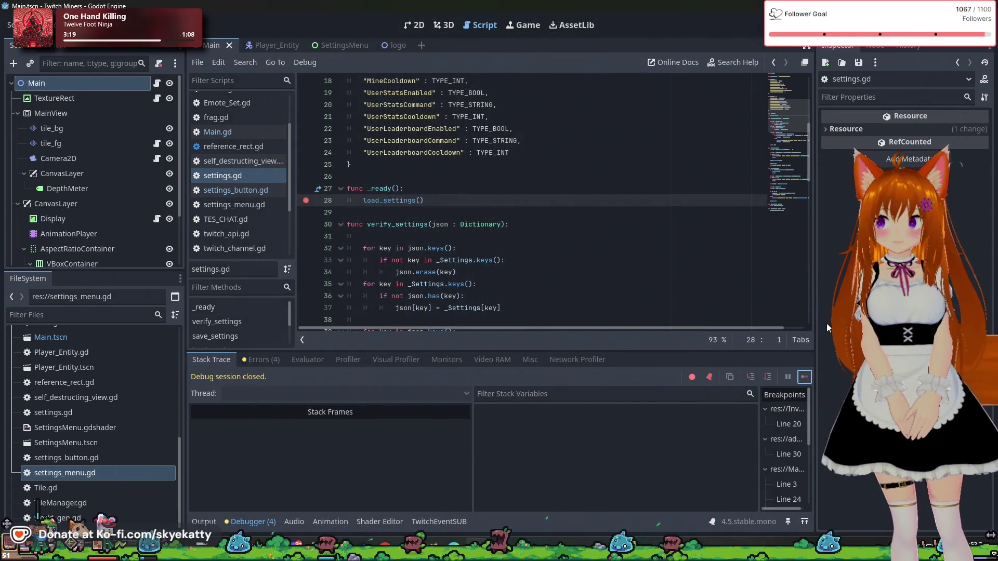
scroll(663, 173, down, 4)
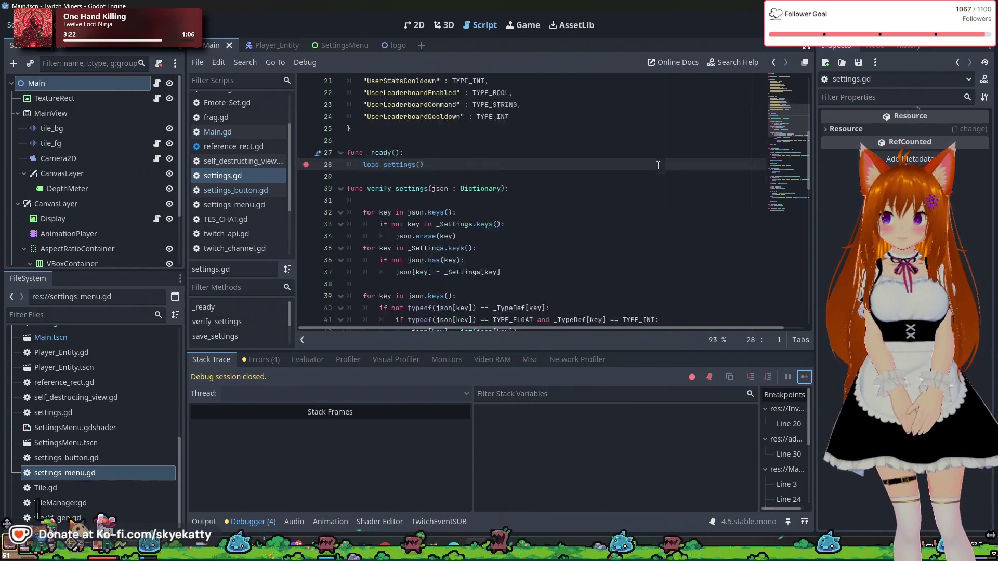
scroll(516, 114, up, 3)
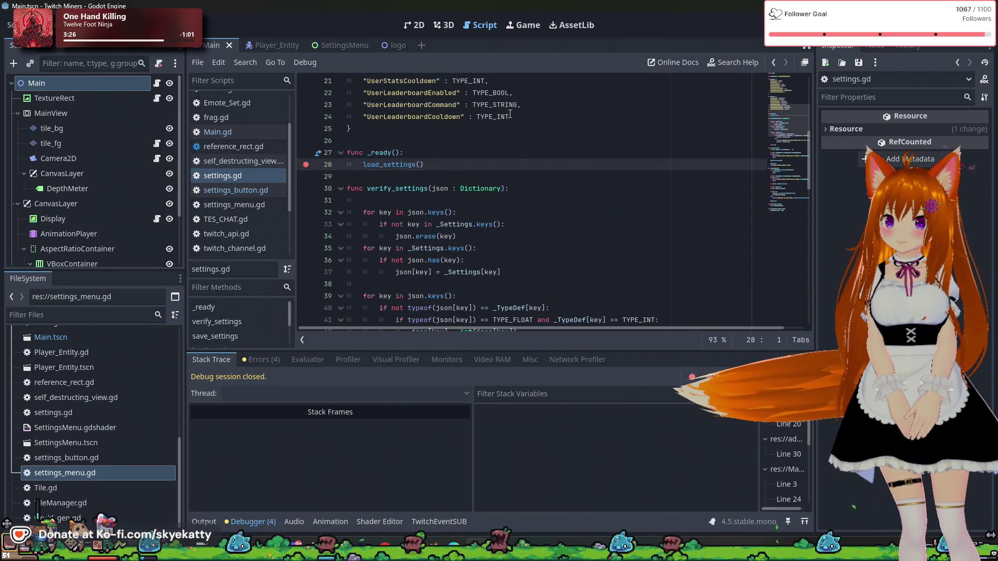
scroll(527, 151, up, 1)
scroll(527, 152, up, 6)
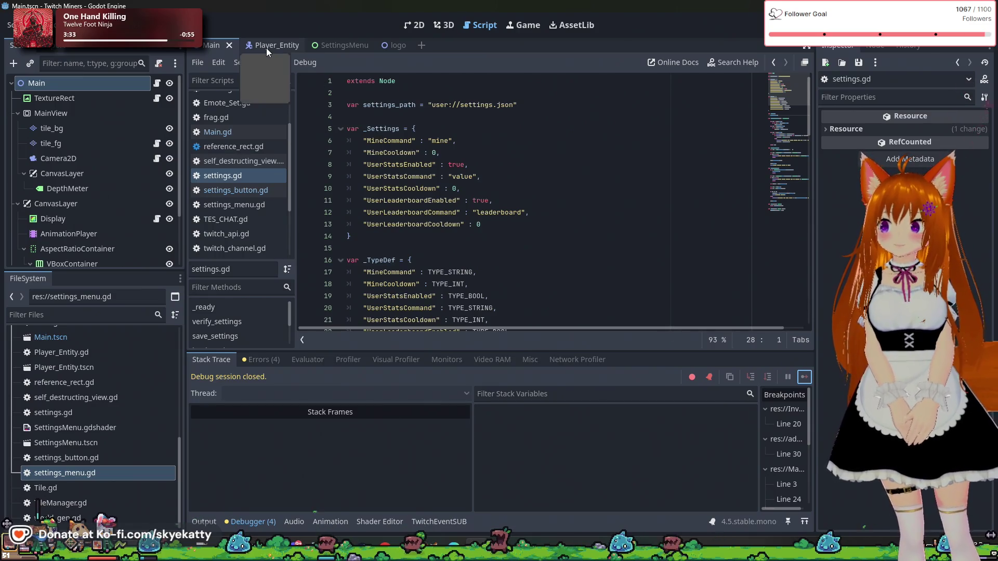
- Open Main.gd, relaunch the game, and continue past settings.gd to stop at line 26
click(263, 131)
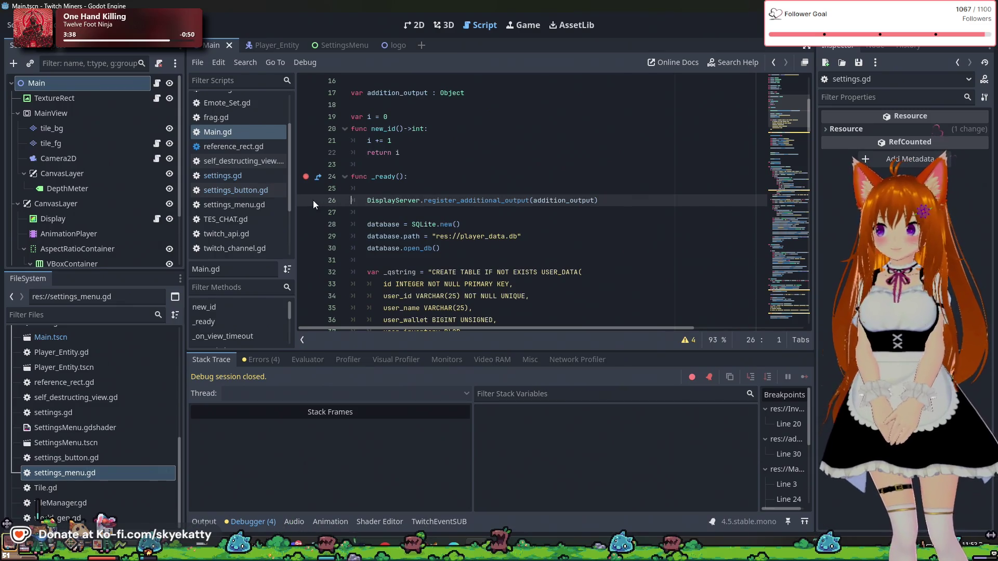
click(817, 33)
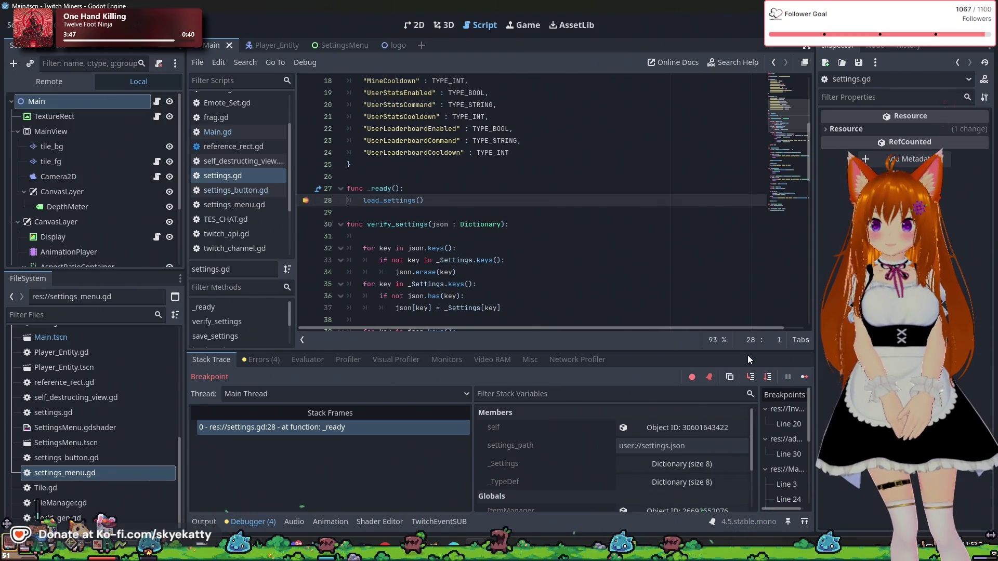
click(801, 379)
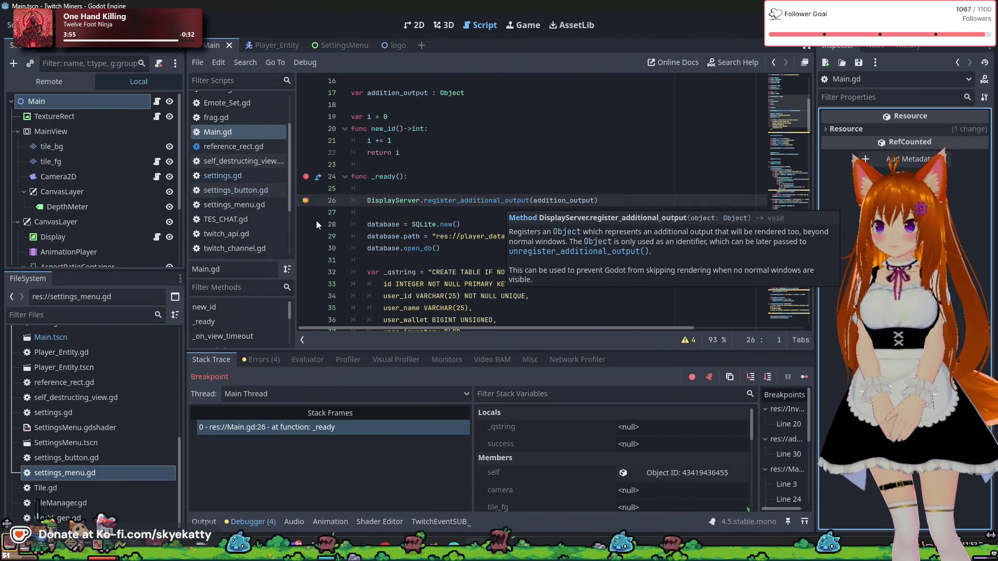
scroll(317, 233, down, 1)
scroll(307, 205, down, 1)
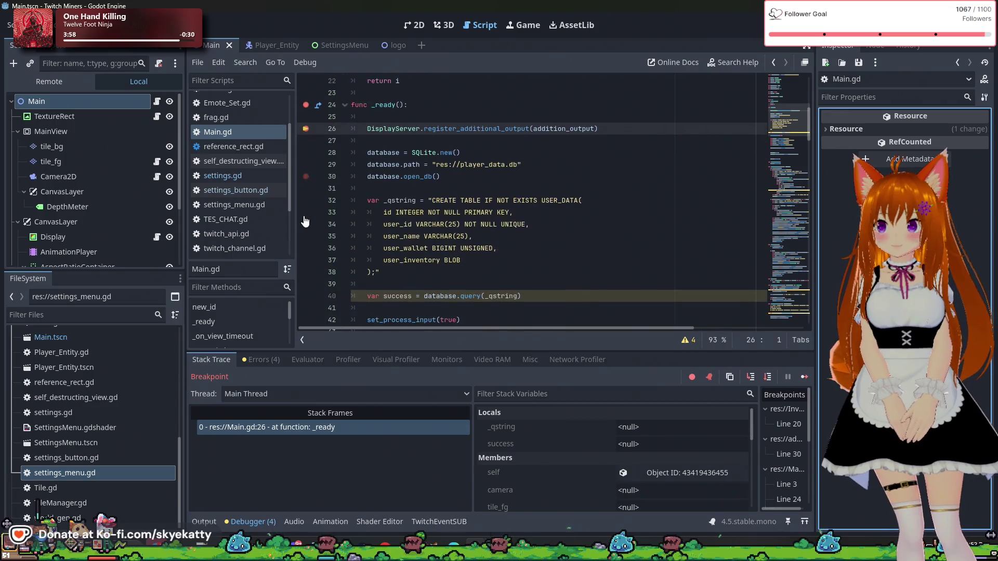
scroll(310, 200, down, 1)
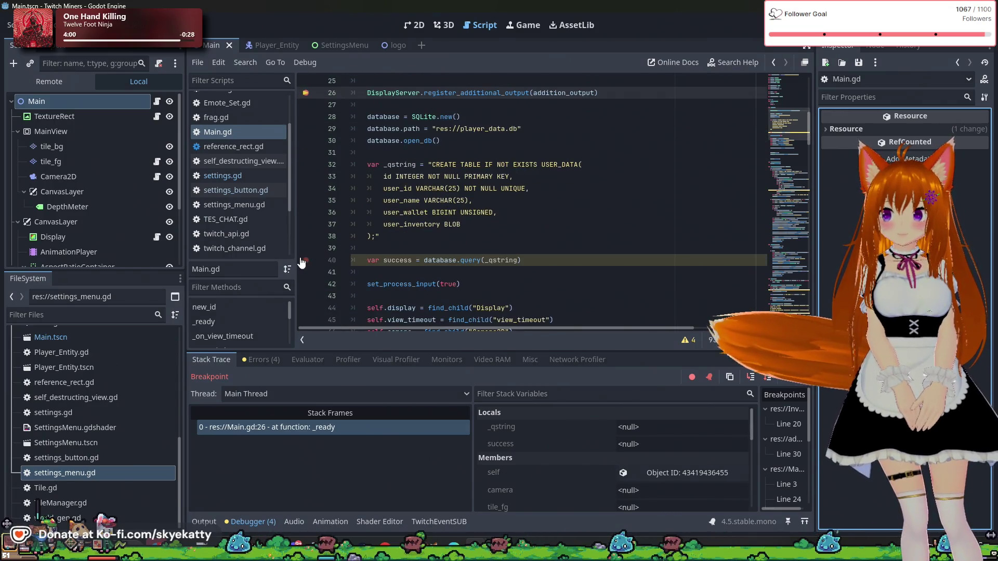
scroll(307, 290, down, 1)
scroll(308, 290, up, 1)
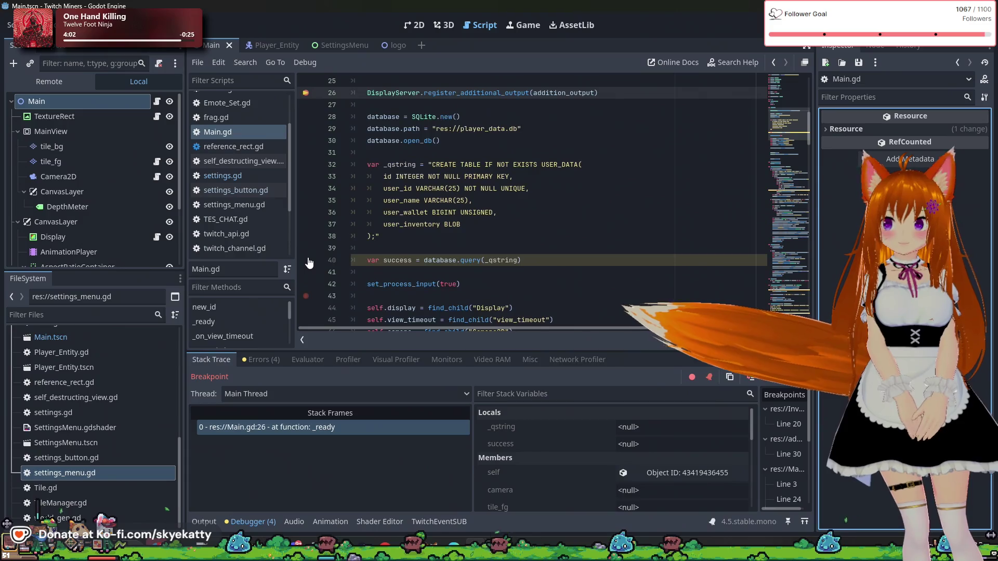
scroll(308, 290, up, 1)
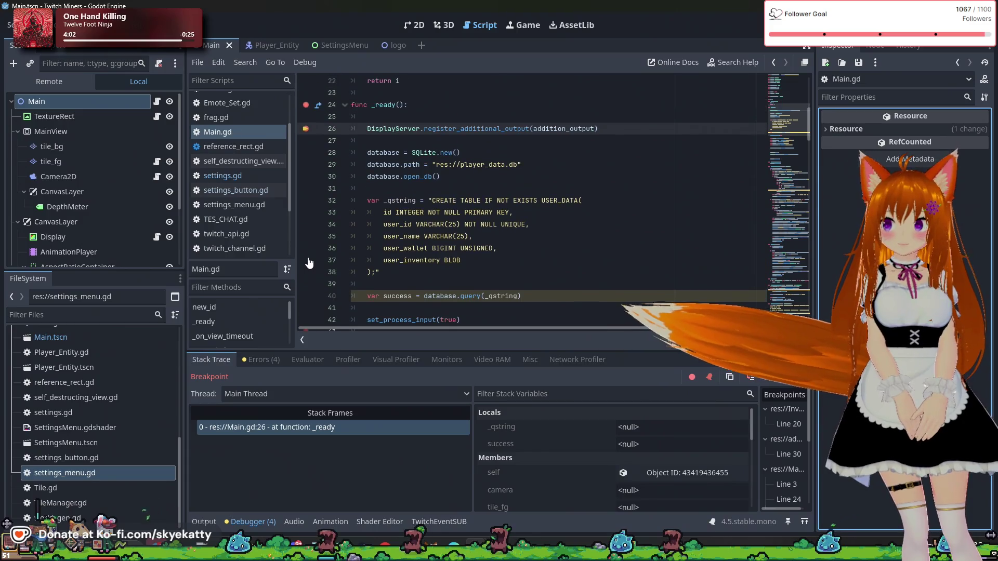
- Step through settings_button.gd's _notification match, lines 28–31, until the session closes
click(752, 378)
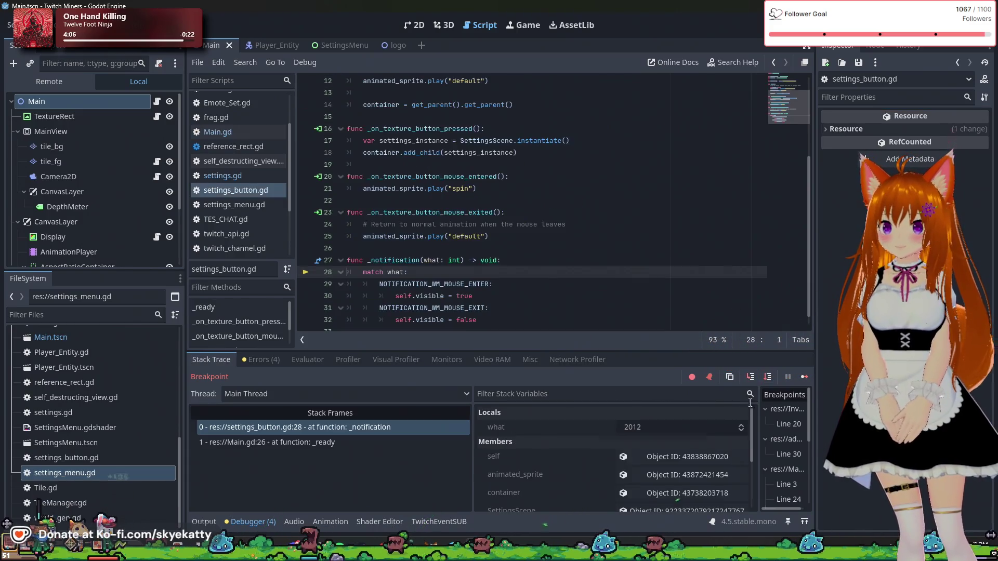
scroll(700, 298, down, 1)
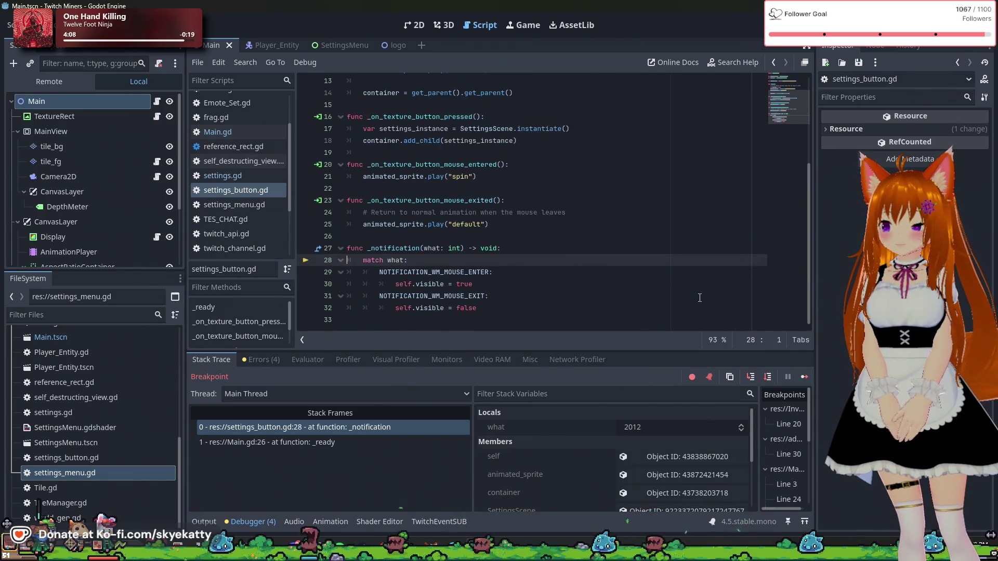
click(750, 377)
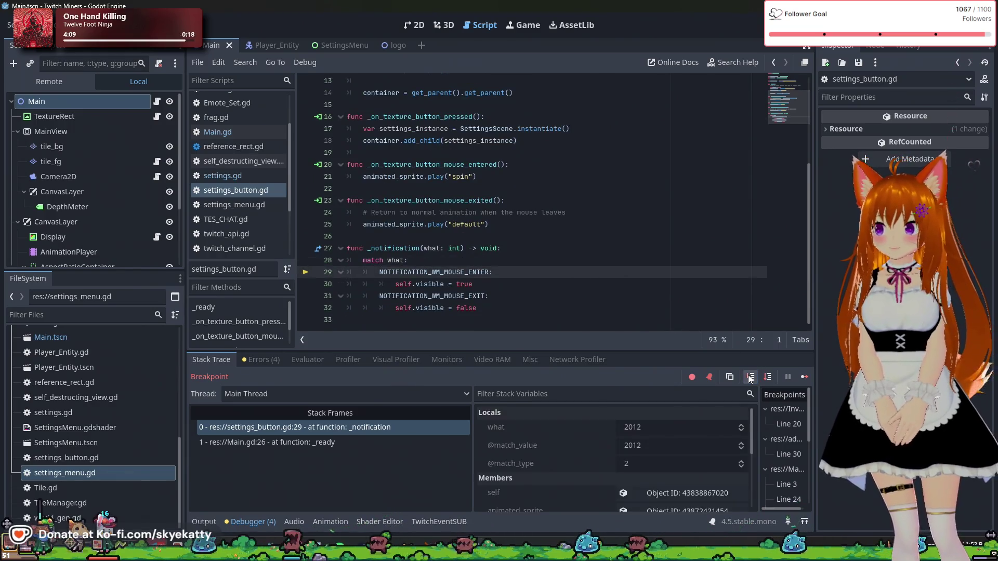
click(750, 378)
click(751, 377)
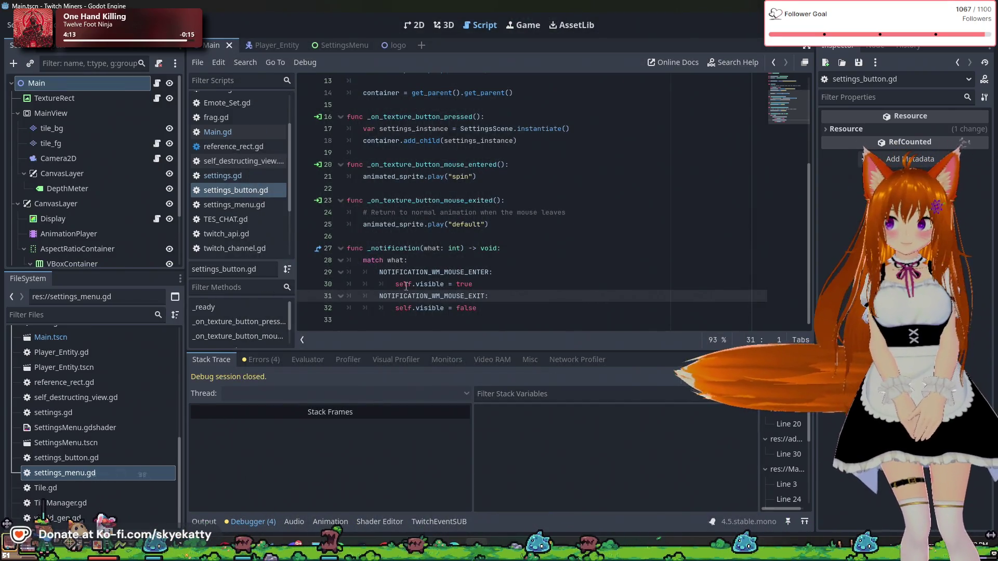
scroll(372, 270, up, 4)
scroll(363, 268, down, 4)
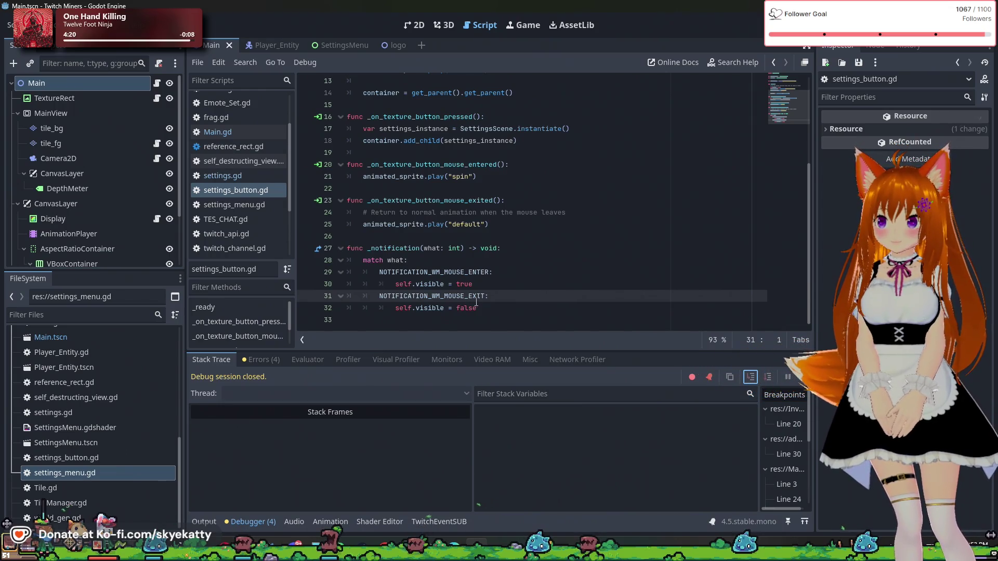
scroll(478, 301, up, 3)
scroll(488, 299, down, 3)
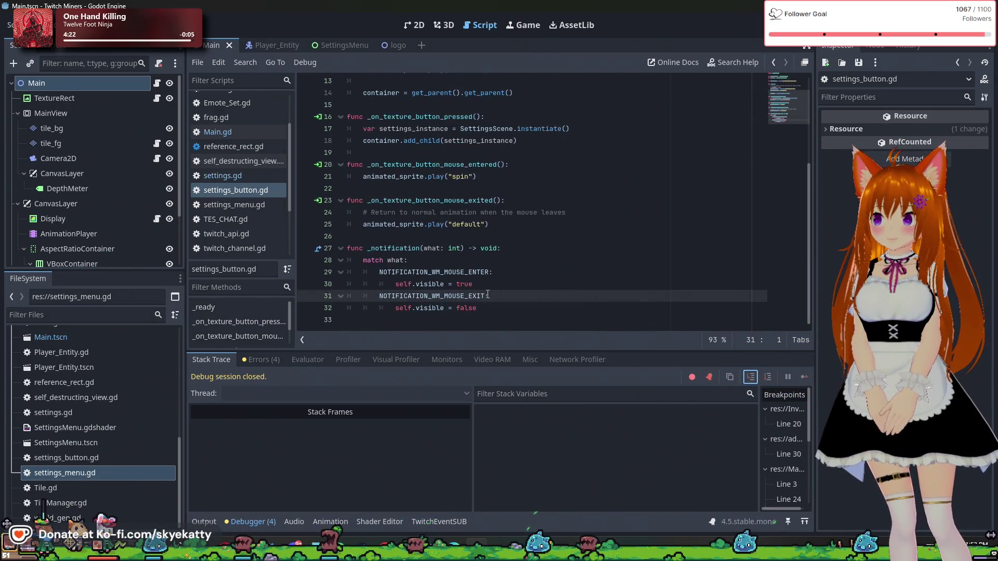
scroll(391, 171, up, 4)
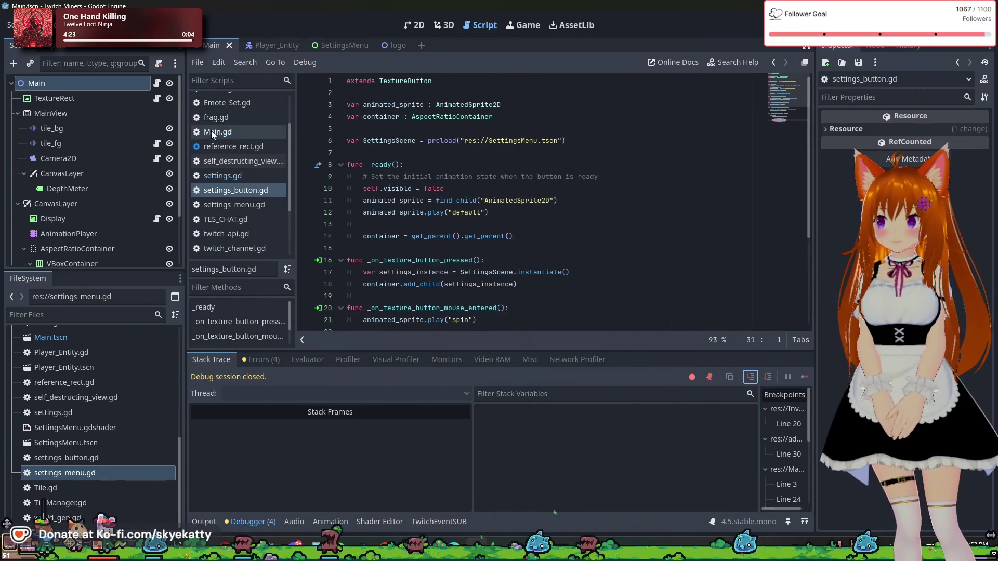
- Open Main.gd and set breakpoints on lines 30 and 35 of _ready
click(229, 132)
scroll(311, 192, down, 1)
scroll(313, 179, up, 1)
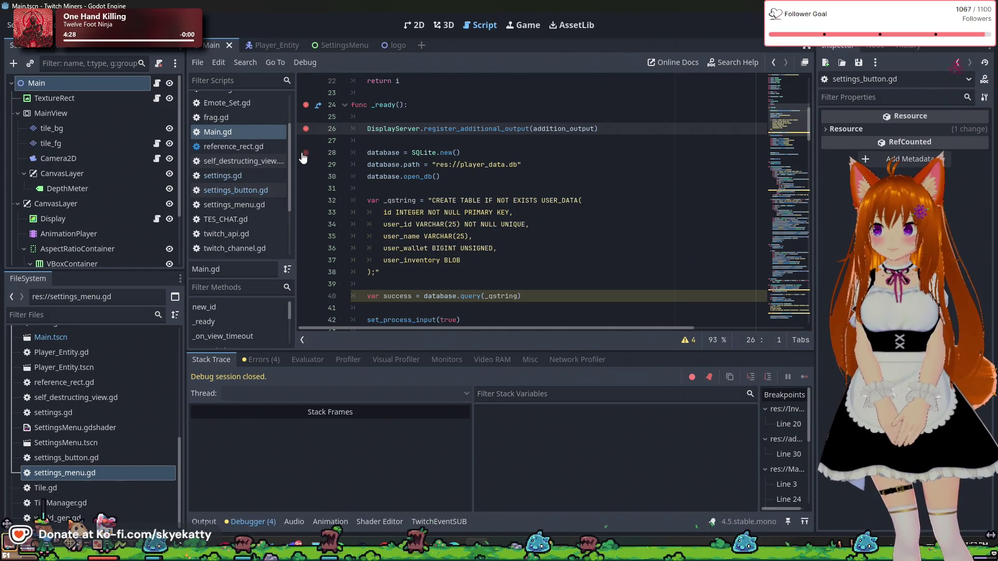
click(308, 176)
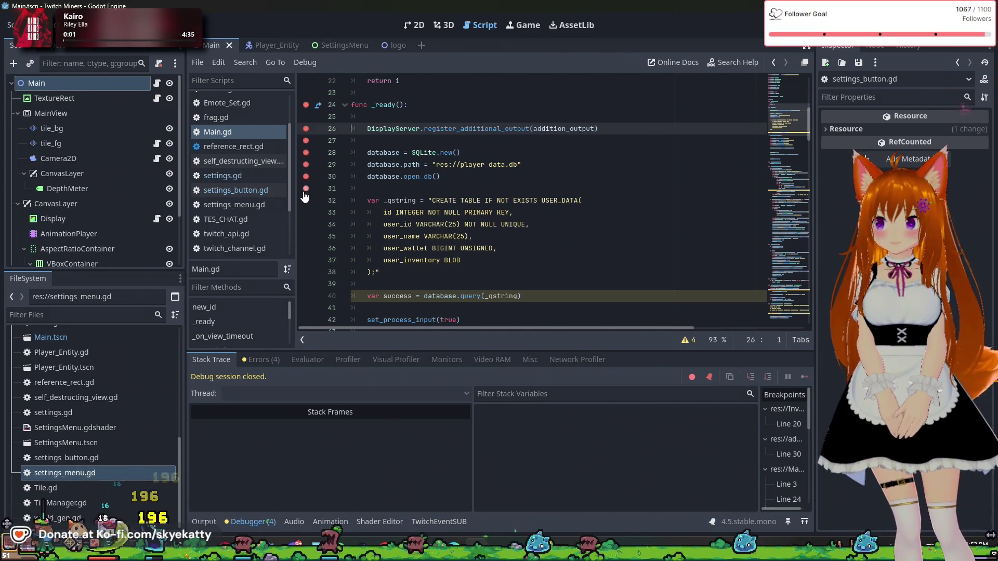
click(306, 236)
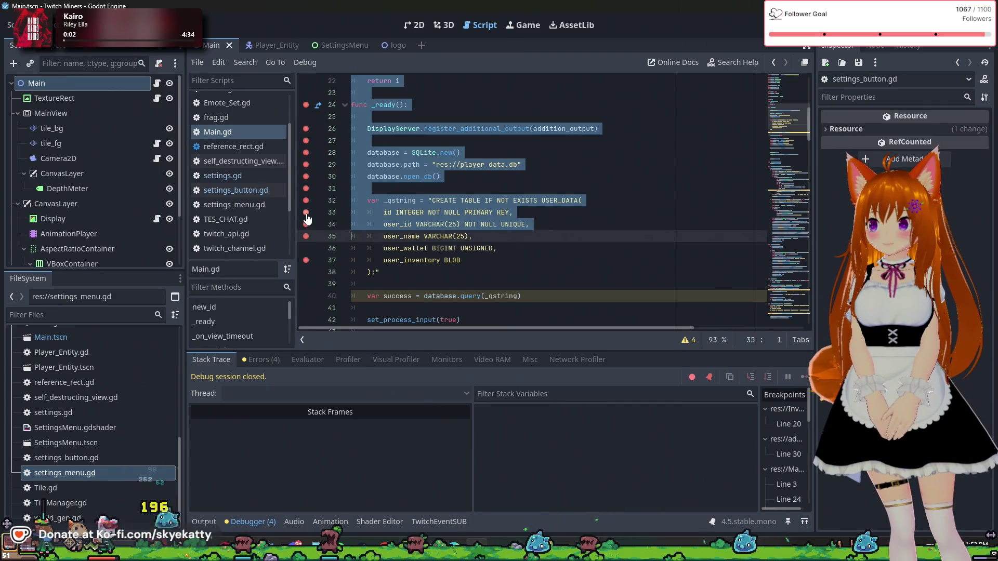
scroll(353, 209, down, 2)
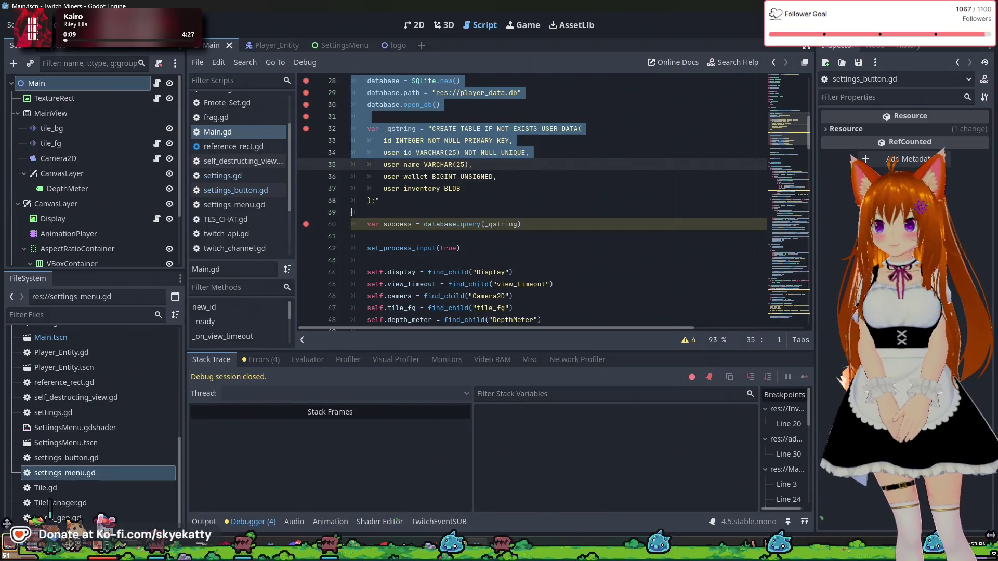
click(380, 200)
scroll(343, 205, down, 1)
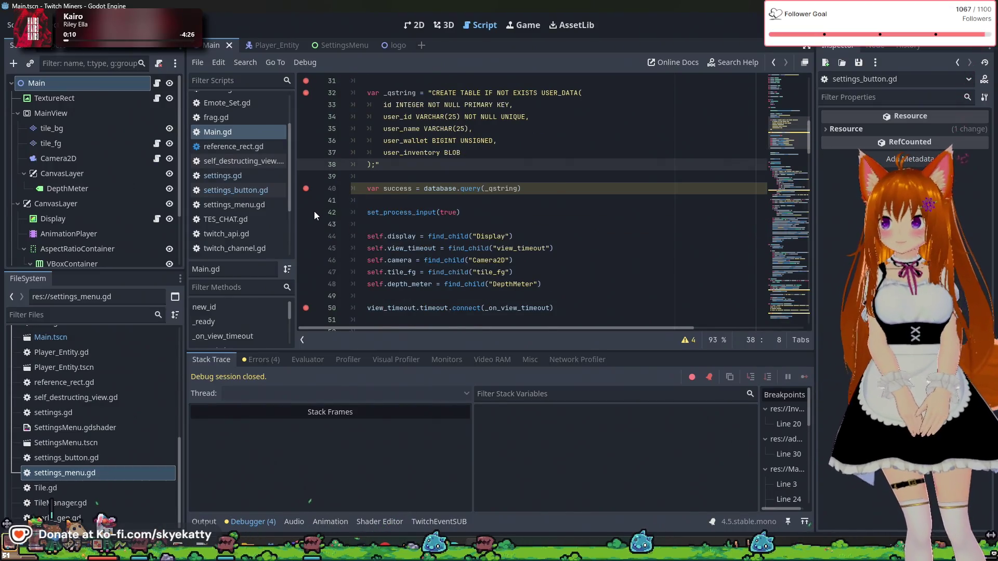
scroll(335, 229, down, 1)
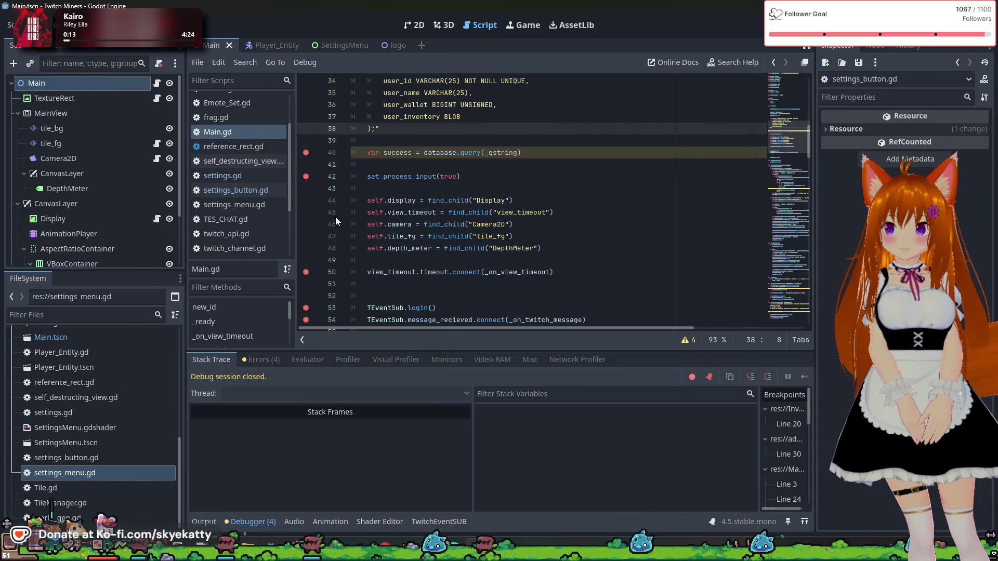
- Add a breakpoint on line 44 of Main.gd, then switch to settings.gd
shift+click(302, 204)
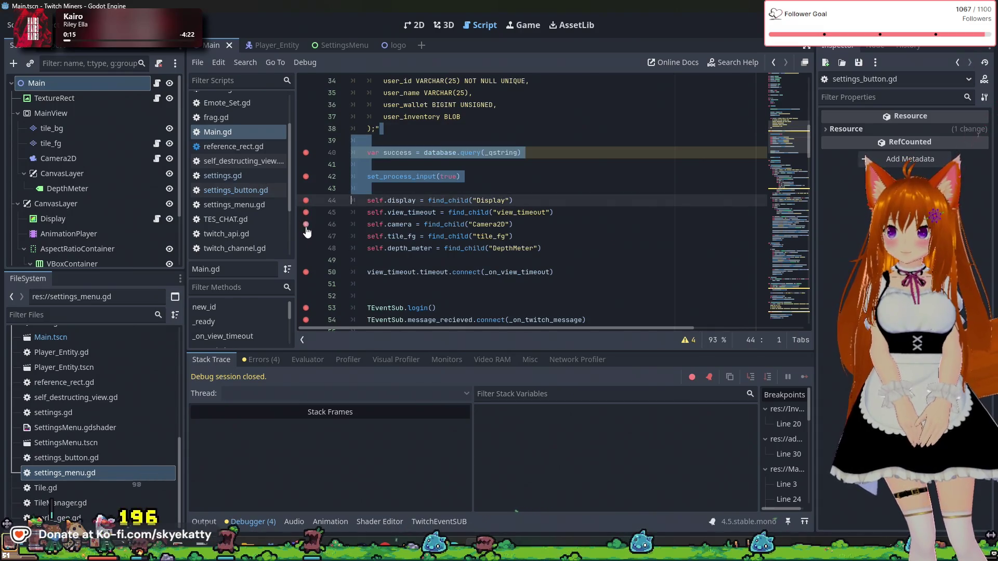
scroll(447, 264, down, 2)
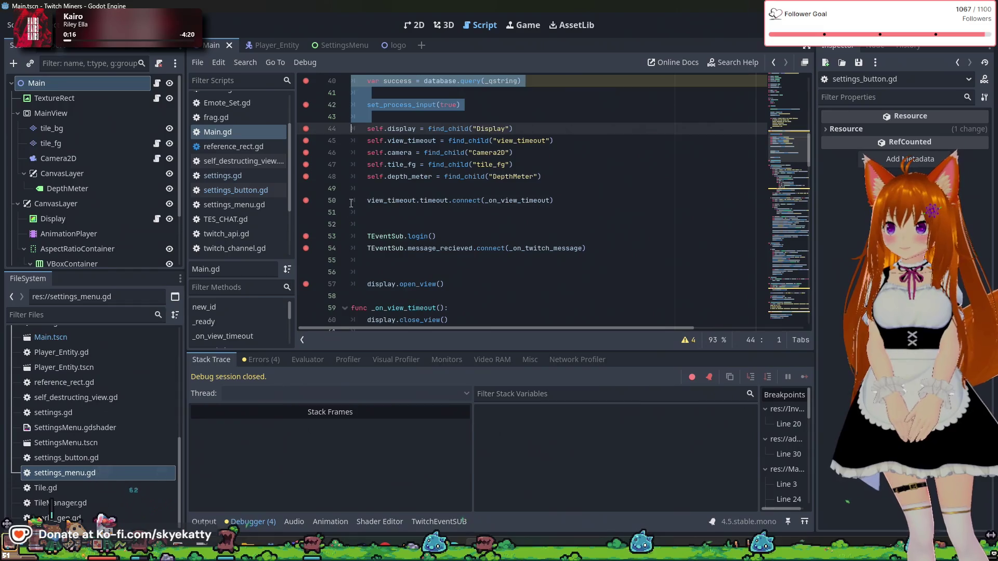
scroll(316, 224, down, 1)
scroll(467, 198, up, 7)
key(Left)
scroll(532, 147, up, 3)
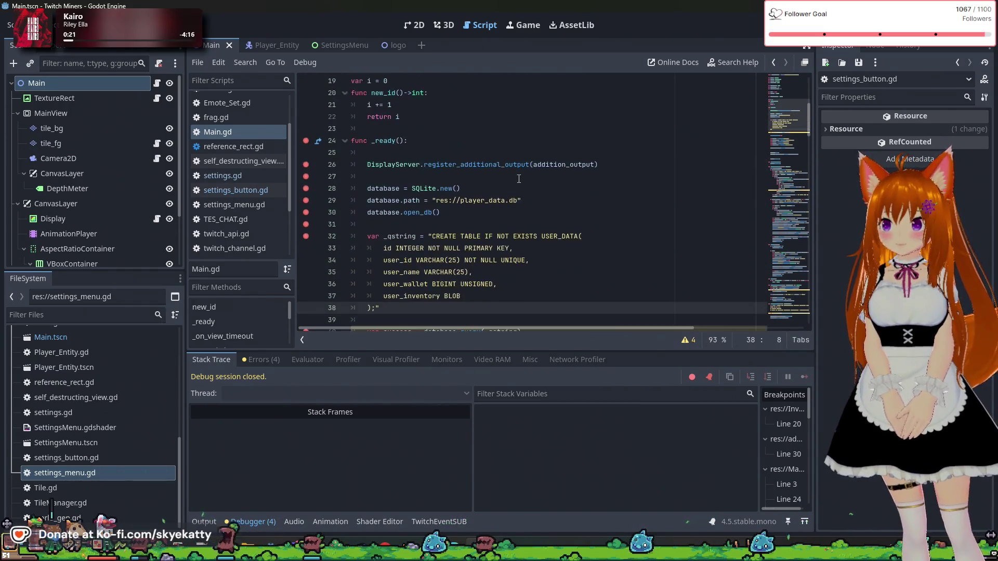
click(518, 177)
scroll(478, 202, down, 2)
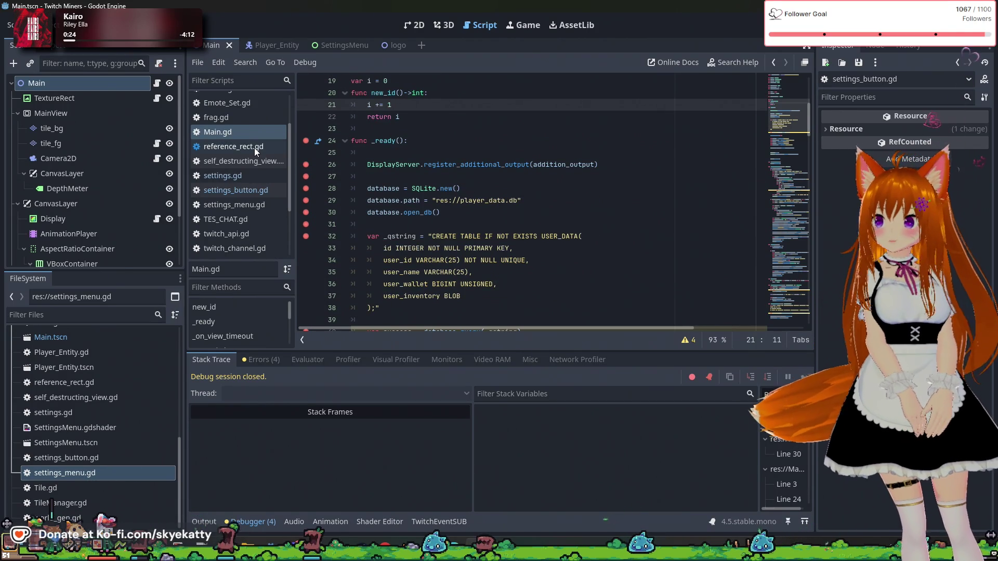
click(257, 177)
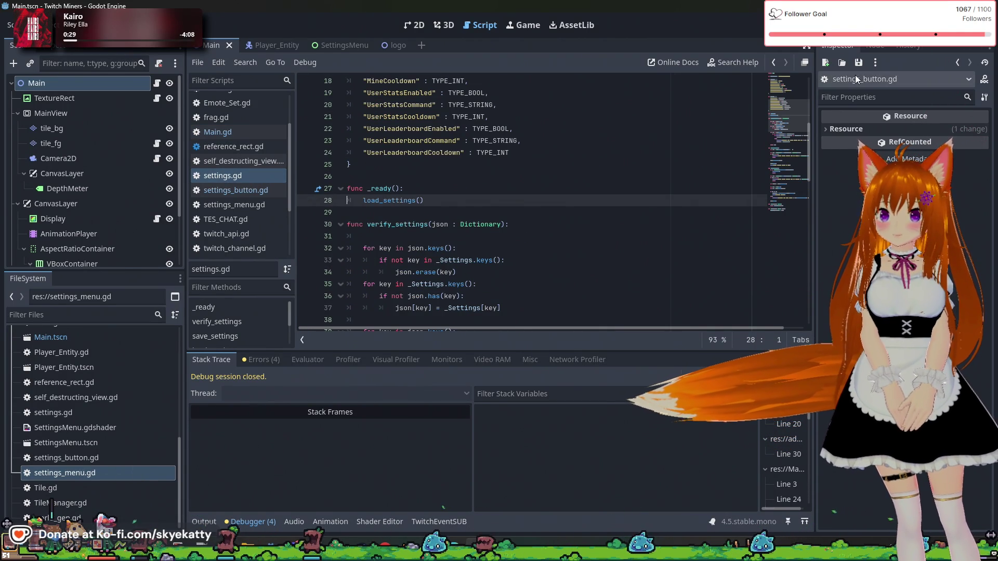
- Run the game with F5, let it halt at Main.gd line 26, then resume it
key(F5)
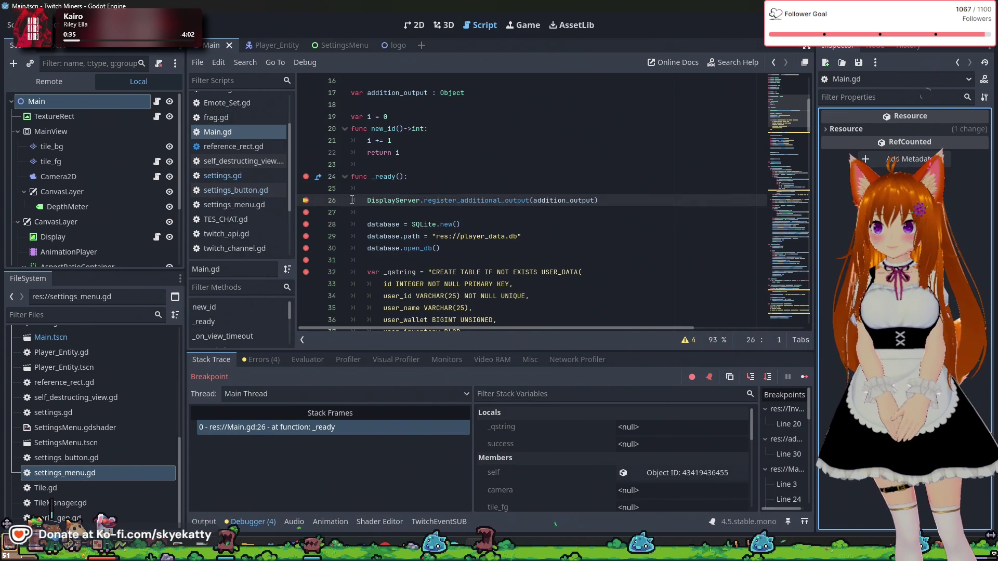
click(804, 376)
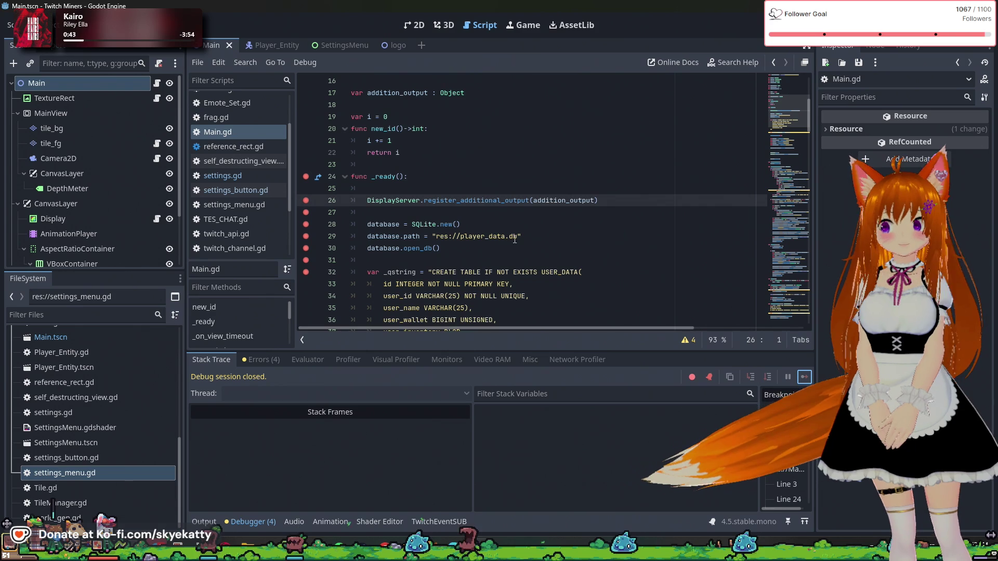
click(379, 200)
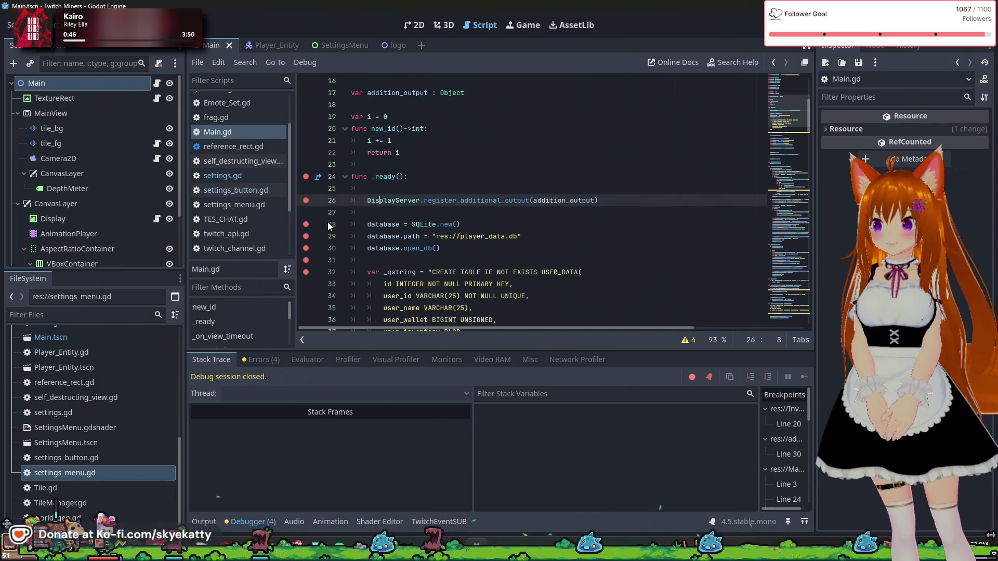
click(368, 224)
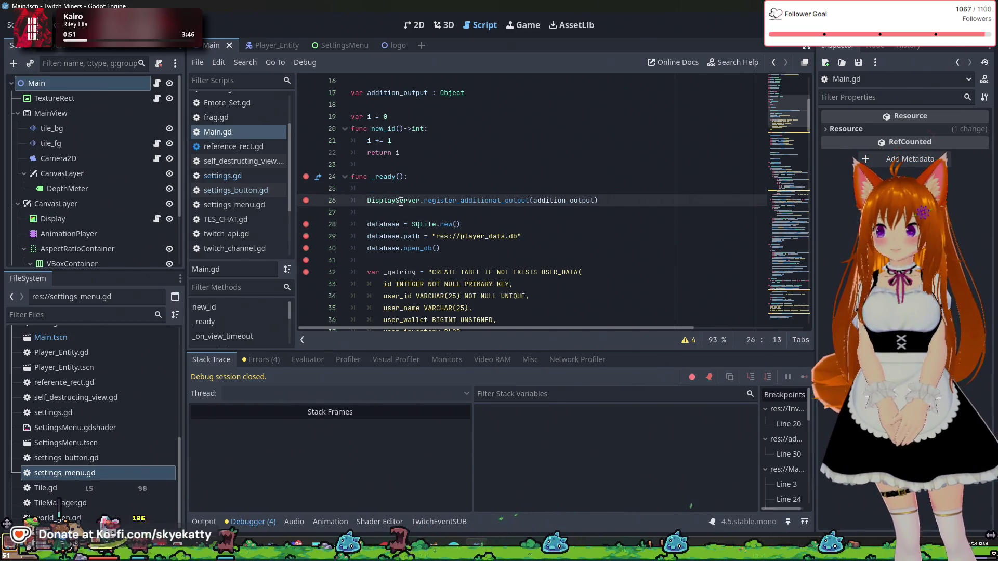
click(400, 235)
click(425, 213)
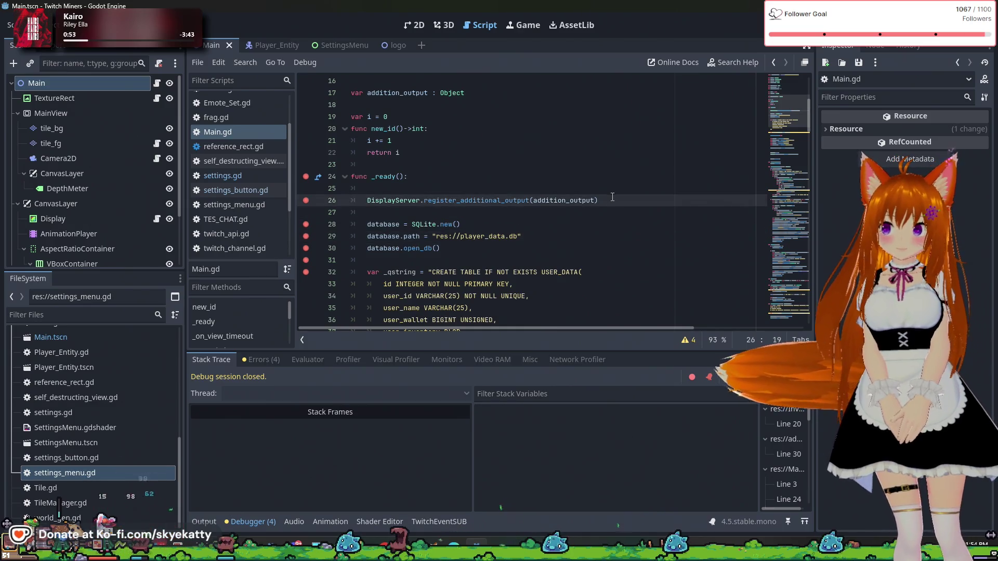
drag(600, 201, 387, 196)
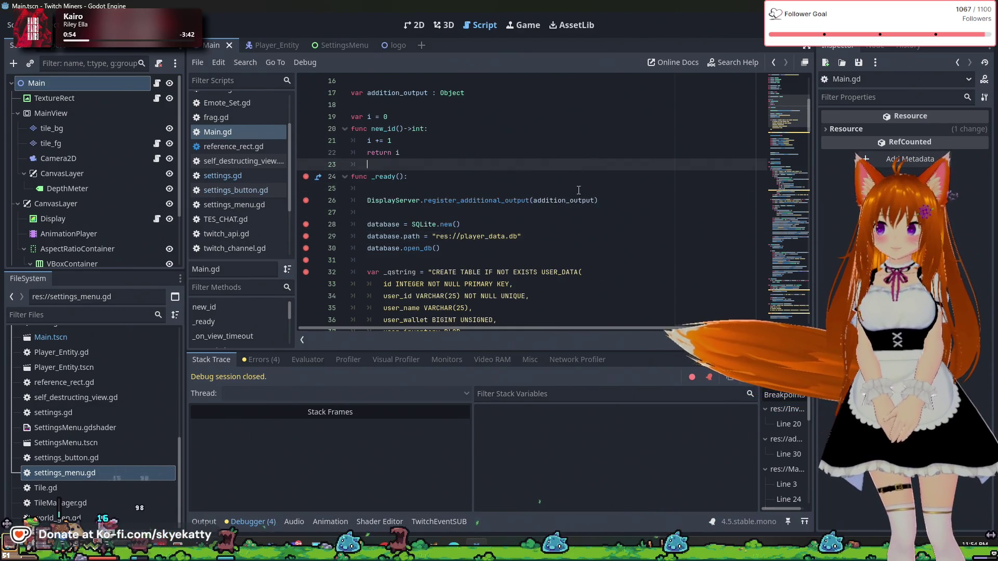
click(613, 201)
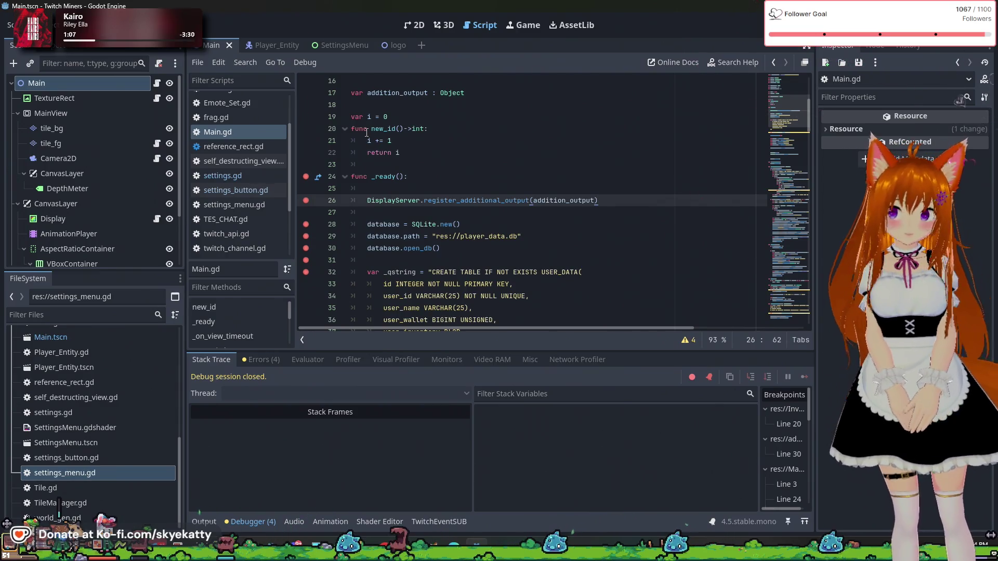
scroll(398, 153, up, 3)
scroll(398, 152, down, 3)
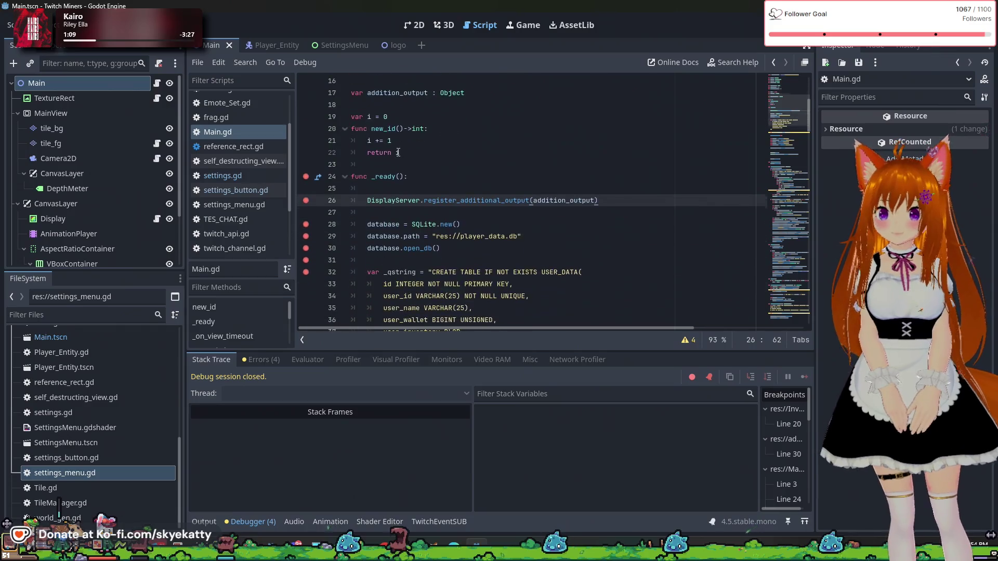
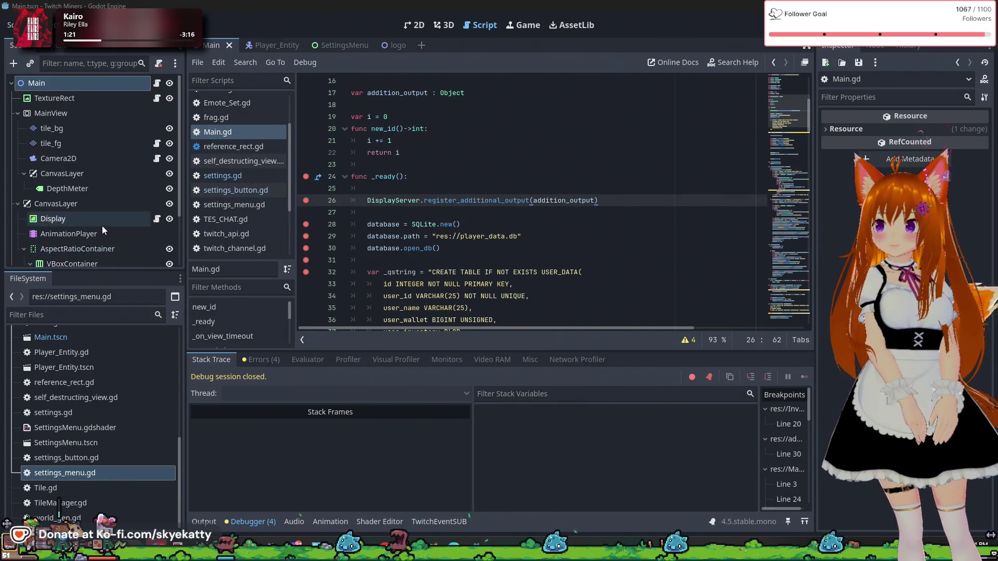
- Select the TextureButton node in the VBoxContainer and open its settings_button.gd script
scroll(102, 226, down, 3)
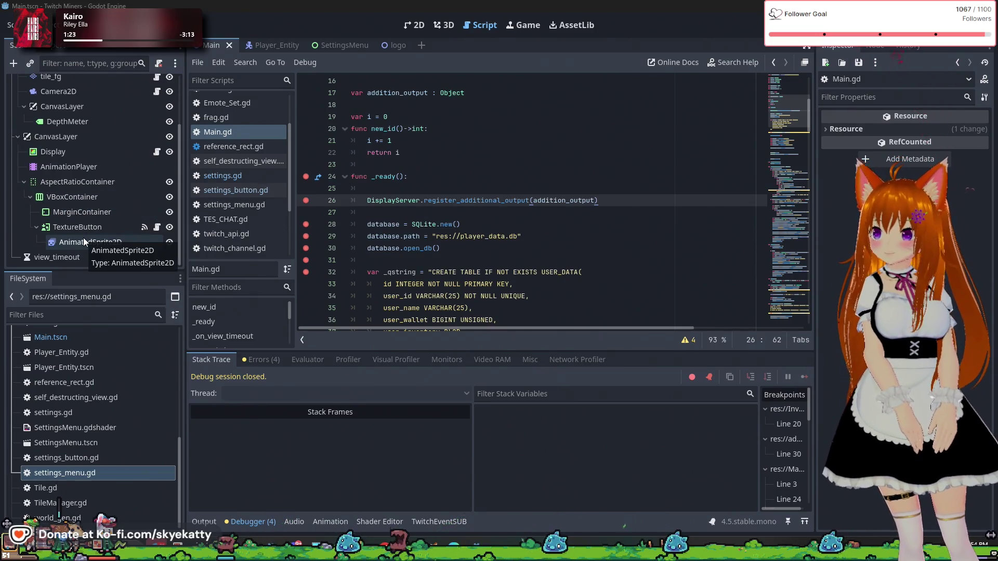
click(83, 230)
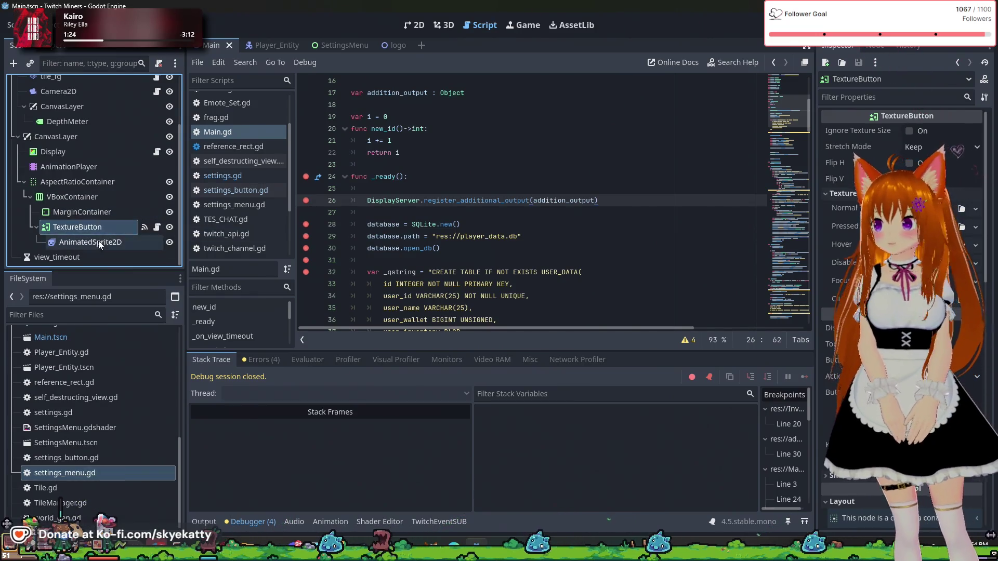
click(99, 241)
click(98, 231)
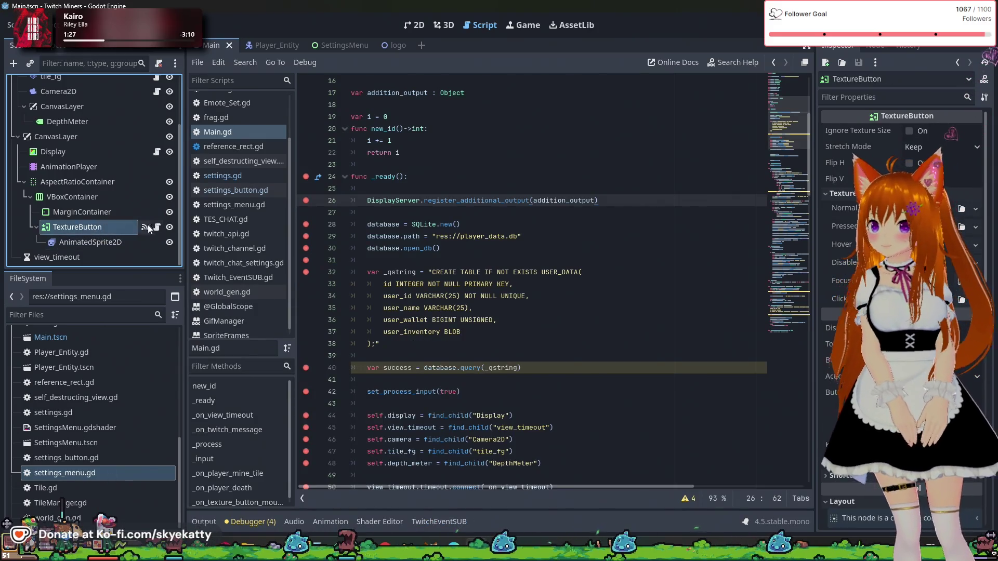
click(157, 227)
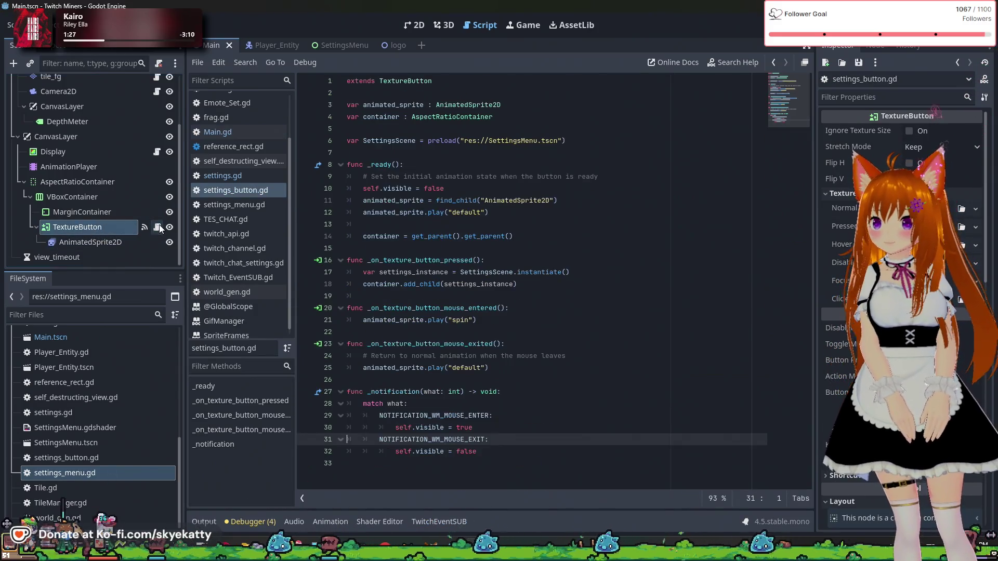
- Comment out lines 17 and 18 of settings_button.gd with #
click(351, 141)
text(#)
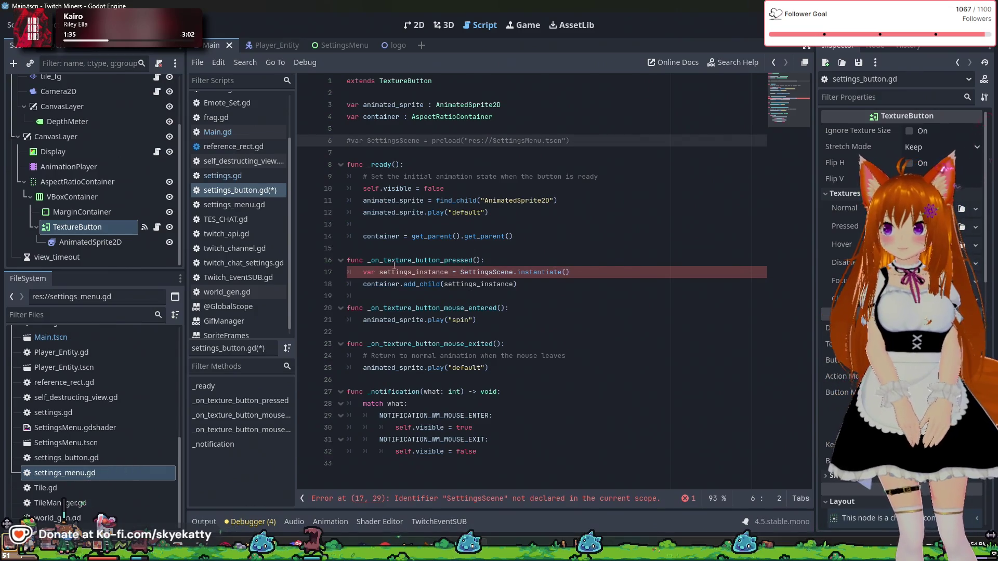
click(350, 272)
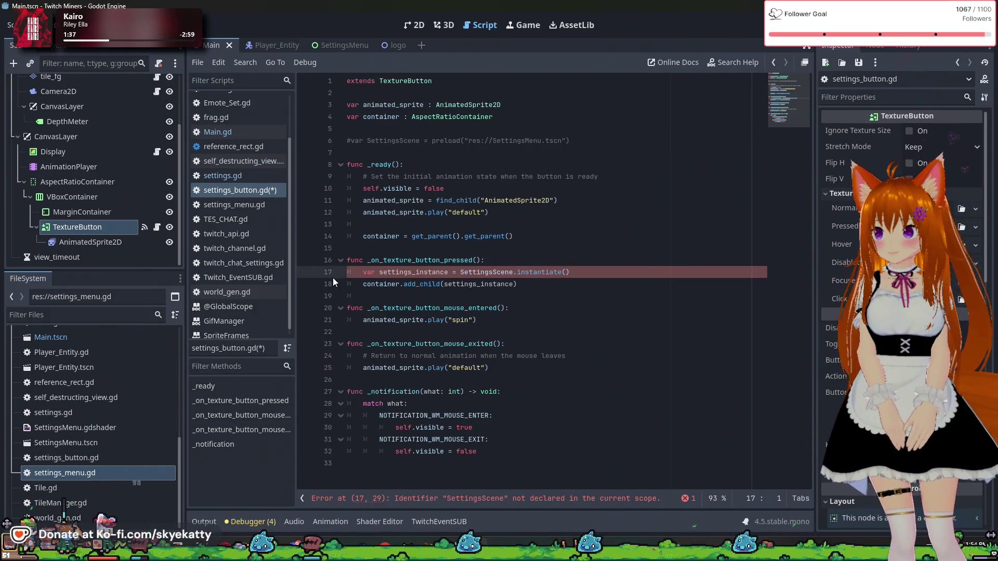
text(#)
click(346, 283)
text(#)
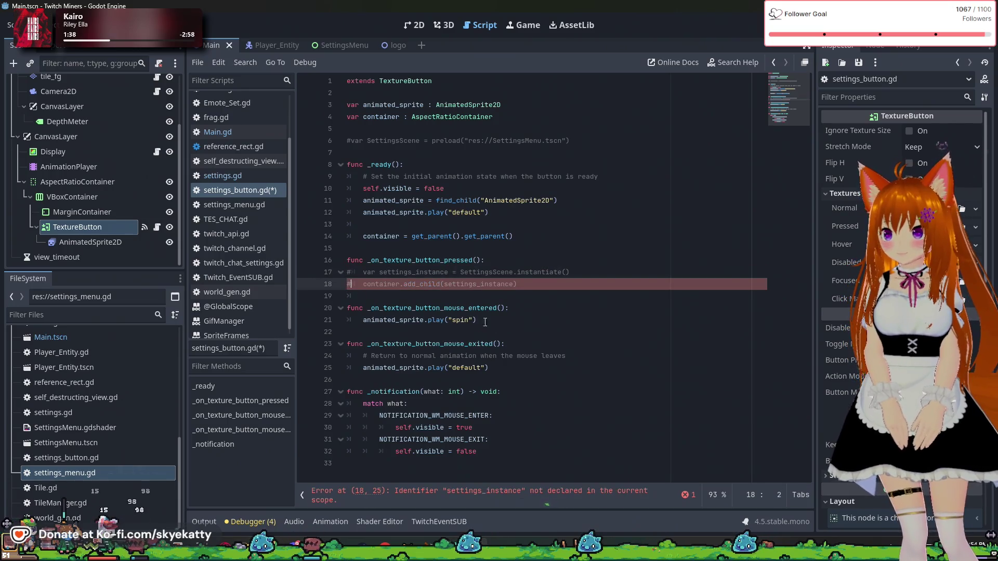
- Add an indented pass under _on_texture_button_pressed and run the game with F5
click(580, 292)
click(573, 255)
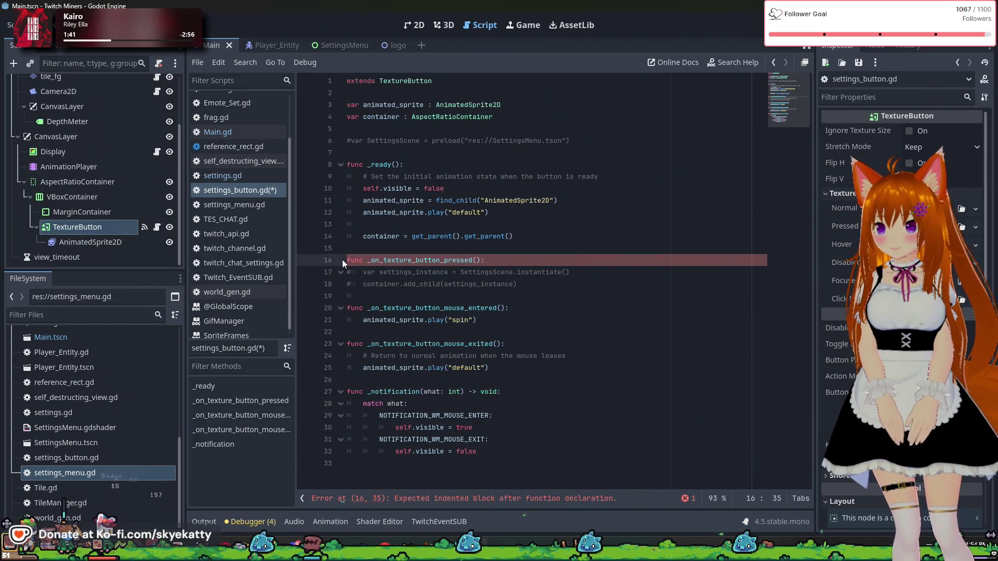
click(561, 286)
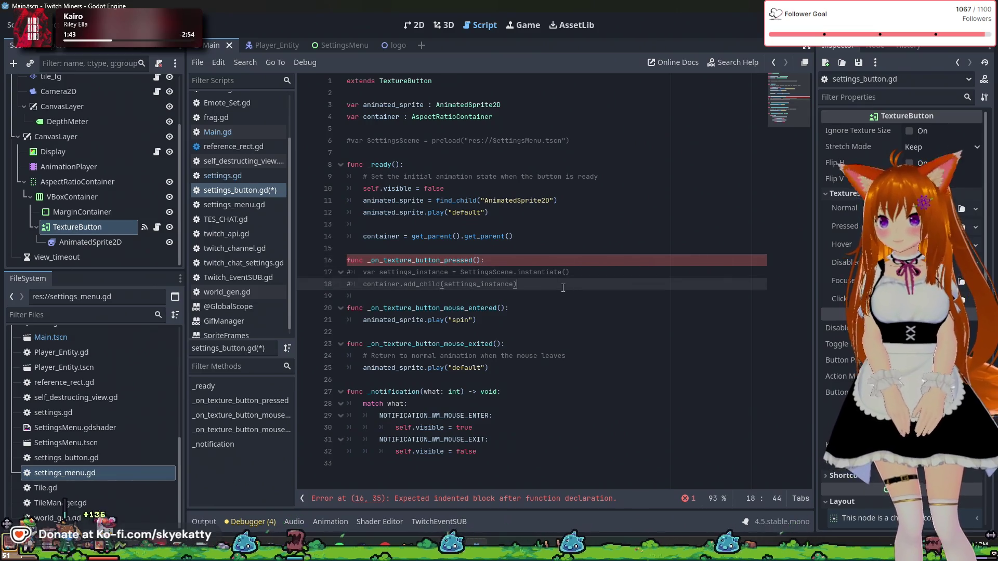
key(Return)
text(pass)
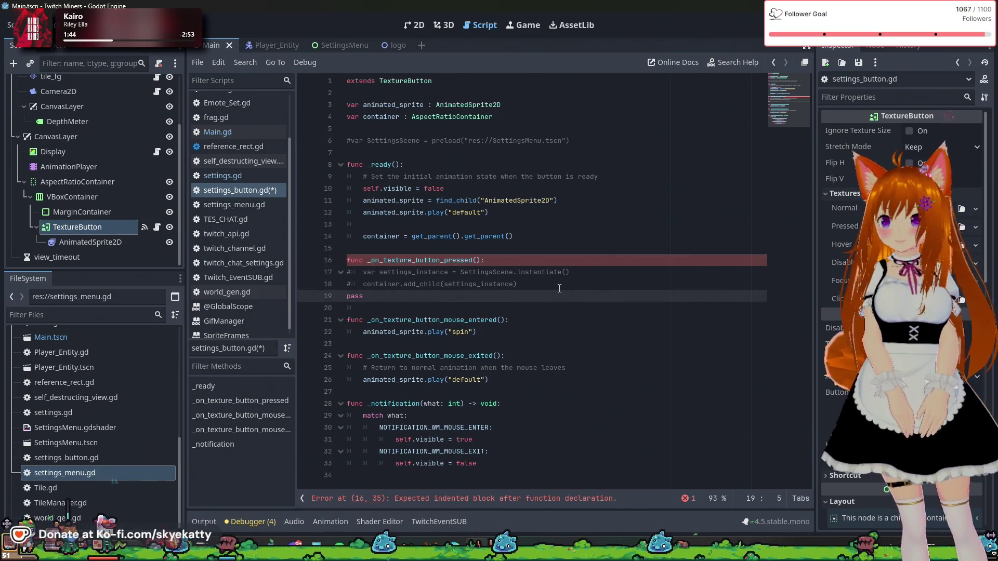
key(Home)
key(Tab)
key(End)
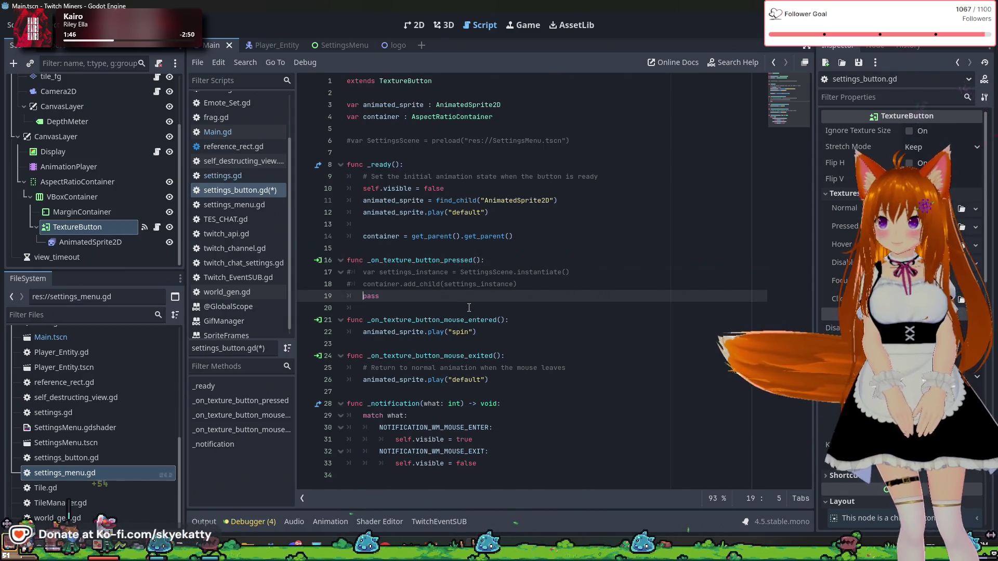
key(F5)
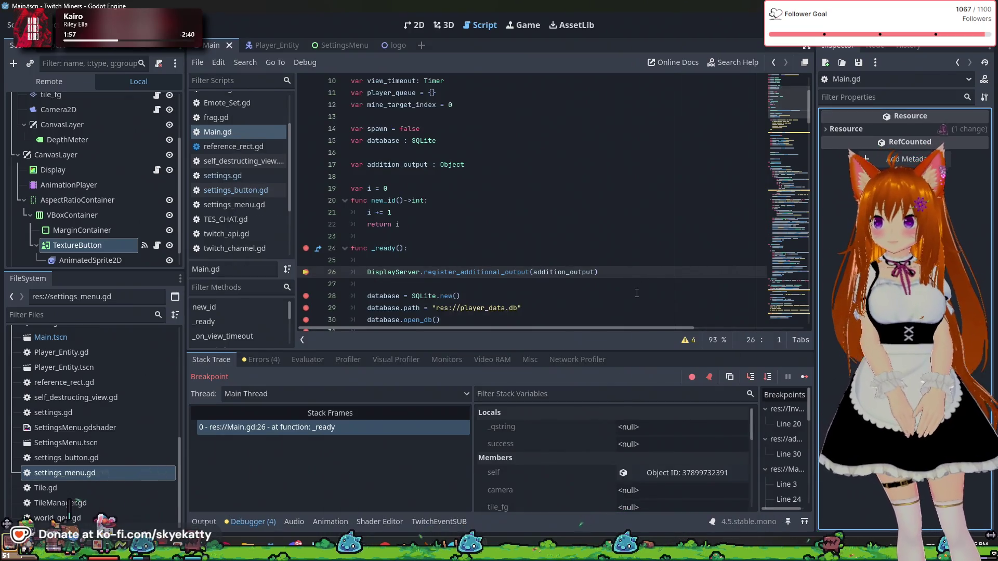
- Resume past the Main.gd line 26 breakpoint, then list the four script warnings under Errors
scroll(637, 292, down, 2)
click(803, 376)
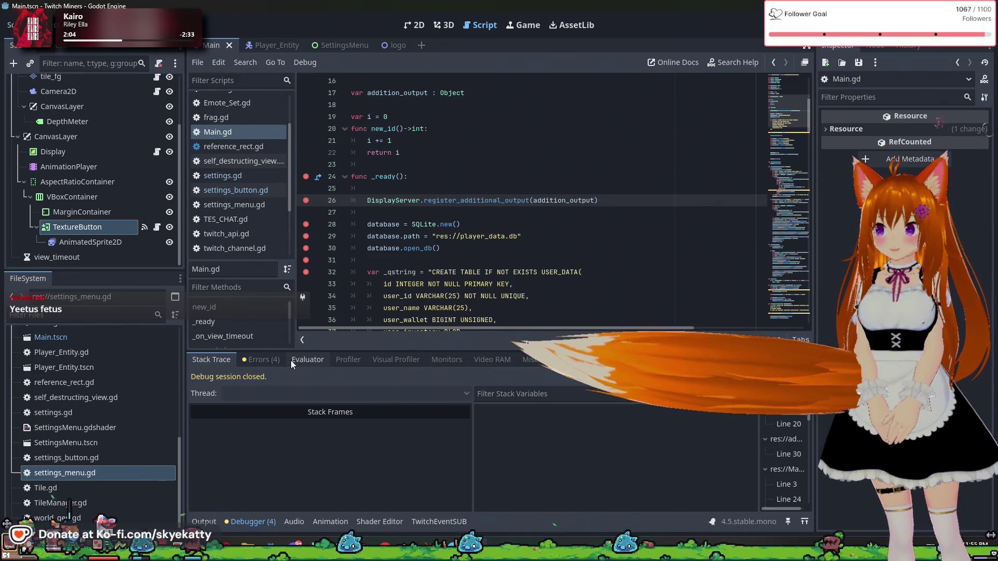
click(353, 212)
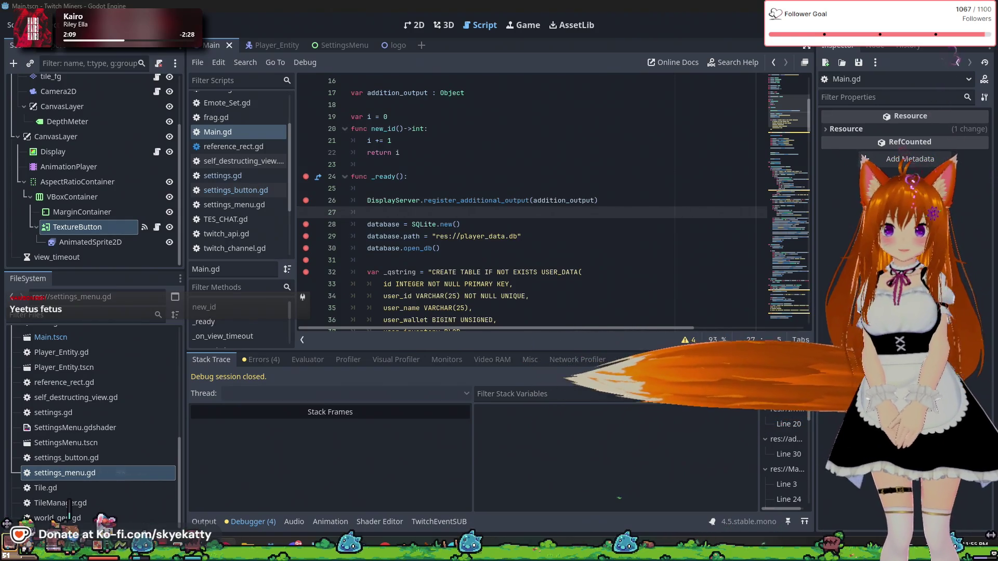
scroll(471, 264, down, 3)
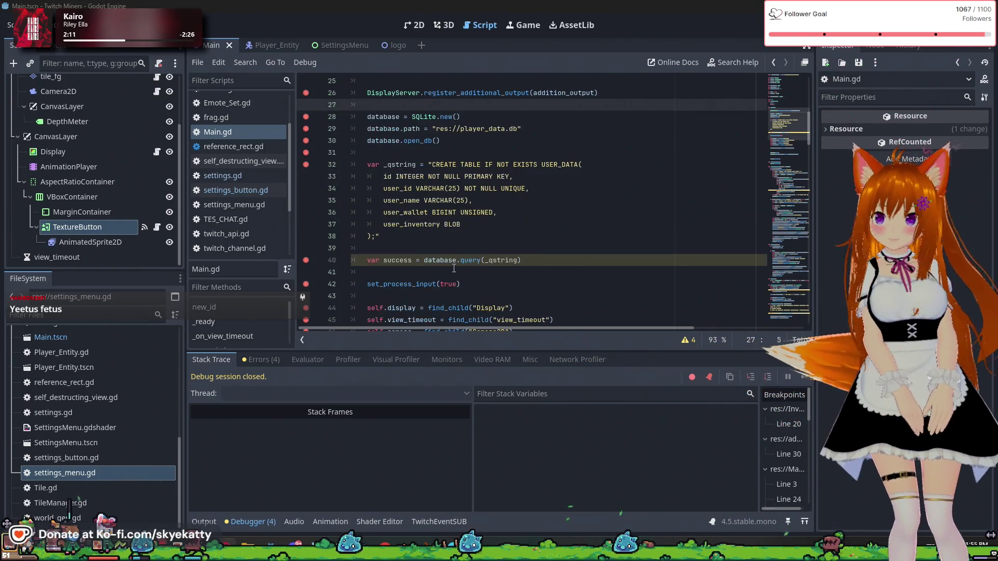
scroll(416, 291, up, 1)
click(267, 360)
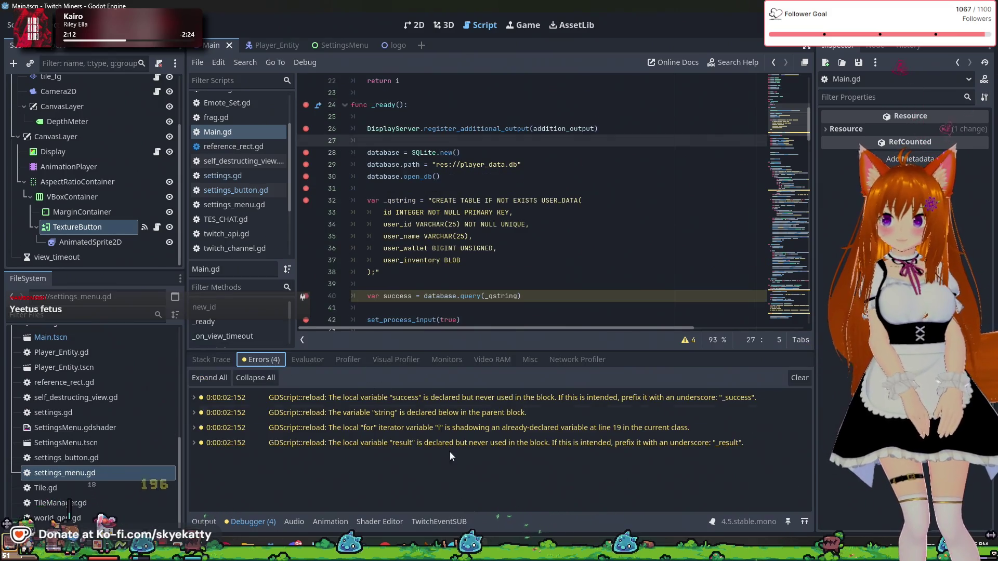
- Review Main.gd's camera, tile_fg, display and depth_meter declarations alongside the warnings list
click(539, 456)
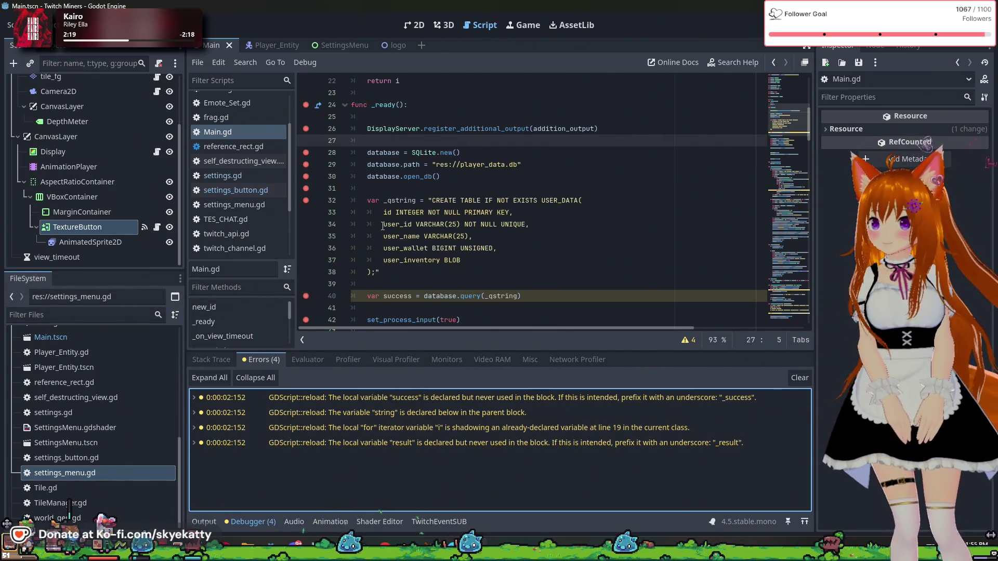
scroll(145, 227, up, 3)
scroll(546, 228, up, 6)
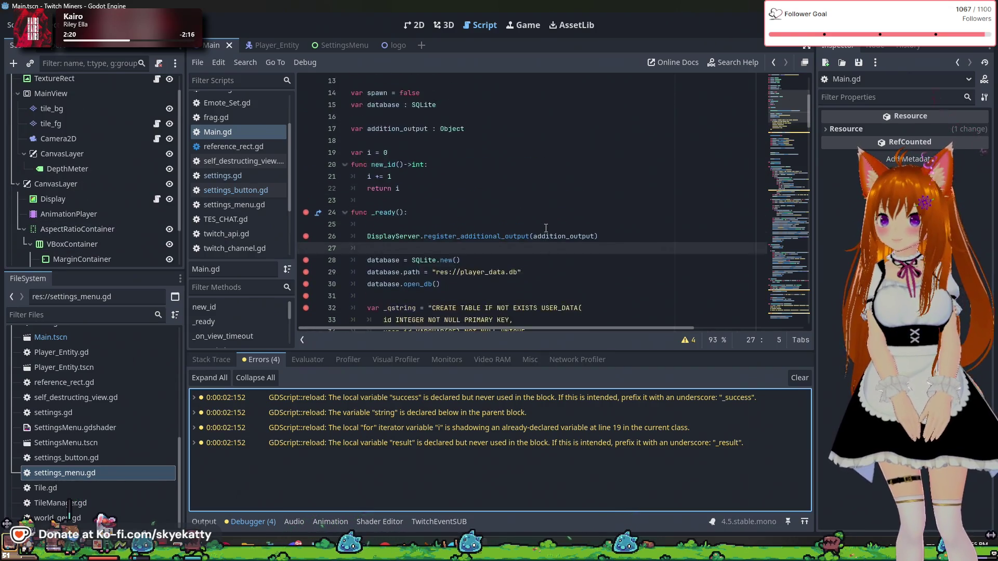
scroll(546, 229, up, 1)
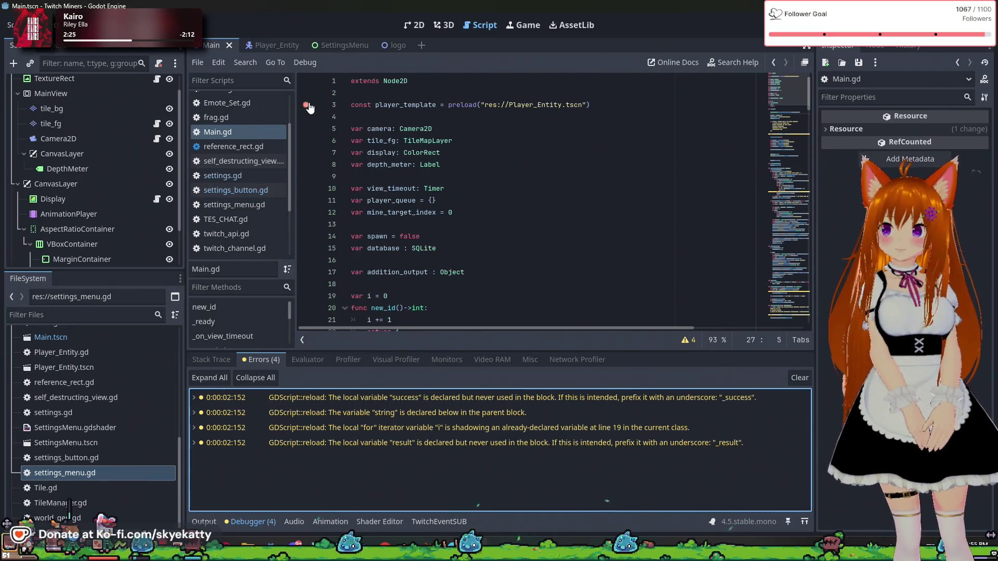
scroll(406, 147, down, 2)
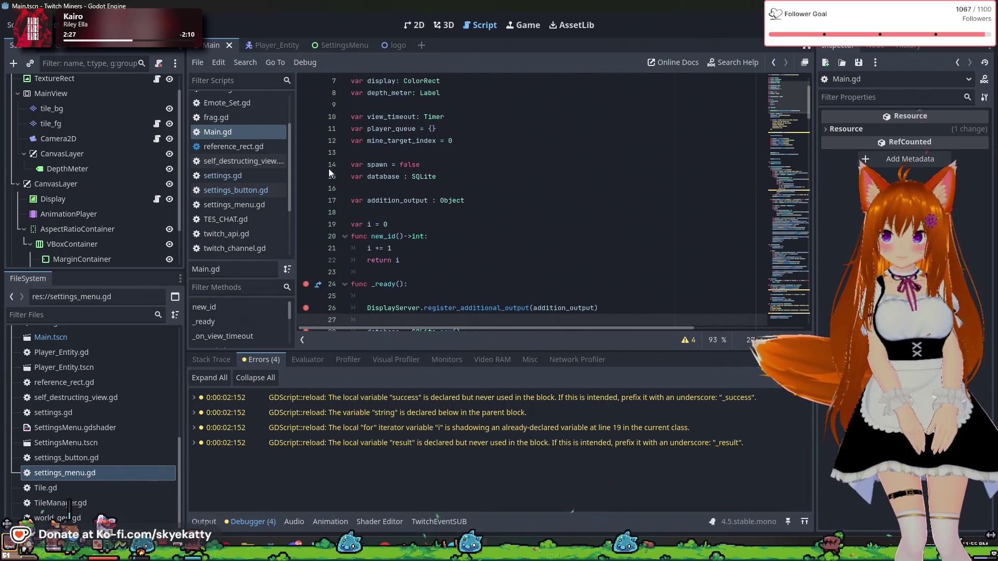
scroll(364, 176, up, 2)
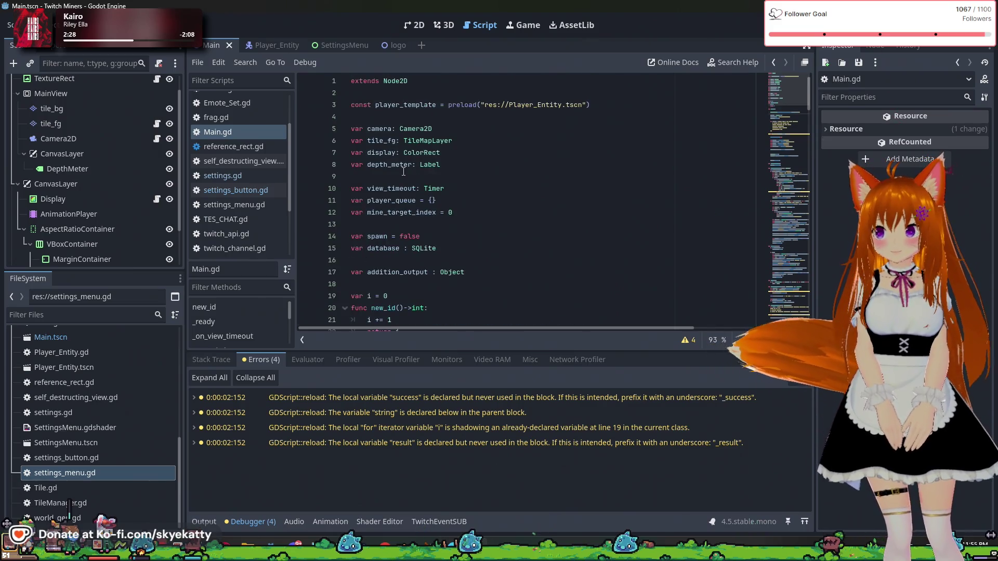
click(438, 153)
scroll(140, 172, down, 3)
scroll(138, 172, up, 5)
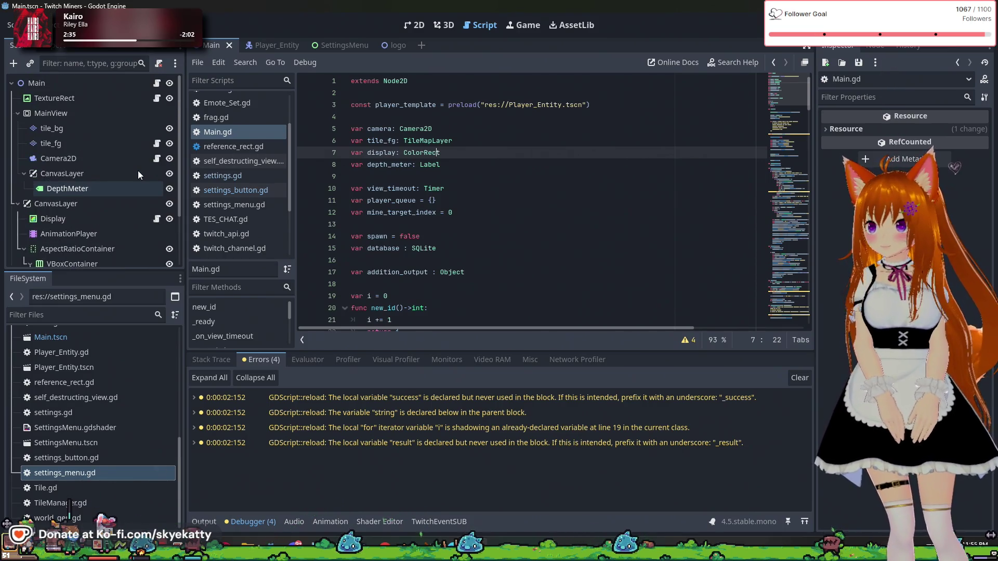
scroll(252, 167, down, 3)
scroll(252, 167, down, 2)
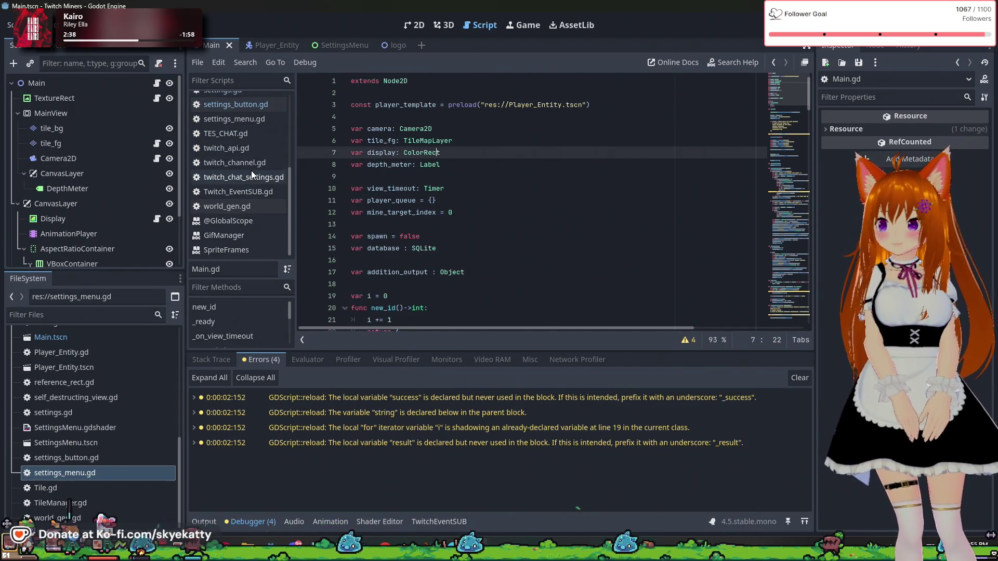
scroll(251, 171, up, 5)
scroll(116, 188, down, 3)
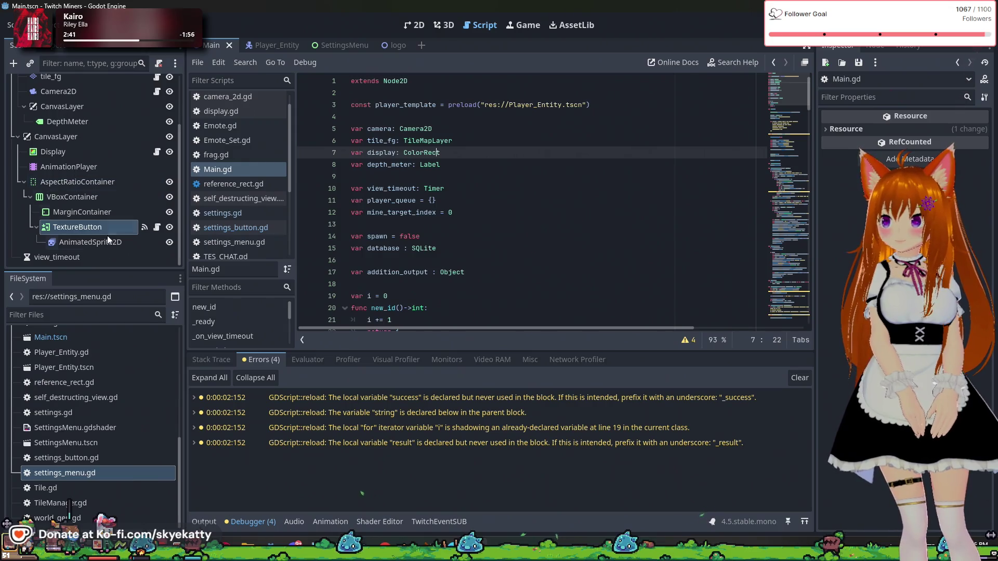
scroll(91, 339, up, 3)
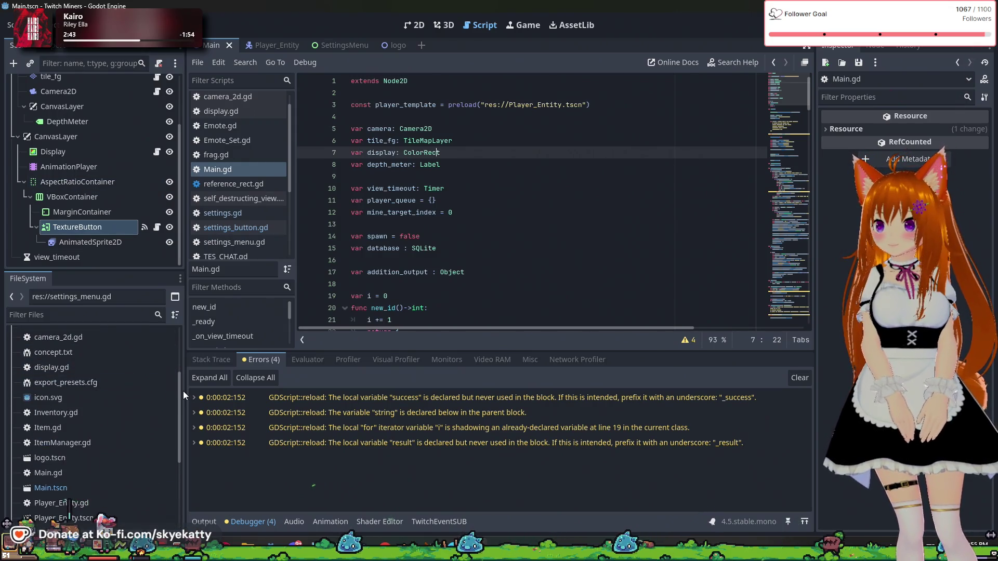
drag(179, 391, 175, 328)
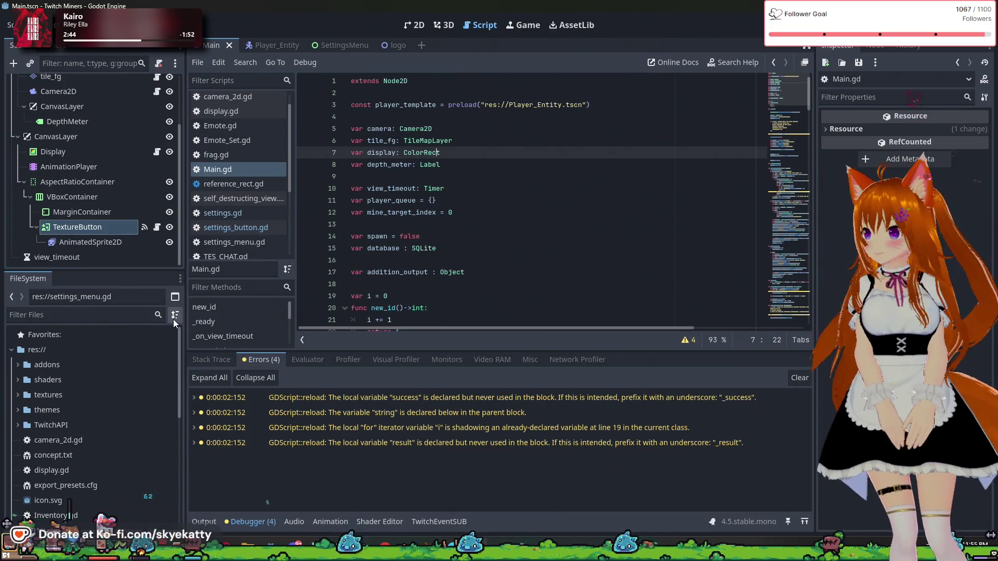
scroll(164, 357, down, 3)
scroll(163, 357, down, 3)
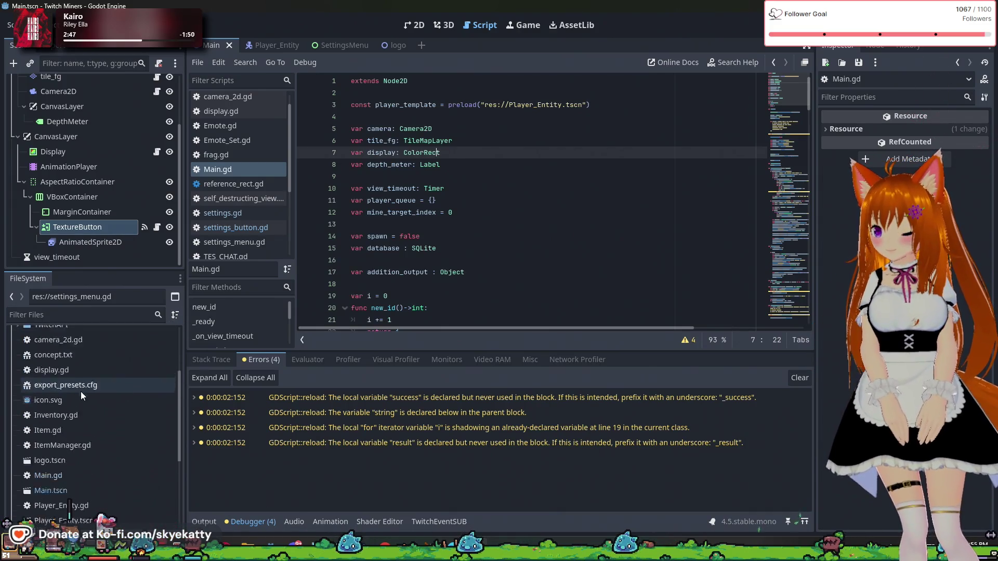
scroll(111, 358, up, 2)
- Pick out world_gen.gd in the FileSystem dock and scroll the Scripts list down
click(111, 365)
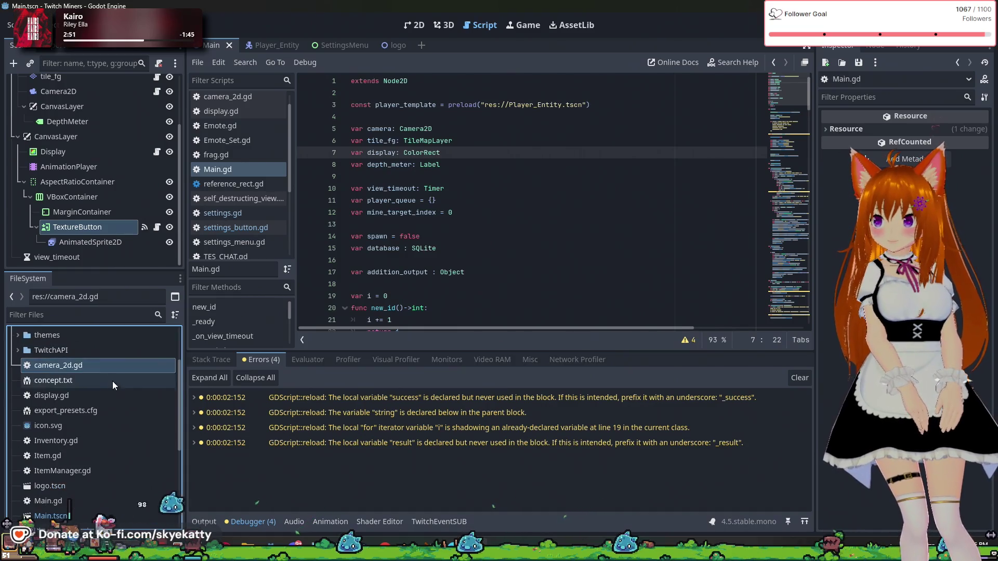
scroll(113, 387, down, 4)
scroll(112, 399, down, 1)
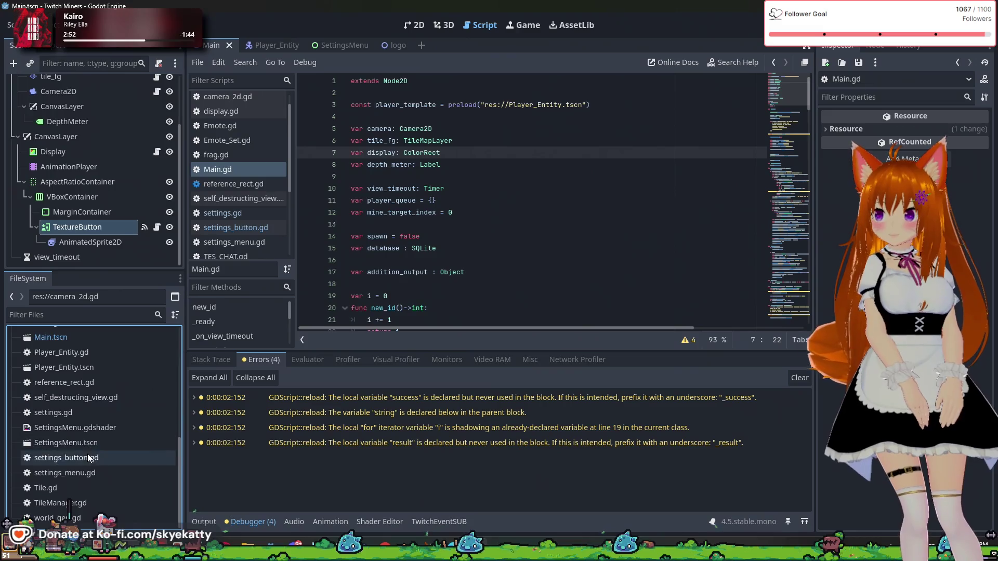
click(97, 515)
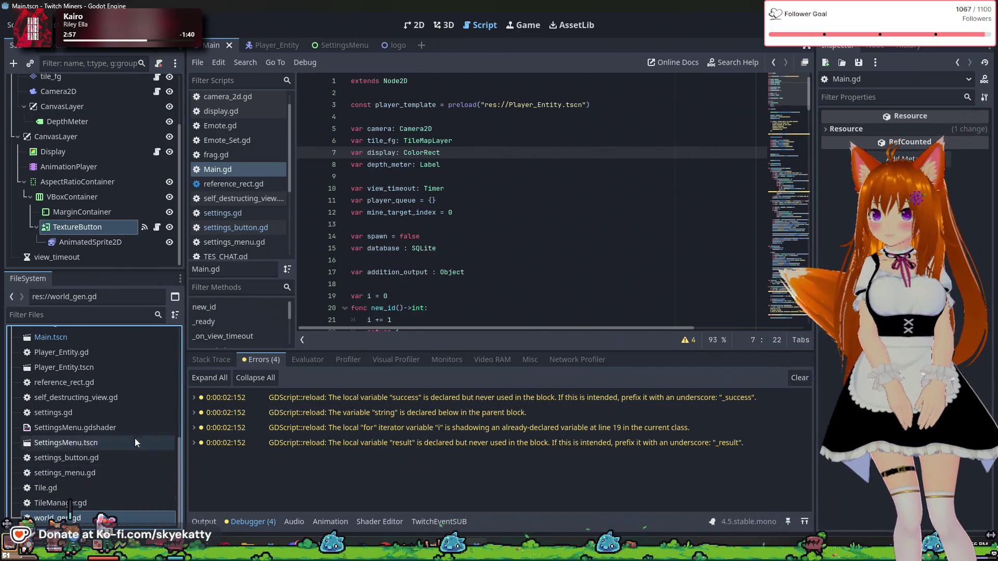
scroll(254, 239, down, 3)
scroll(254, 239, down, 3)
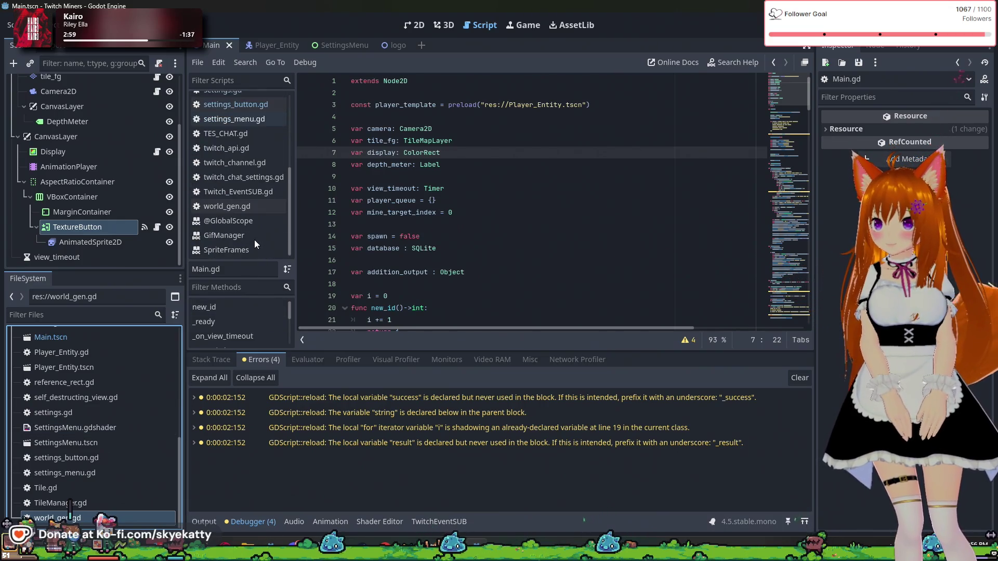
- Open world_gen.gd and read through it down to line 53
click(251, 207)
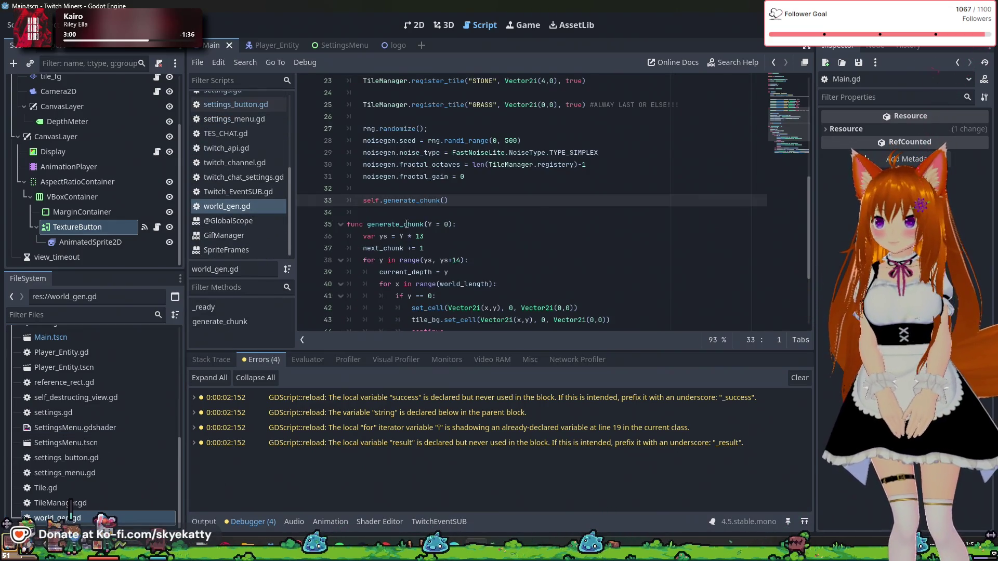
scroll(407, 222, down, 3)
scroll(406, 223, up, 5)
scroll(405, 224, down, 5)
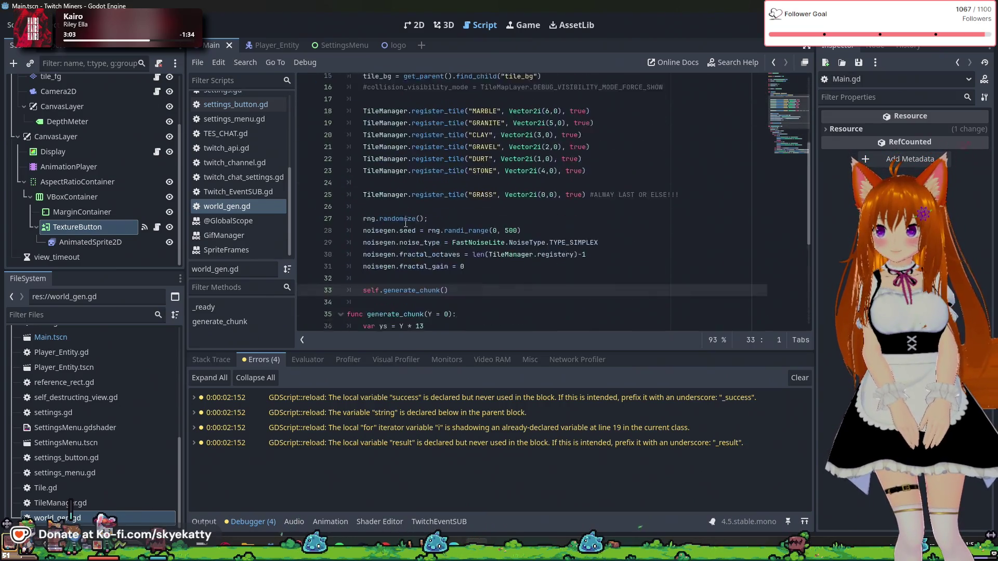
click(393, 319)
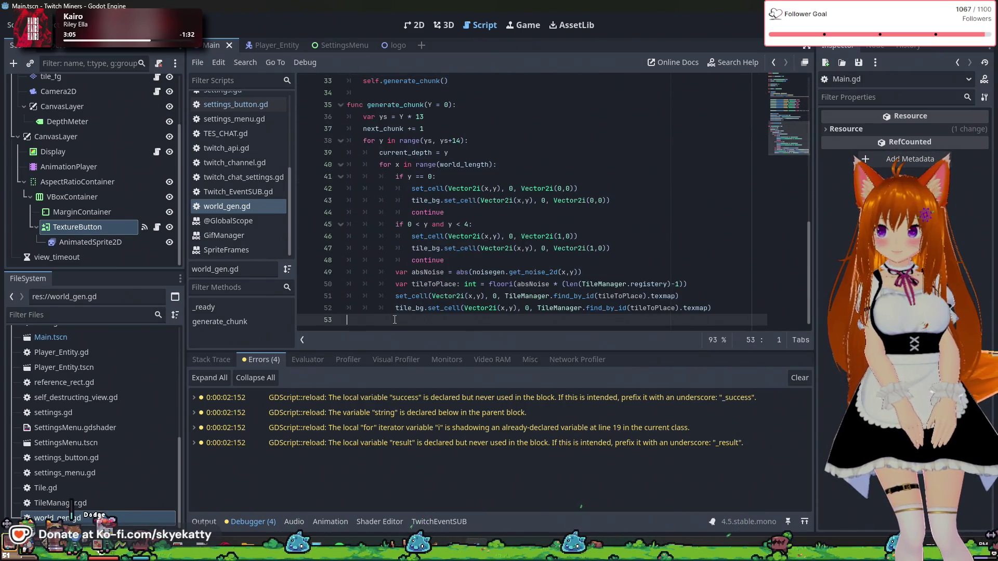
scroll(403, 300, up, 10)
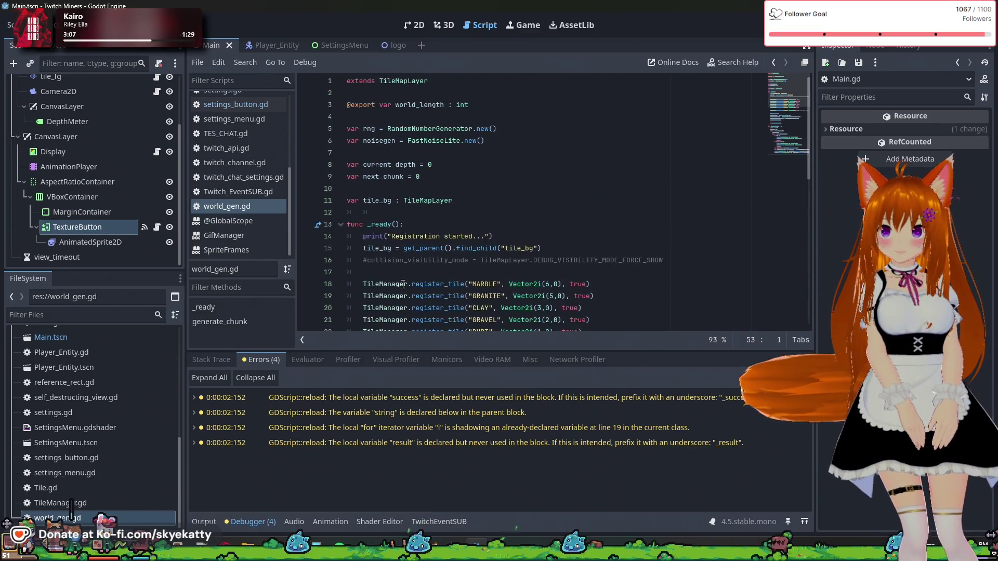
- Browse Twitch_EventSUB.gd, twitch_chat_settings.gd, twitch_channel.gd, twitch_api.gd, TES_CHAT.gd, settings_menu.gd and settings_button.gd
click(235, 195)
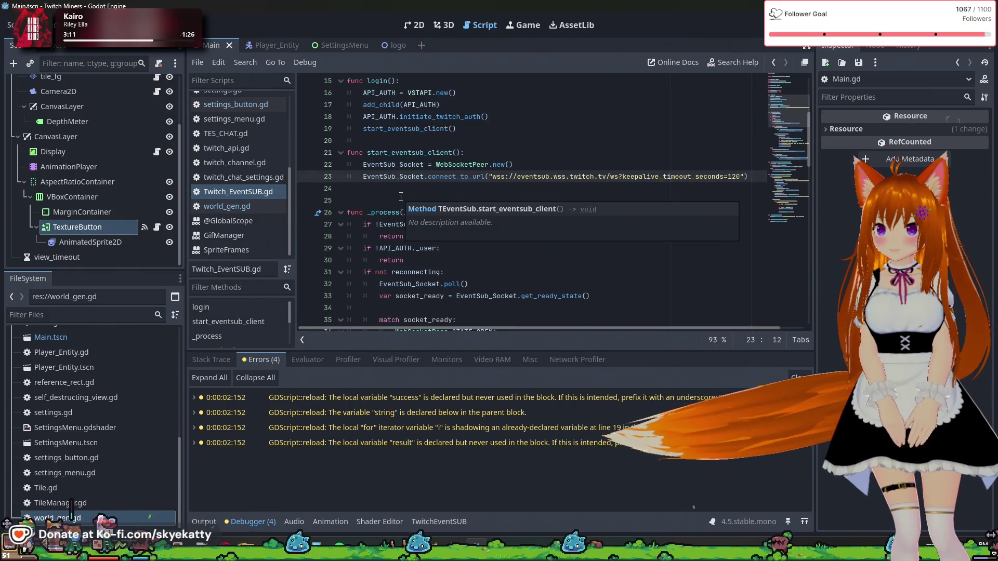
click(273, 179)
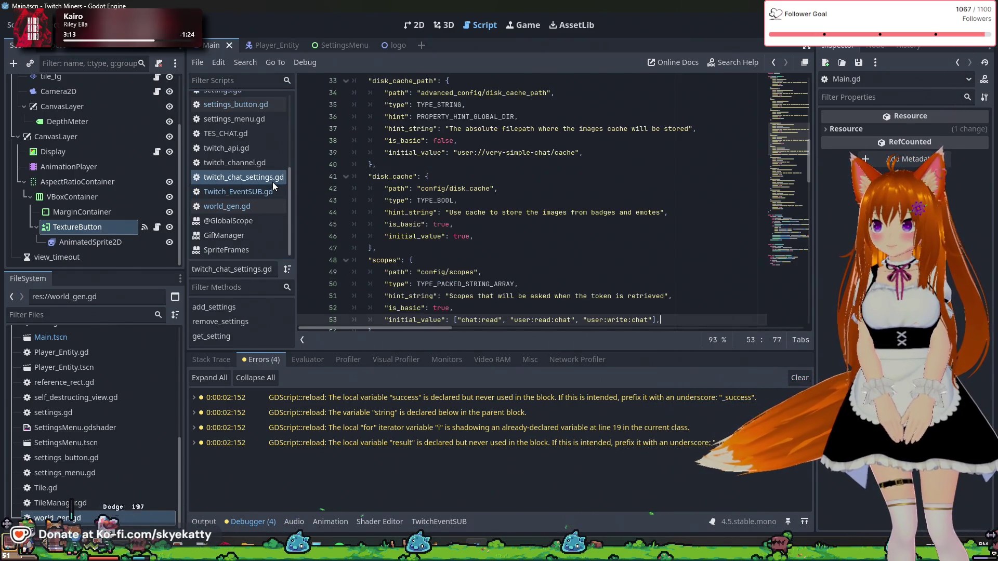
scroll(408, 224, up, 7)
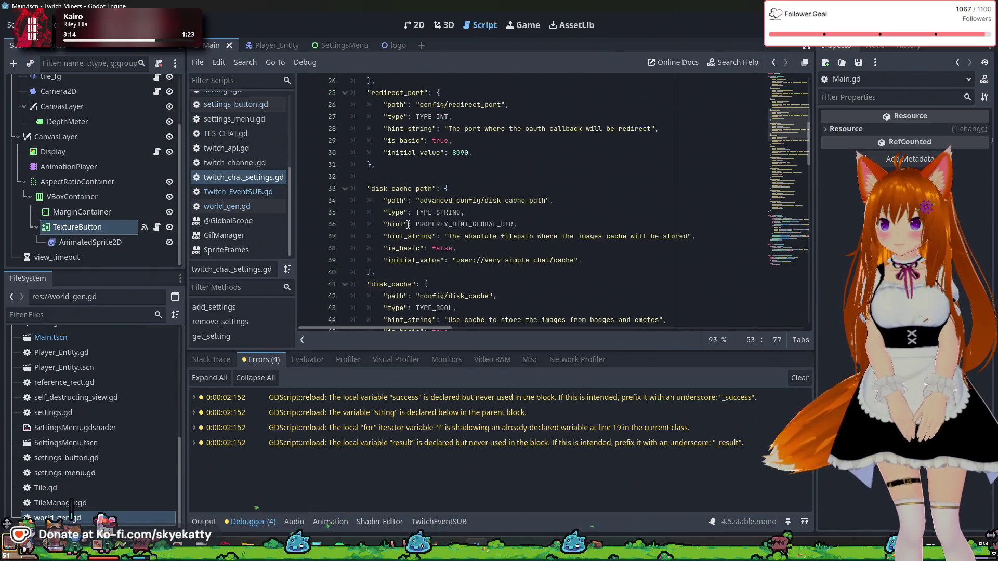
click(250, 167)
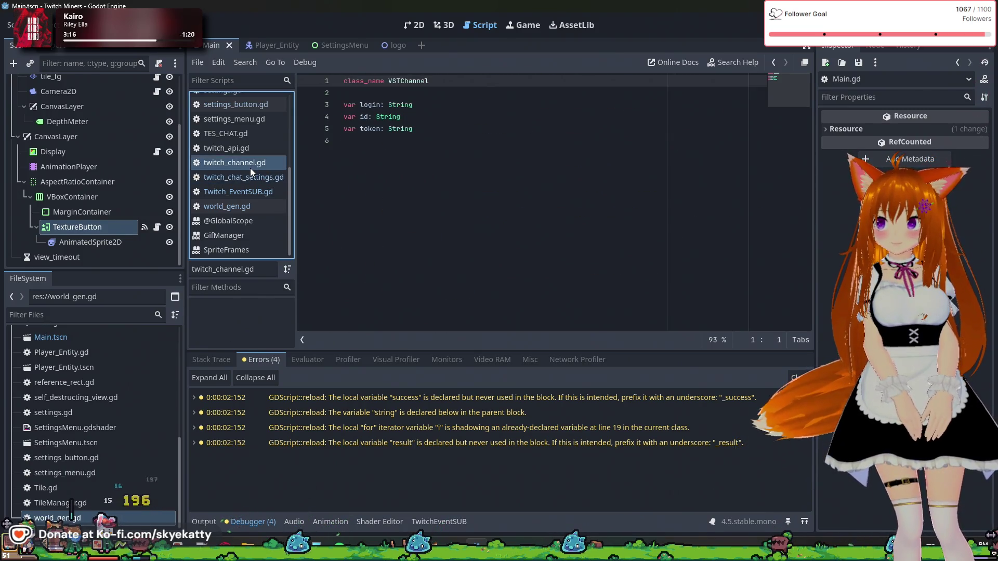
click(225, 146)
click(221, 134)
click(247, 119)
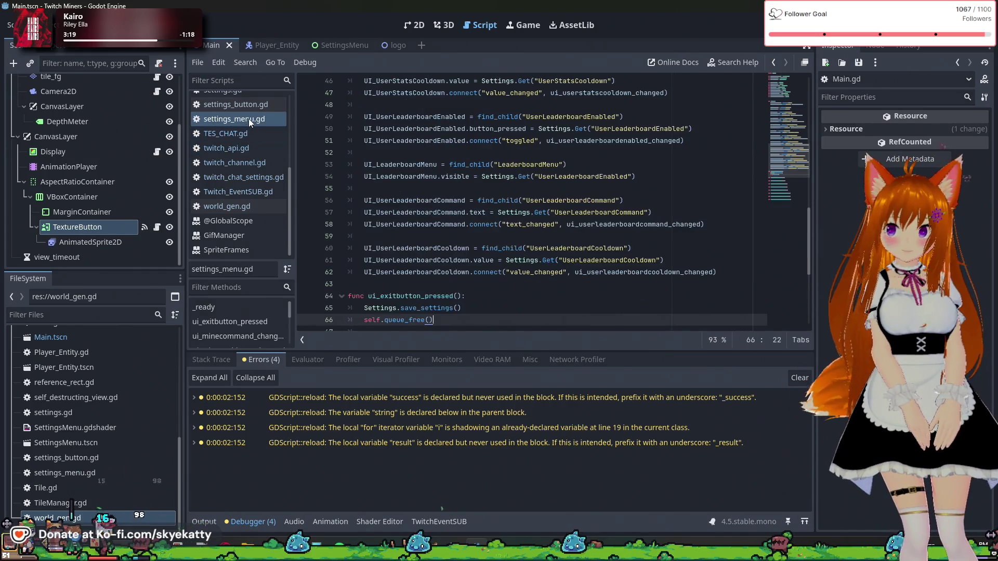
click(248, 105)
scroll(265, 135, up, 2)
- Inspect twitch_api.gd around line 112, briefly comparing twitch_channel.gd and world_gen.gd
click(253, 187)
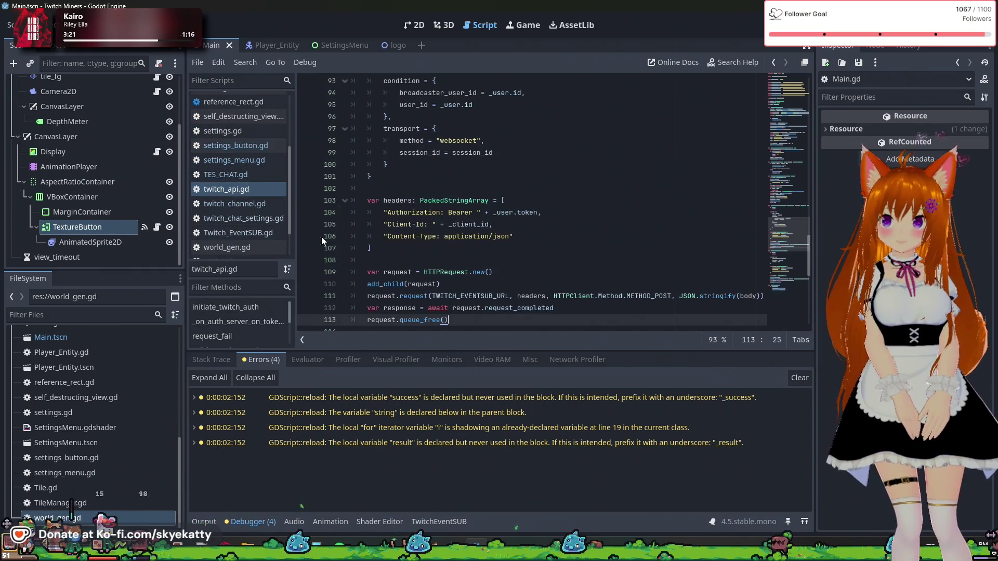
scroll(430, 235, down, 2)
key(Up)
key(Up)
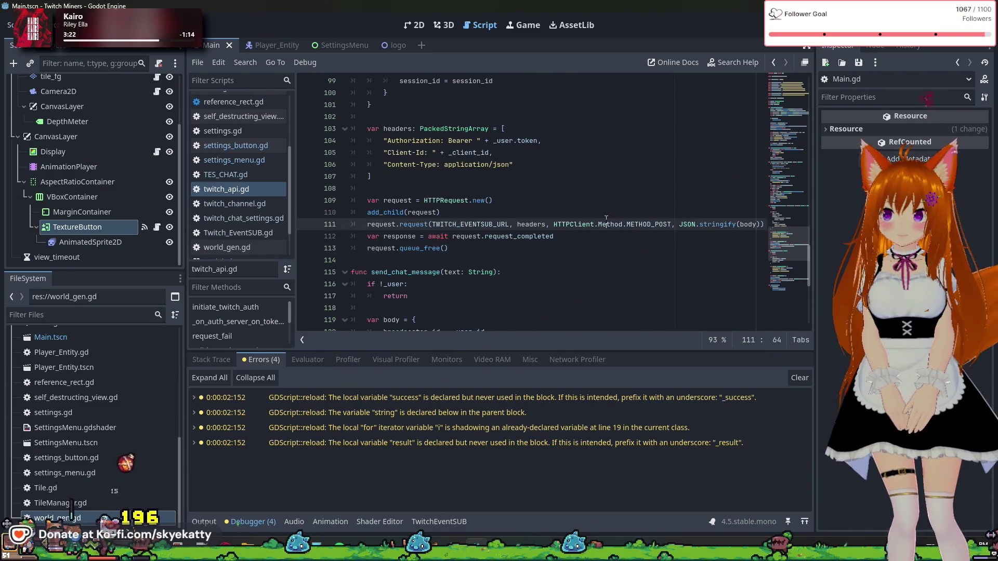
key(Down)
key(End)
click(218, 204)
click(235, 243)
click(256, 202)
click(255, 192)
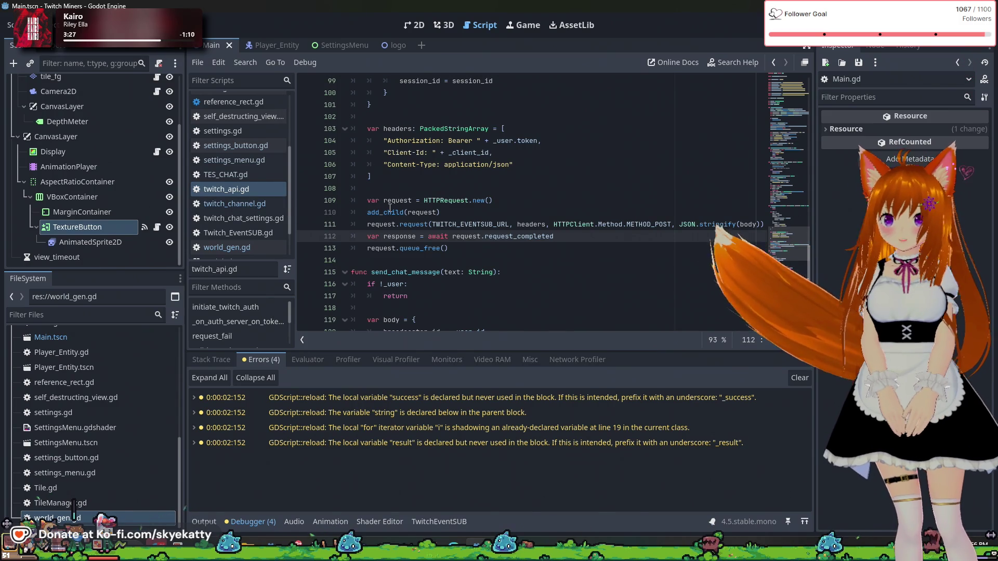
mouse_move(366, 213)
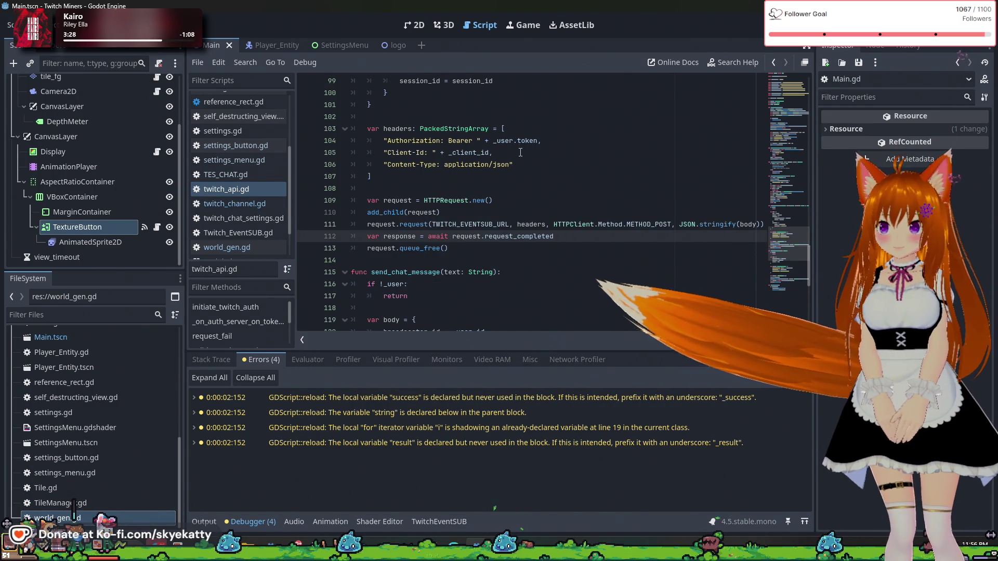
scroll(513, 156, up, 7)
scroll(513, 156, up, 16)
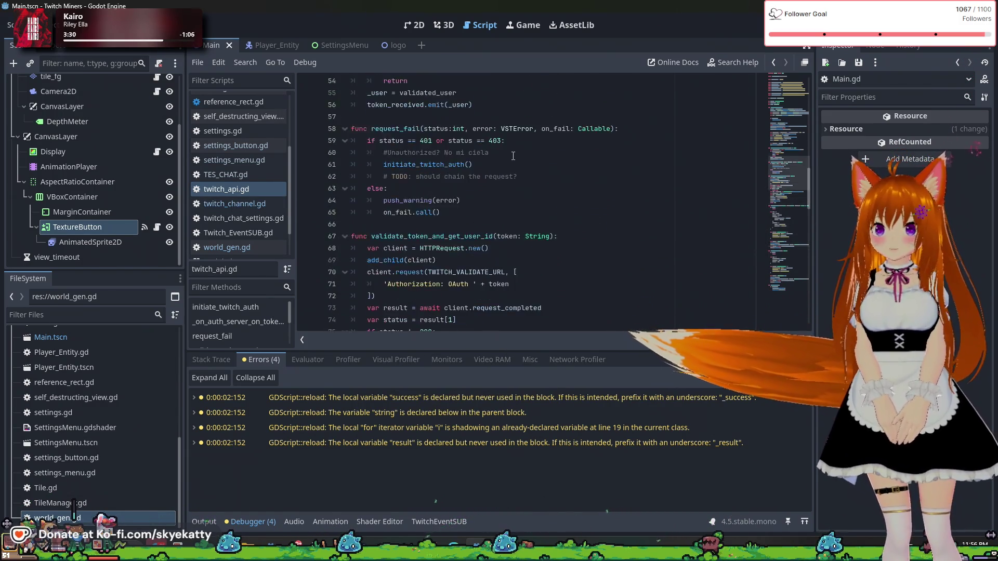
scroll(513, 156, up, 10)
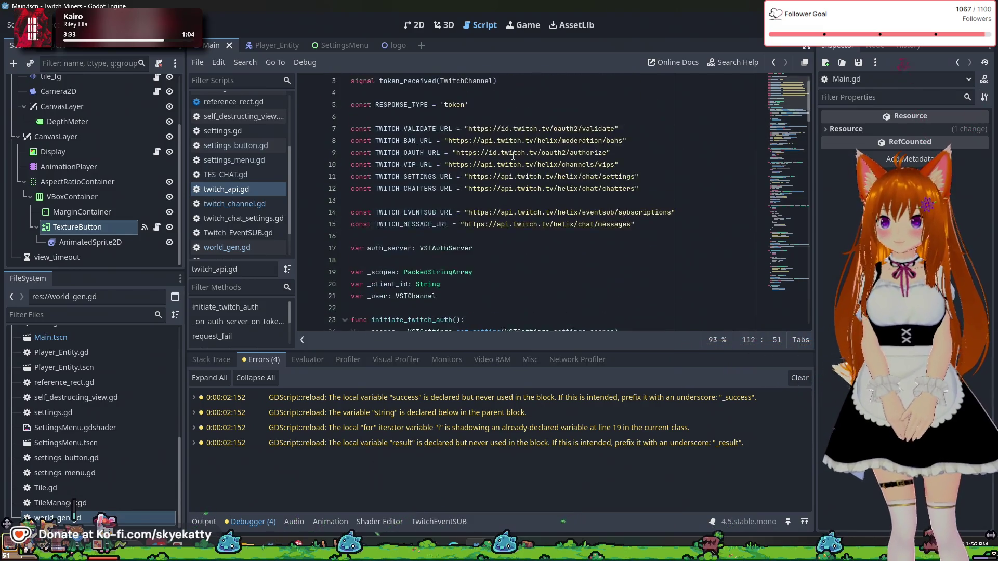
- Glance at TES_CHAT.gd and settings_menu.gd, ending on 7tv_Handler.gd's get_emote_set function
click(227, 174)
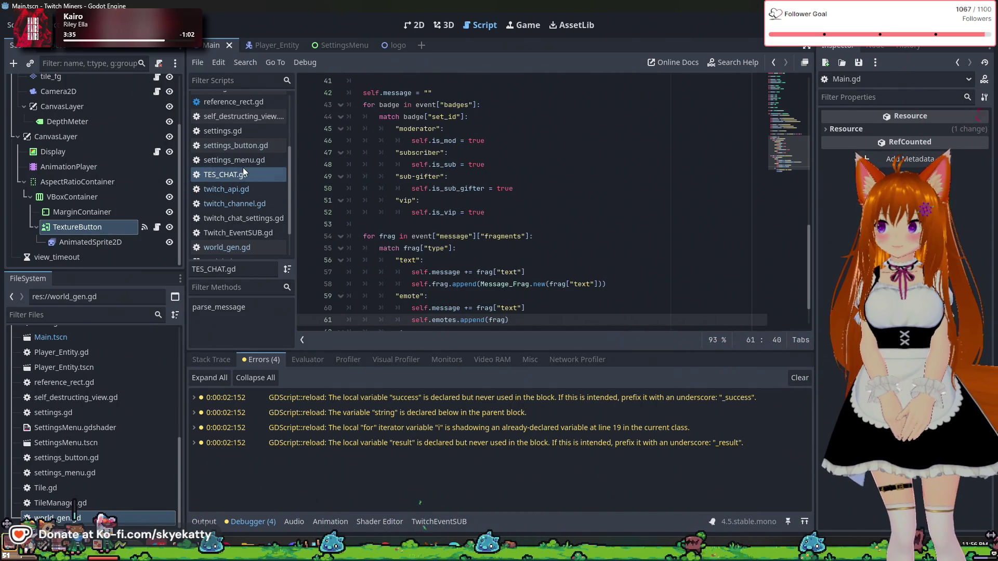
click(242, 160)
scroll(395, 182, up, 15)
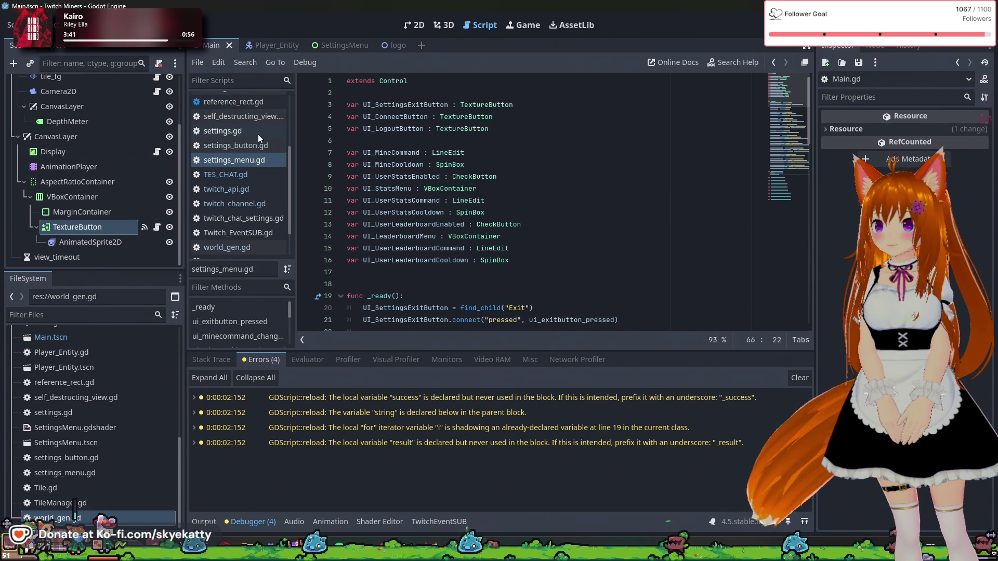
scroll(229, 147, up, 3)
scroll(228, 147, up, 2)
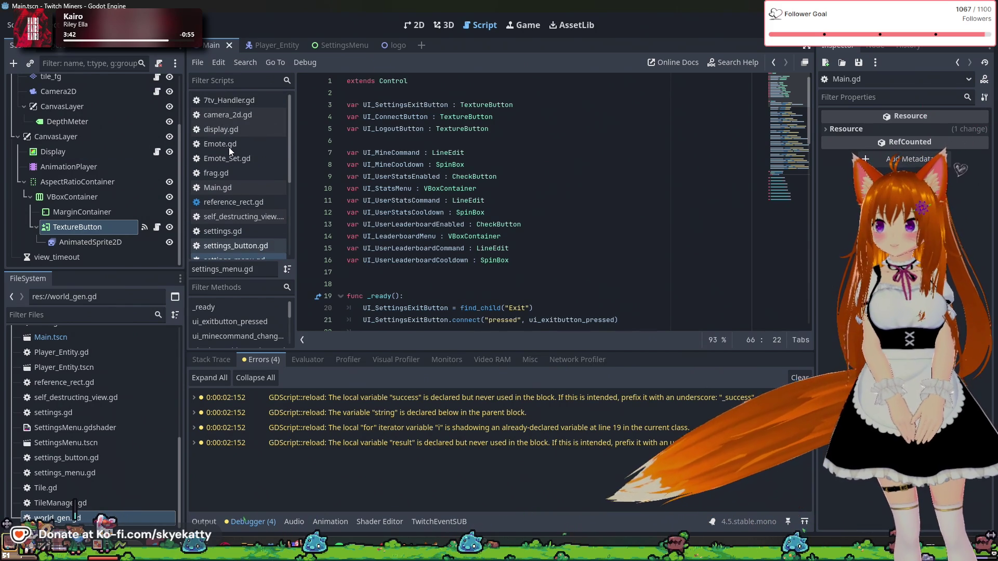
click(245, 99)
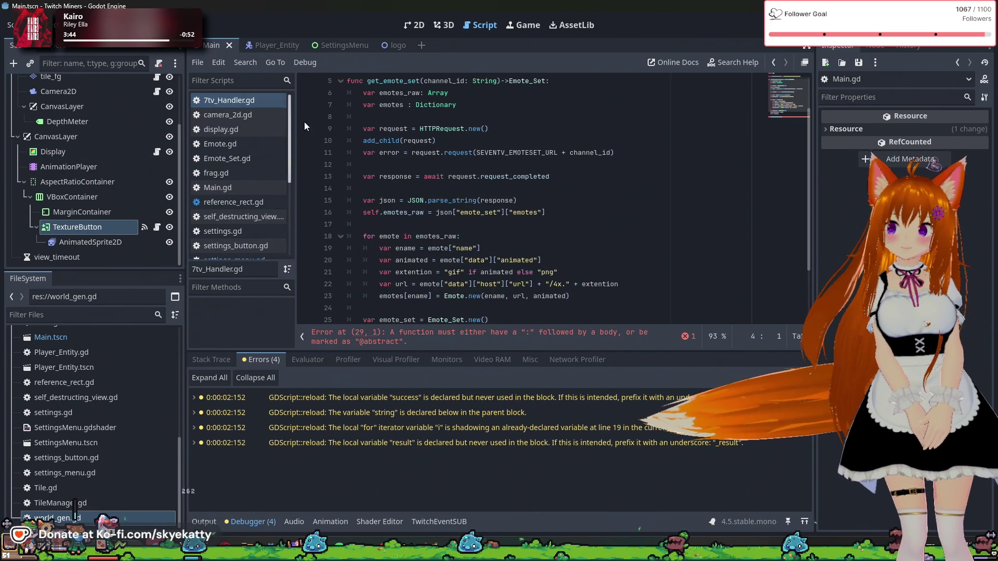
- Add a colon and pass body to get_emotes_in_string on line 29, then save 7tv_Handler.gd
scroll(398, 147, up, 2)
scroll(398, 148, down, 4)
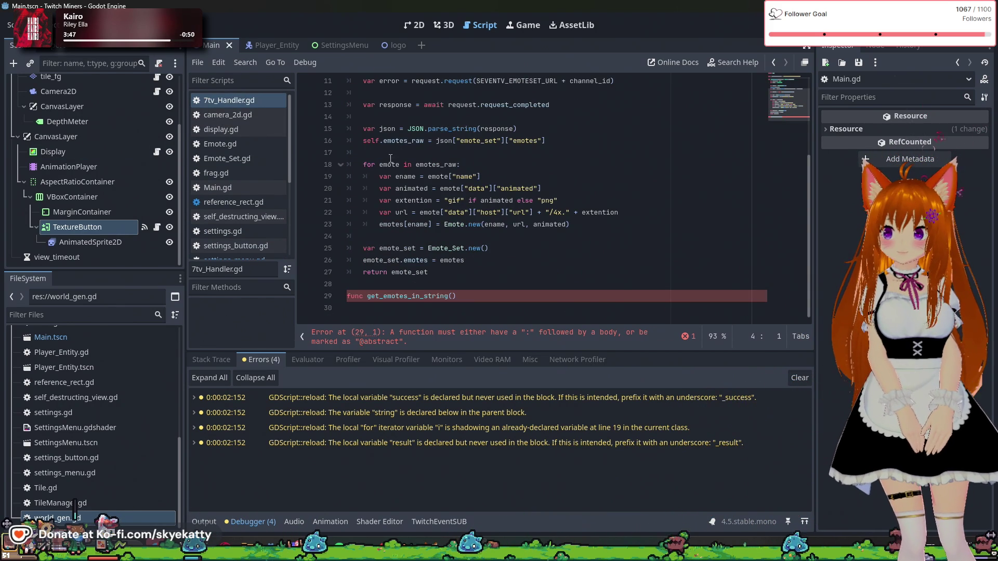
click(478, 297)
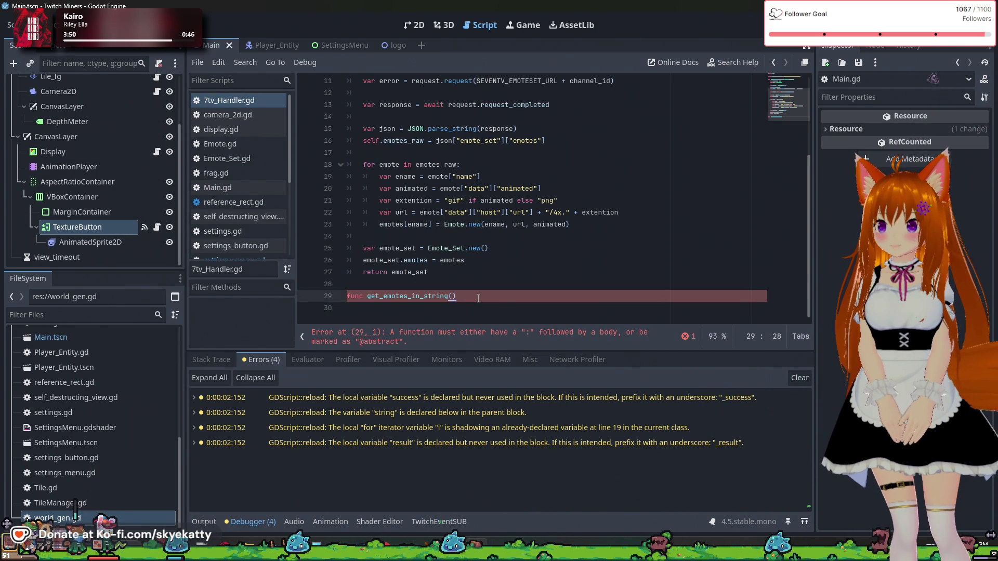
text(:)
key(Return)
text(pass)
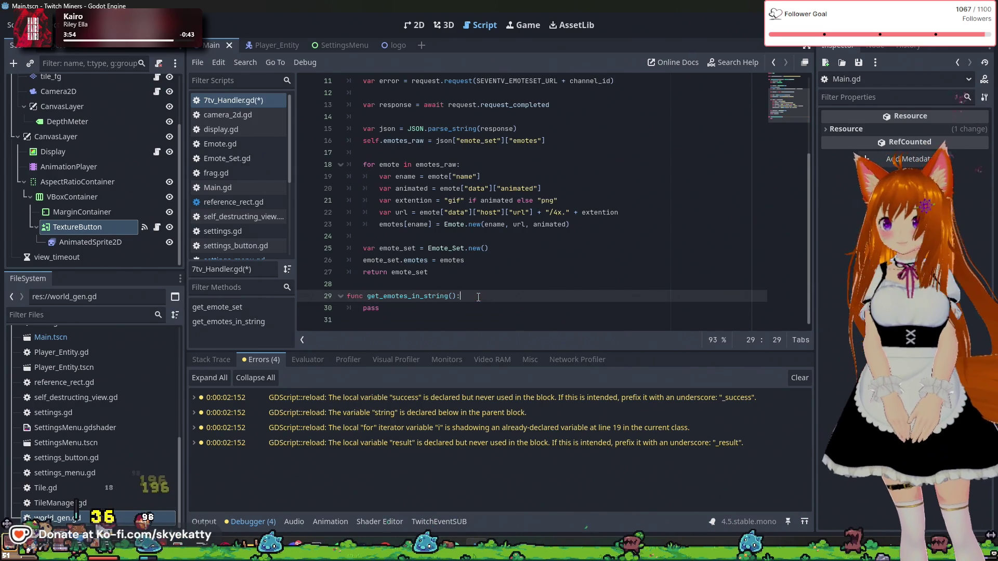
click(504, 265)
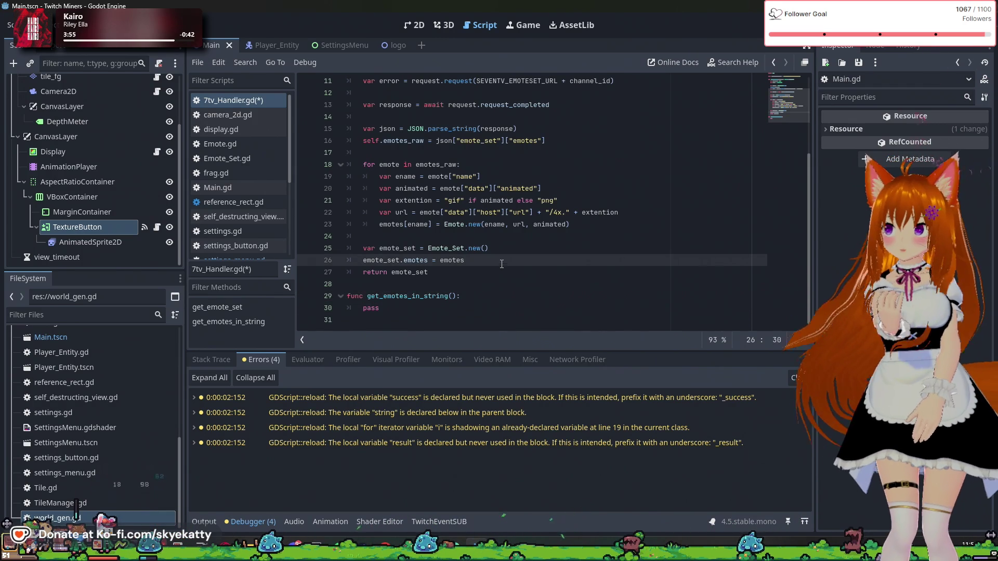
key(ctrl+s)
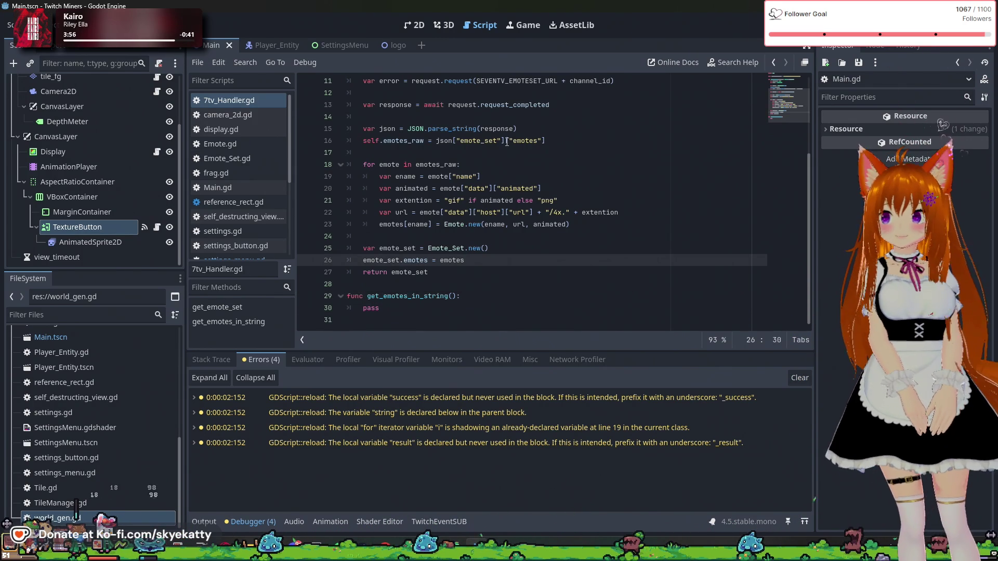
- Browse camera_2d.gd, display.gd, Emote.gd, Emote_Set.gd and frag.gd
click(275, 119)
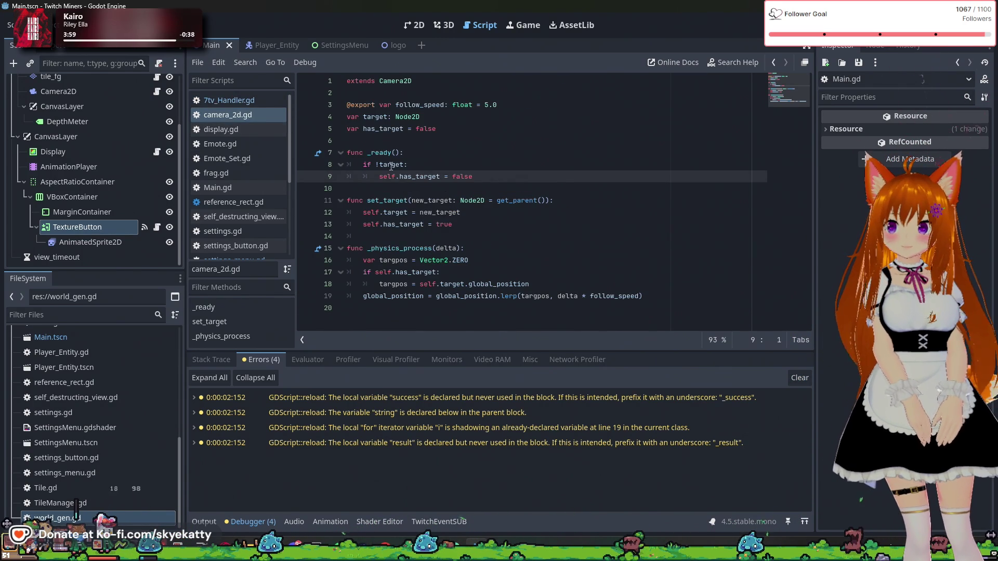
click(260, 132)
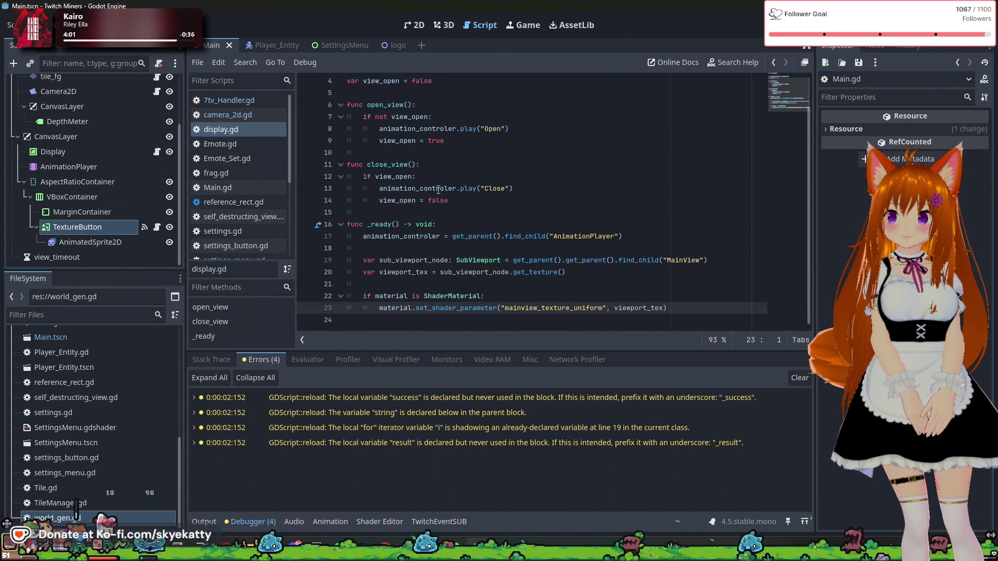
click(259, 144)
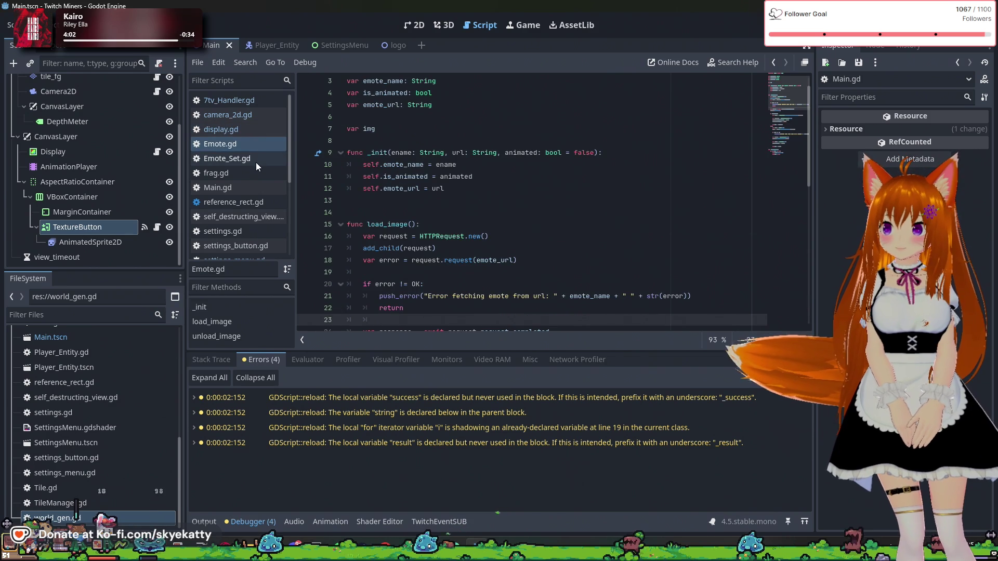
click(255, 161)
click(256, 175)
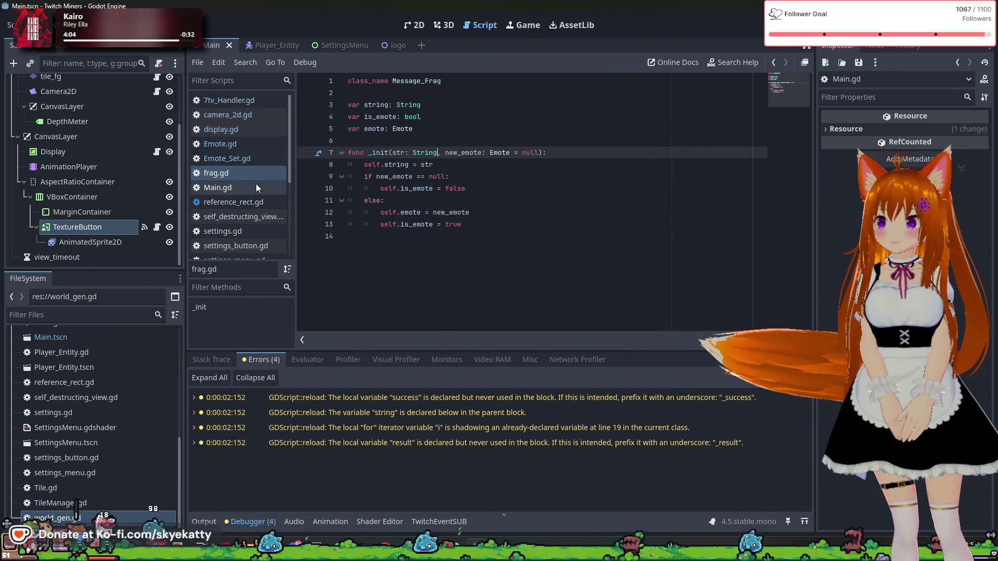
- Return to Emote.gd and run the game until it pauses at Main.gd line 26
click(251, 145)
click(465, 211)
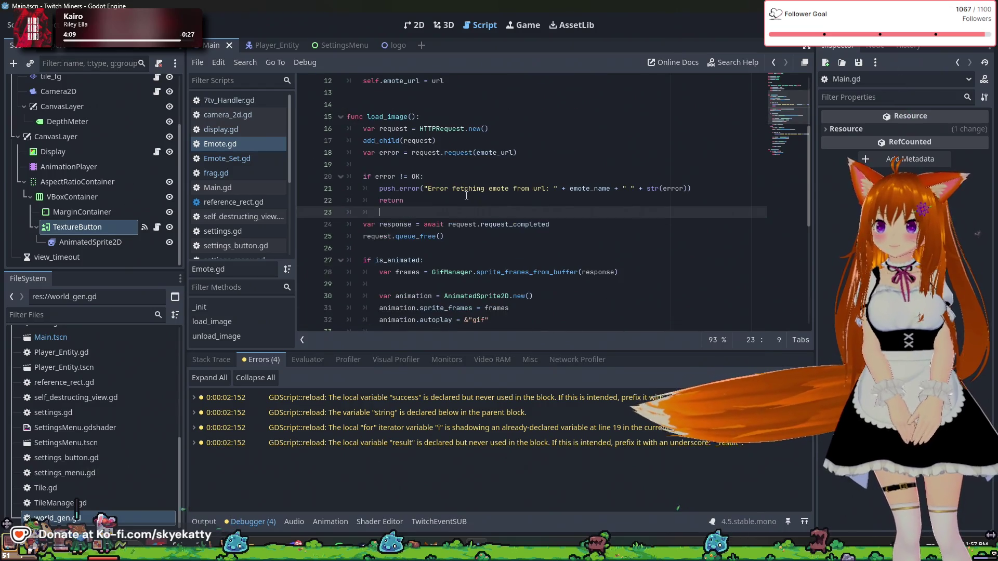
click(436, 140)
key(F5)
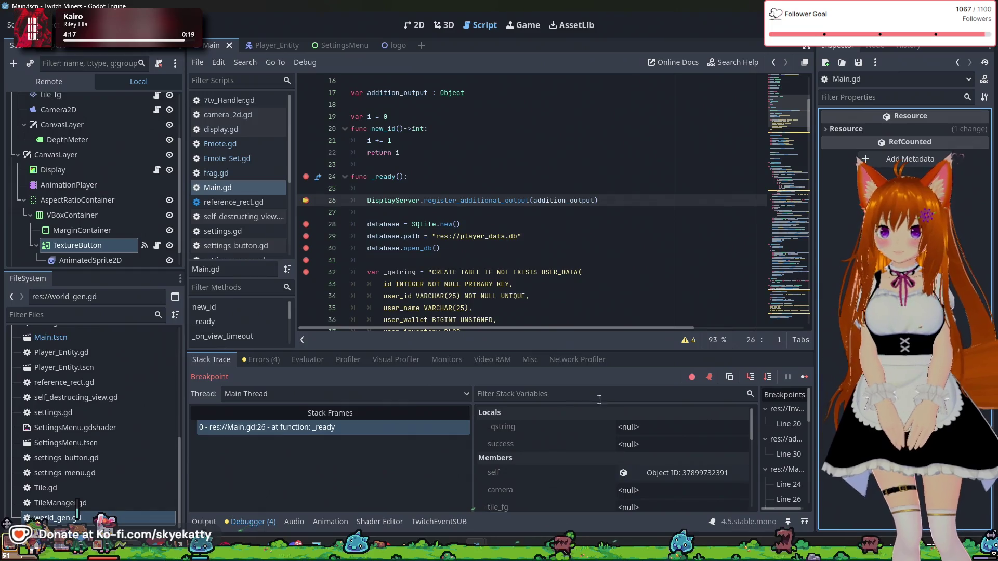
- Resume the game, comment out Main.gd's DisplayServer.register_additional_output line, and rerun with F5
click(806, 377)
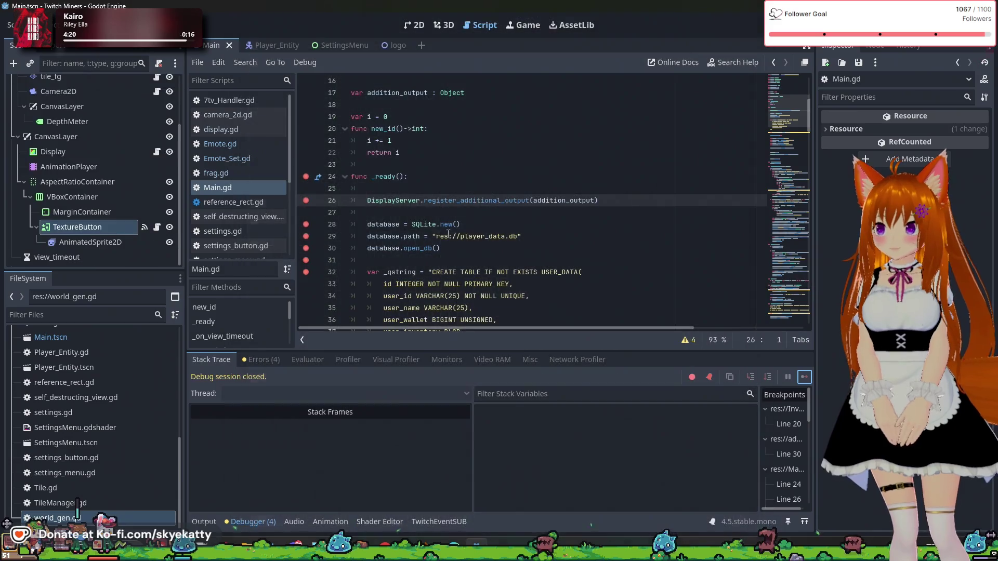
mouse_move(428, 230)
scroll(334, 206, down, 1)
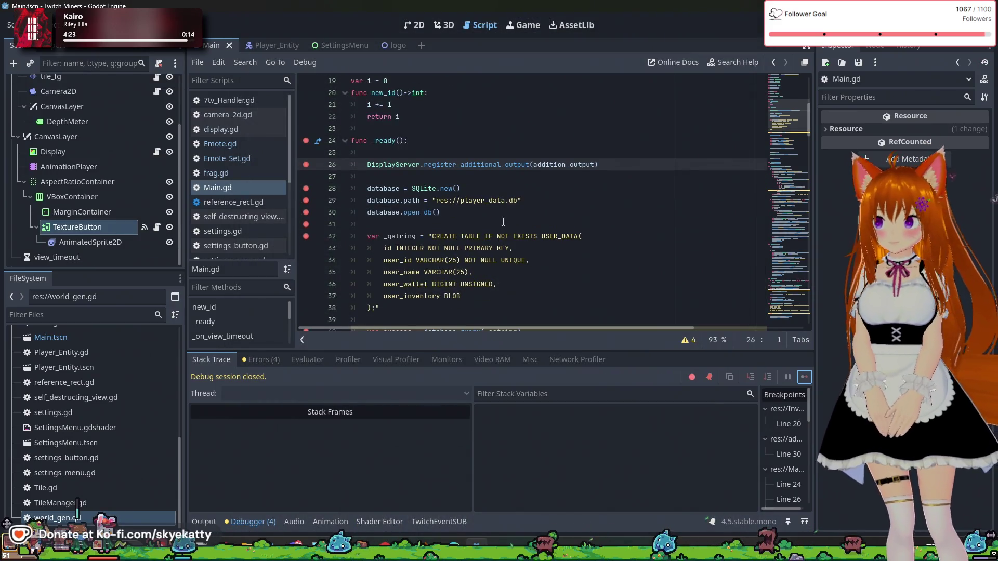
click(402, 177)
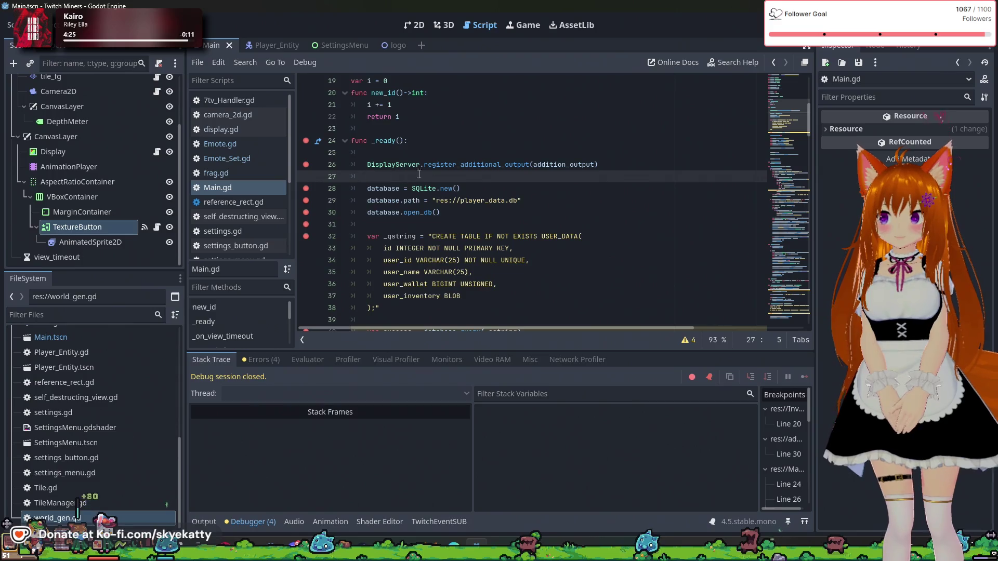
click(545, 160)
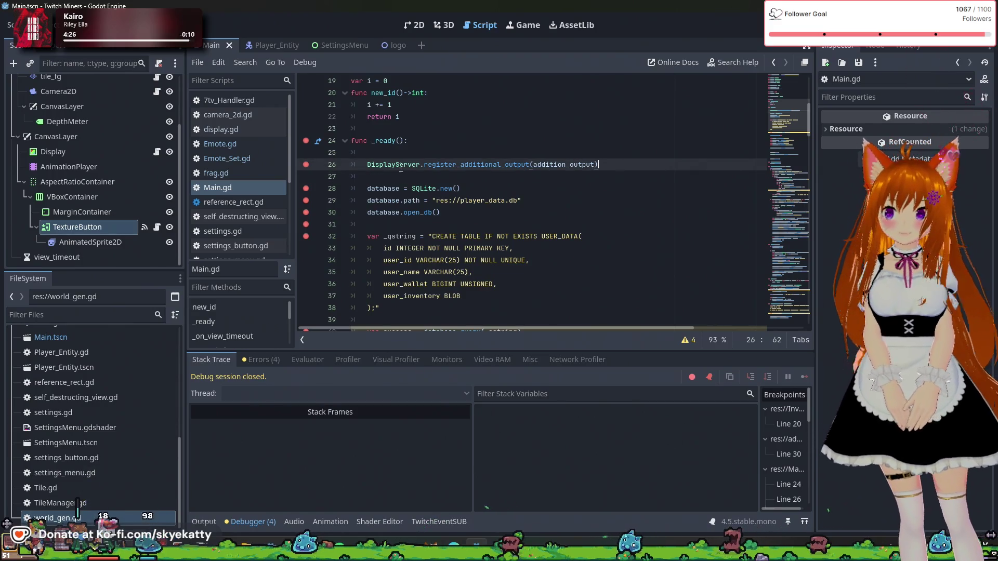
text(#)
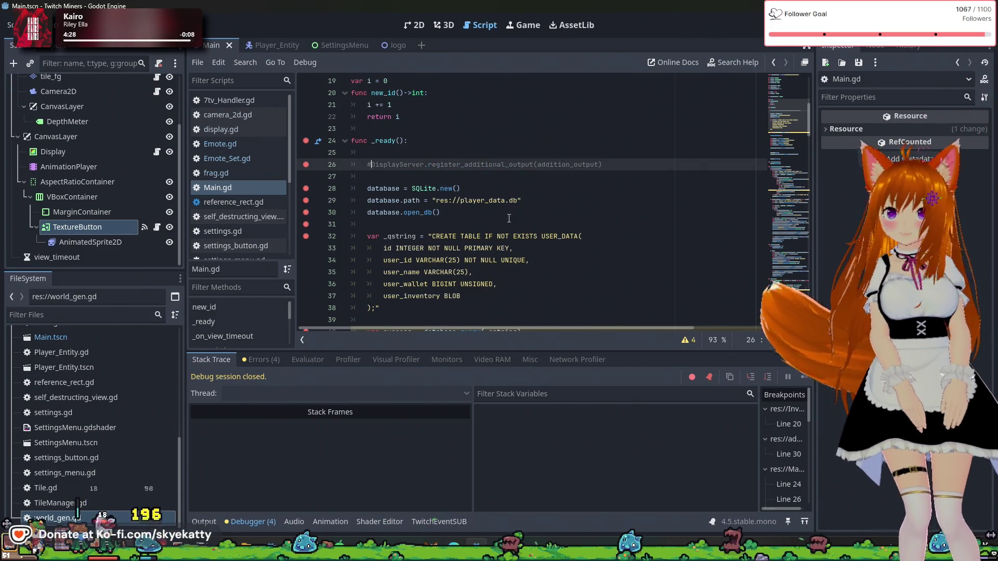
key(F5)
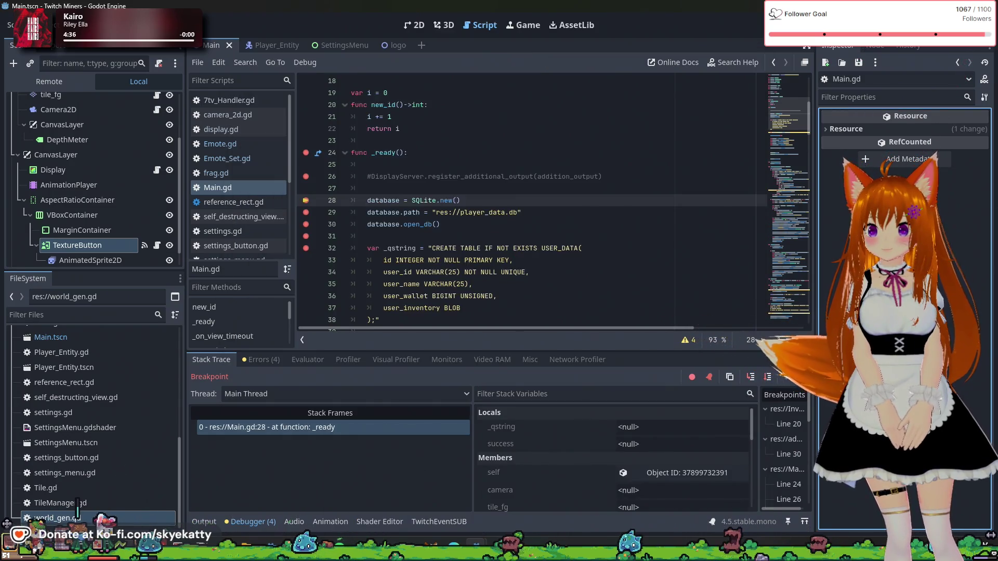
- Continue past every breakpoint, stop the game with F8, and return to the Main scene's 2D view
click(803, 380)
click(803, 378)
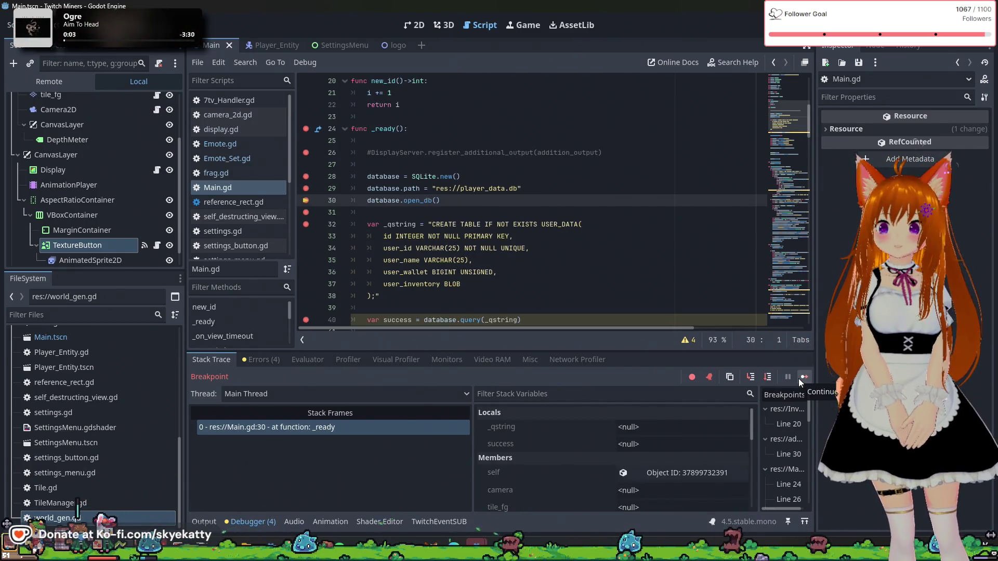
click(802, 377)
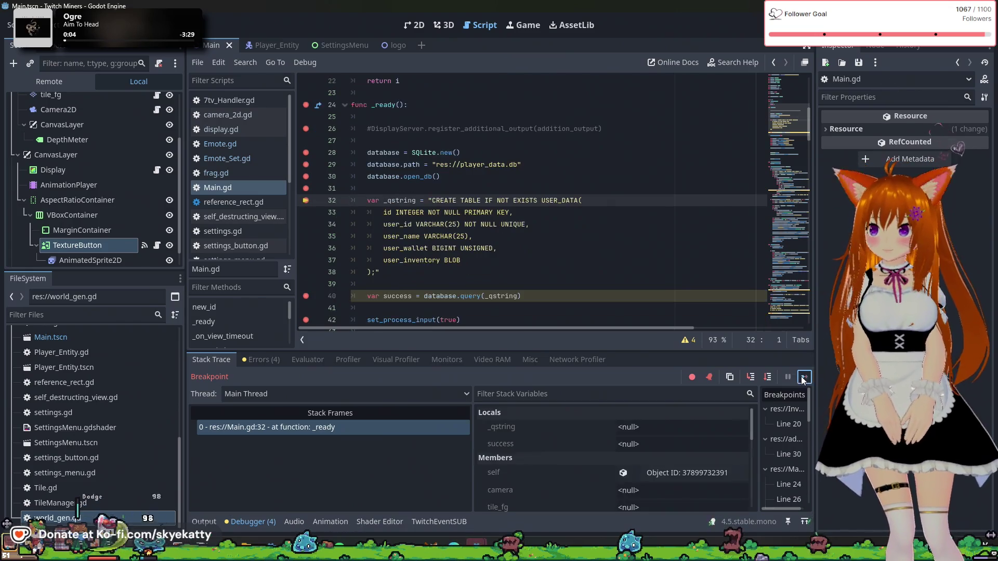
click(802, 378)
click(802, 378)
click(802, 378)
click(802, 378)
click(802, 377)
click(802, 377)
click(801, 378)
click(802, 377)
click(802, 377)
click(802, 378)
click(801, 377)
click(802, 377)
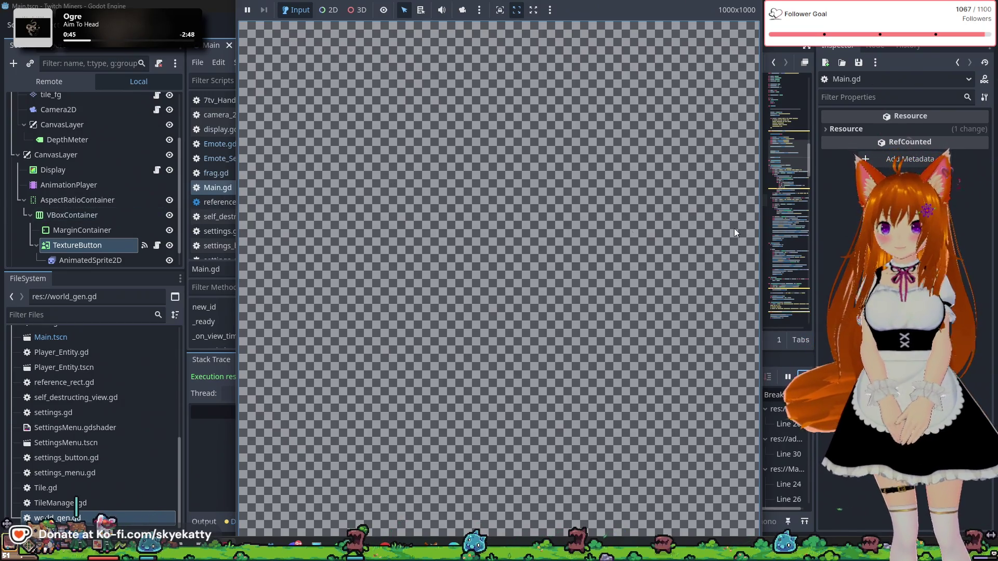
key(F8)
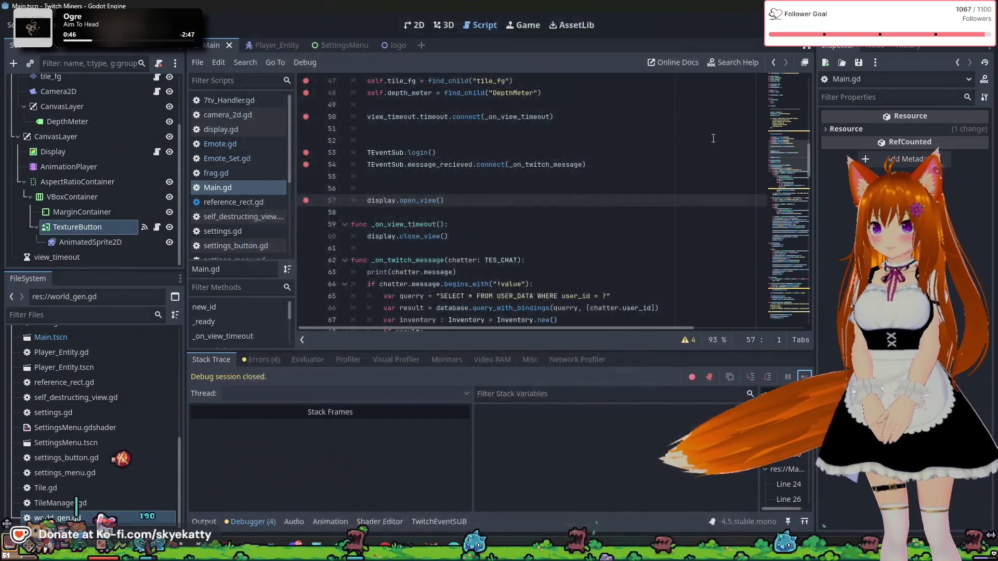
click(404, 26)
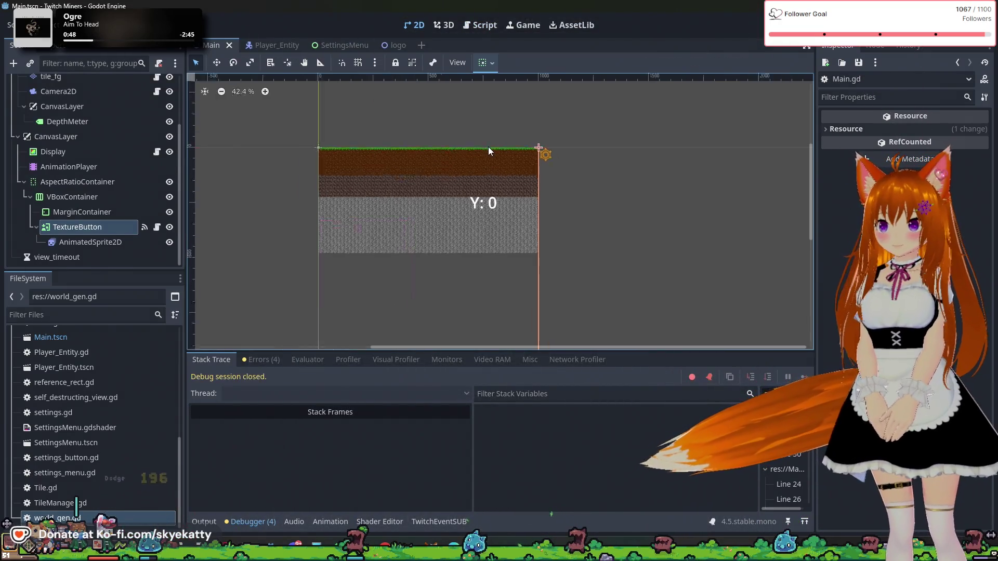
- Review the MarginContainer, TextureButton and AnimatedSprite2D nodes' properties in the Main scene
click(91, 234)
click(102, 211)
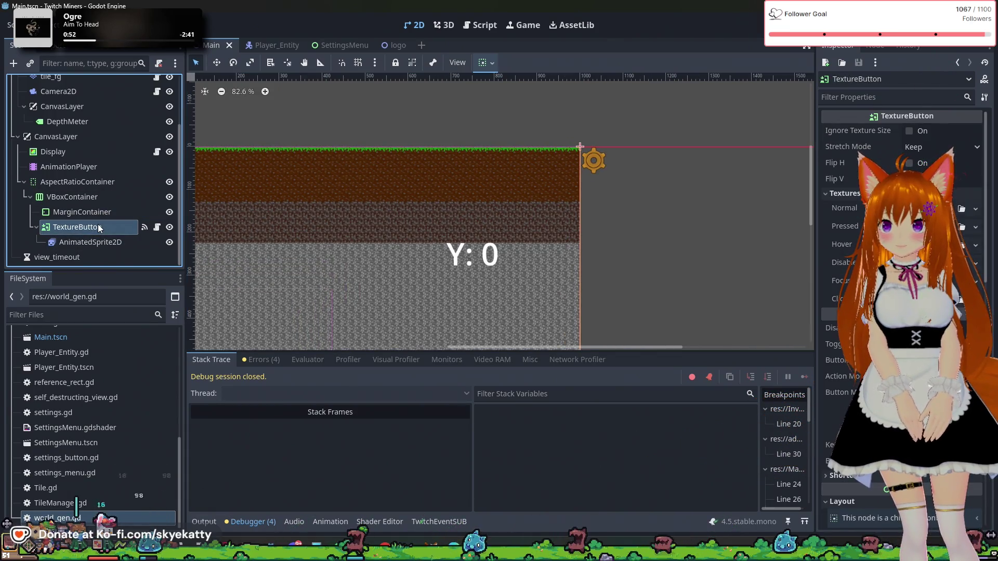
click(75, 211)
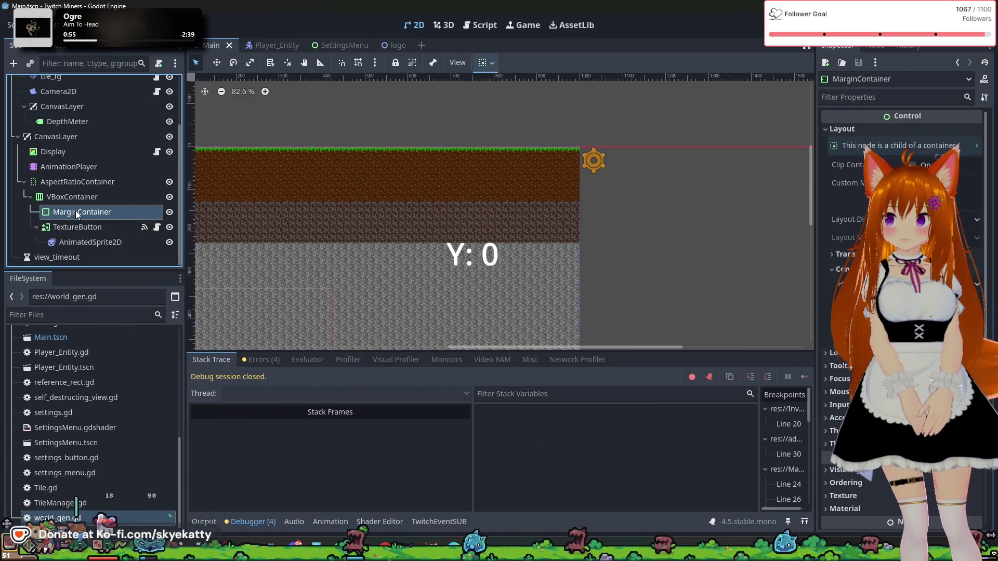
scroll(197, 206, down, 4)
drag(491, 234, 634, 204)
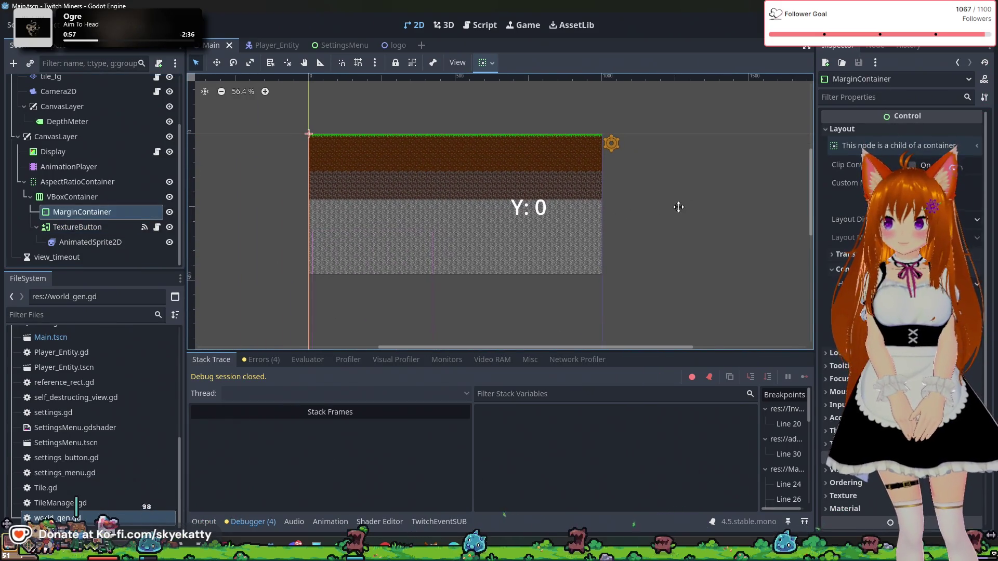
scroll(669, 216, down, 3)
scroll(626, 289, up, 1)
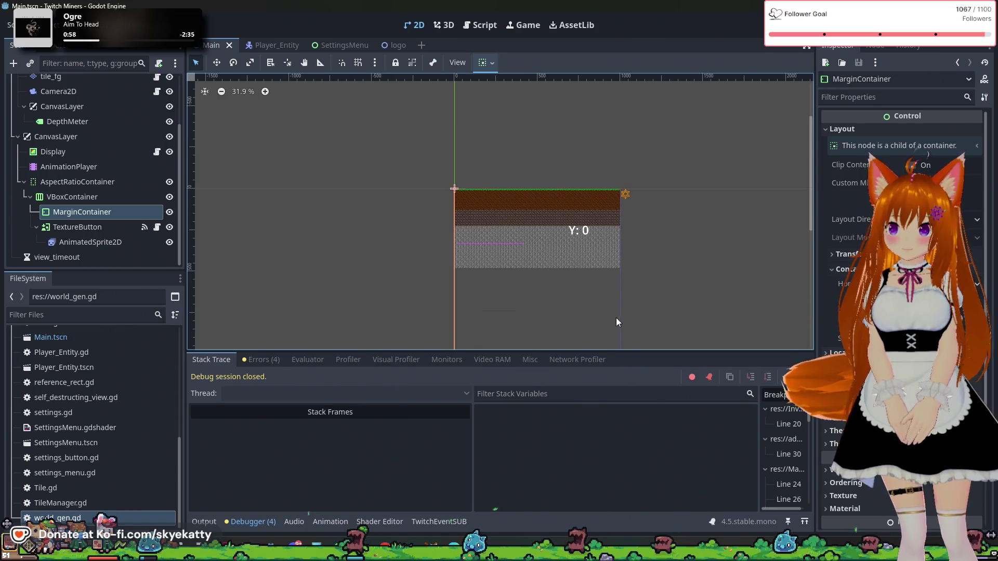
click(115, 232)
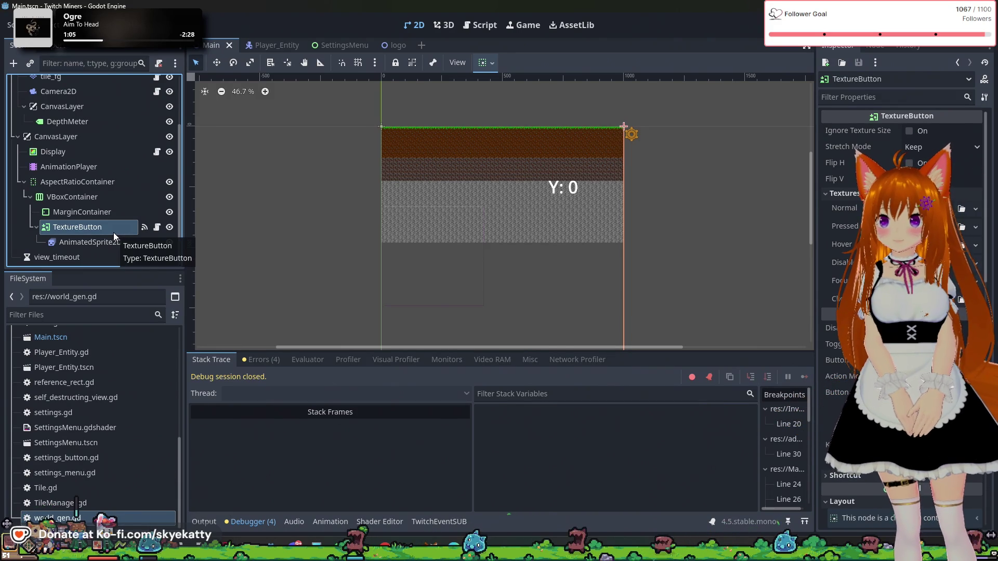
scroll(405, 218, up, 3)
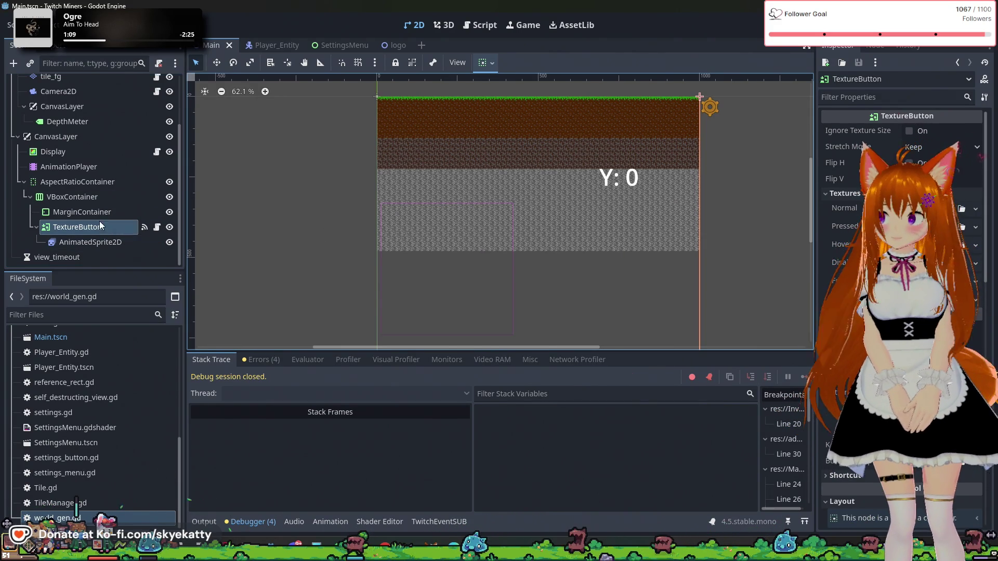
click(104, 214)
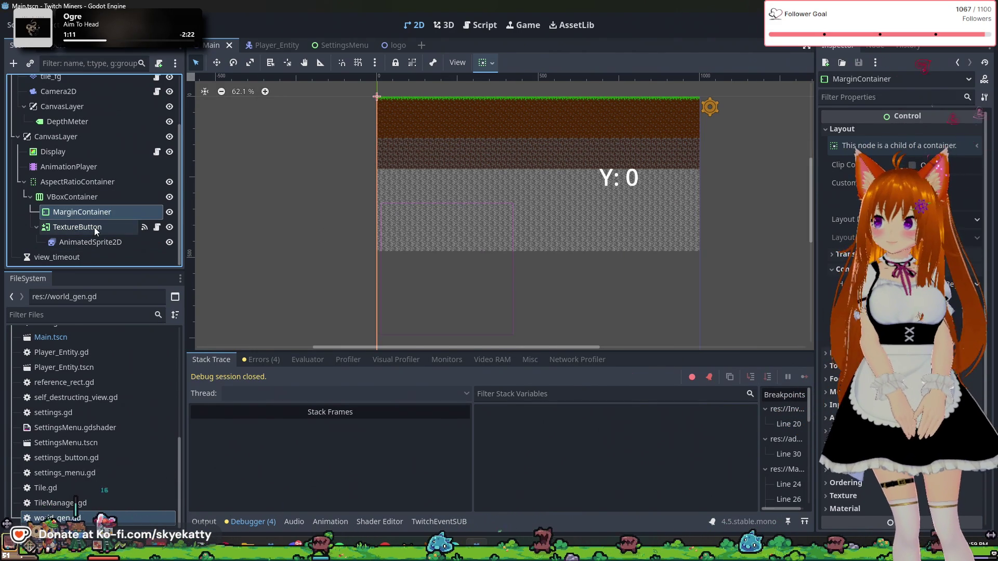
click(95, 227)
click(91, 240)
- Inspect the VBoxContainer's properties, comparing it briefly with AspectRatioContainer and MarginContainer
click(92, 198)
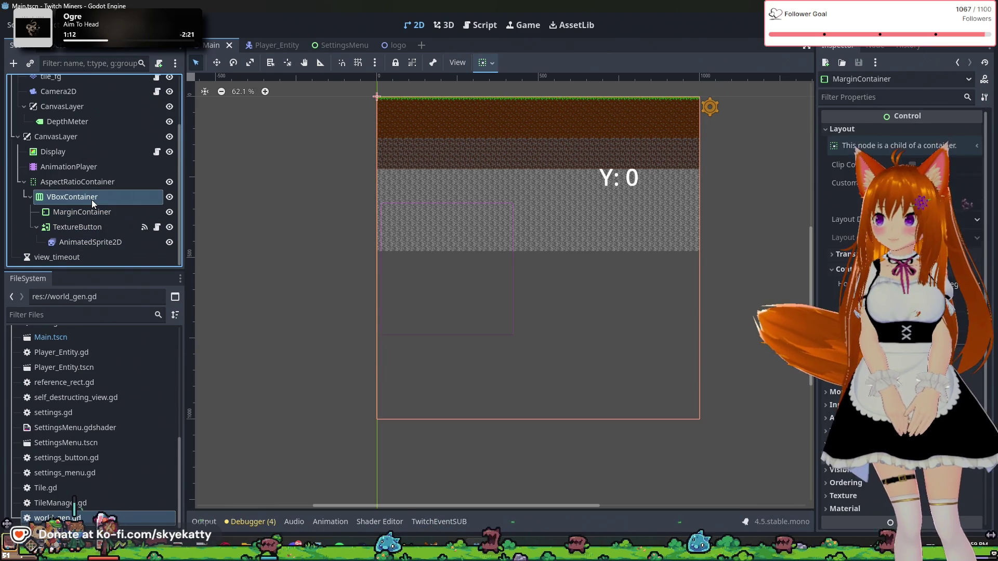
click(89, 210)
click(92, 201)
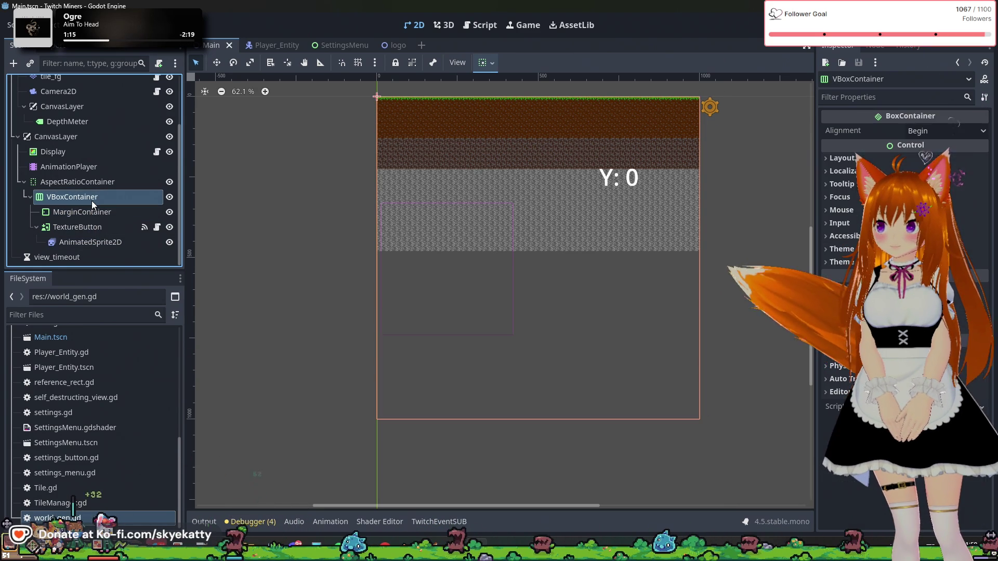
click(91, 185)
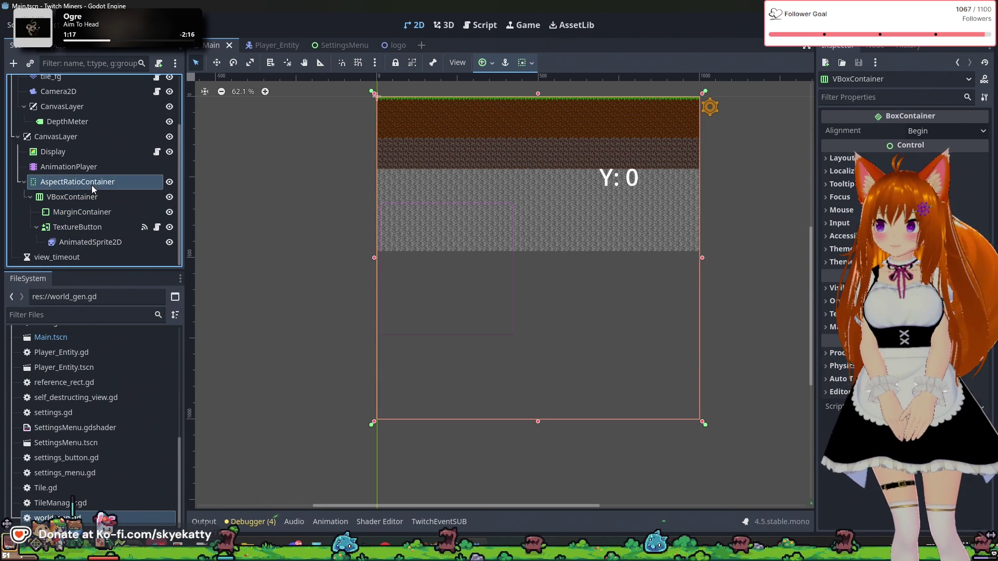
click(92, 196)
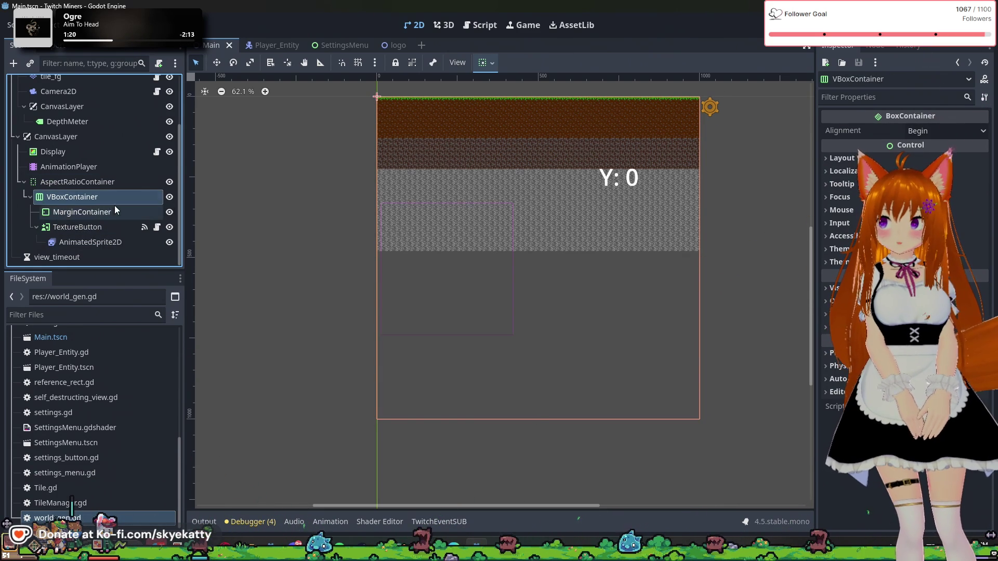
click(104, 211)
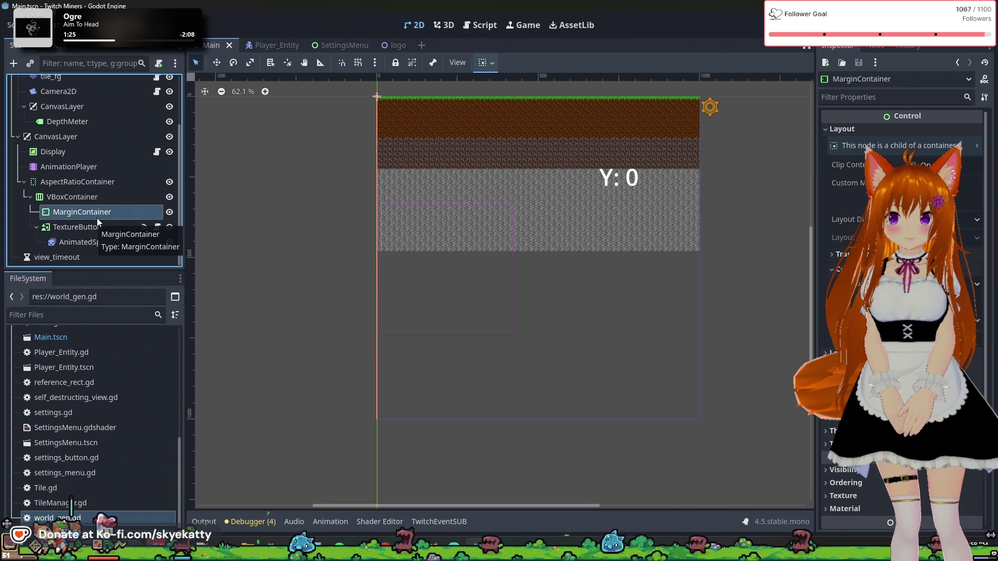
click(91, 199)
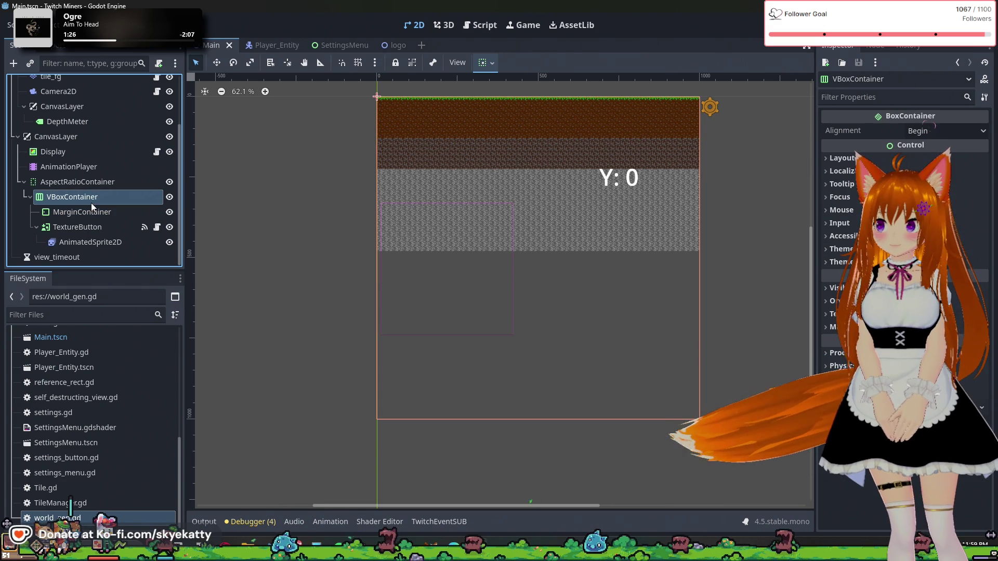
- Hide the VBoxContainer and show it again, then view the gear sprite's animation frames
click(170, 201)
click(169, 200)
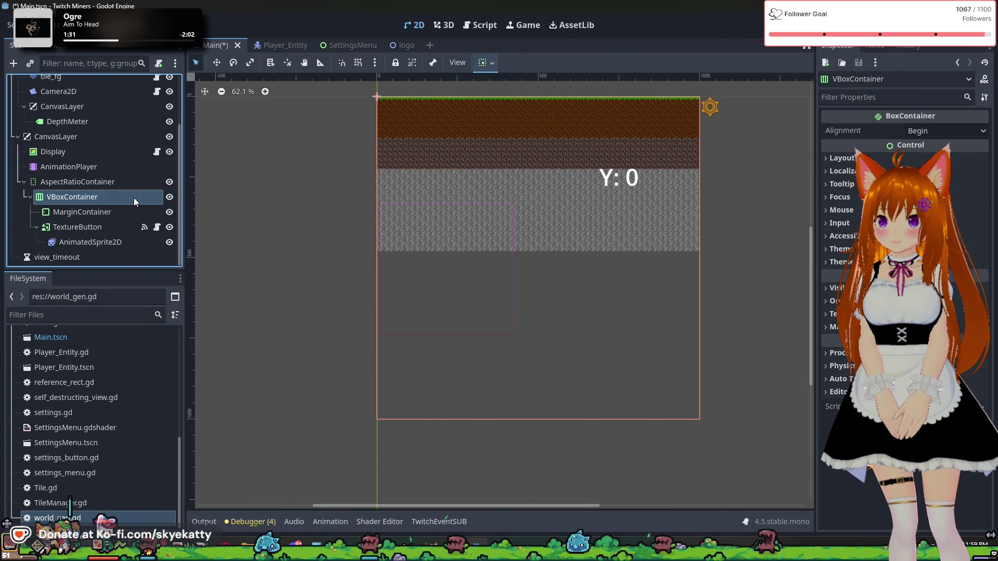
click(112, 227)
click(99, 243)
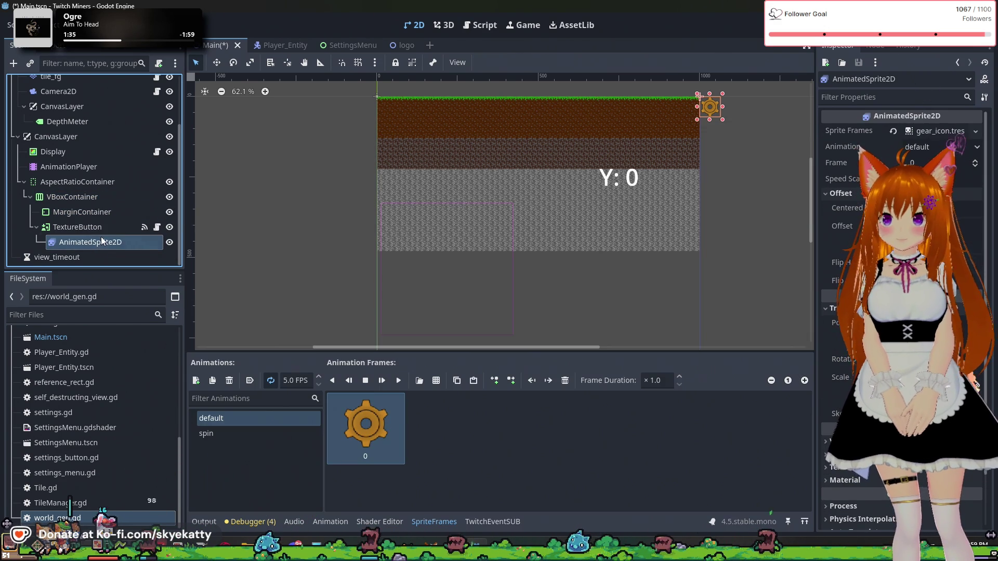
click(102, 233)
click(102, 245)
click(105, 232)
click(102, 245)
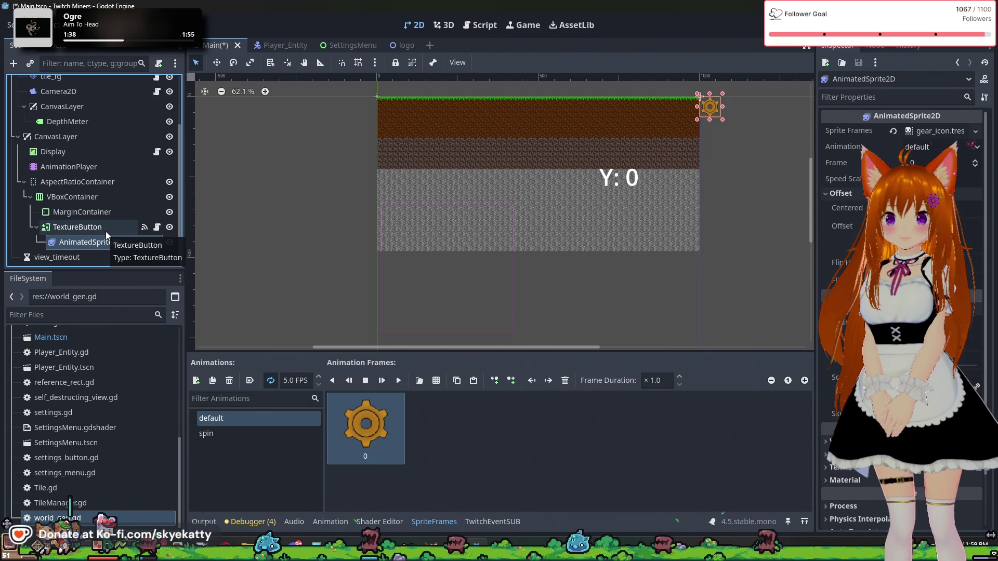
click(105, 232)
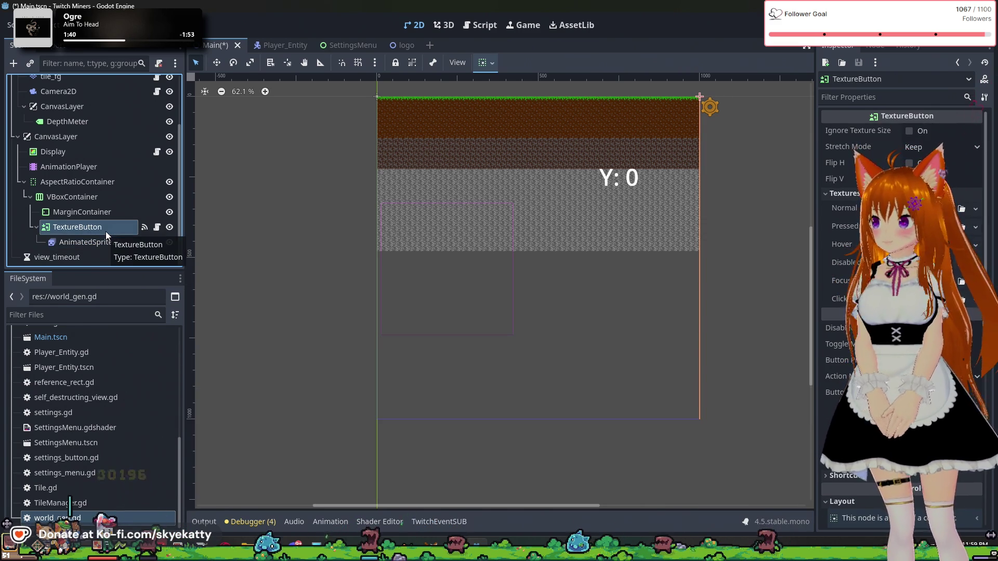
click(104, 216)
click(98, 226)
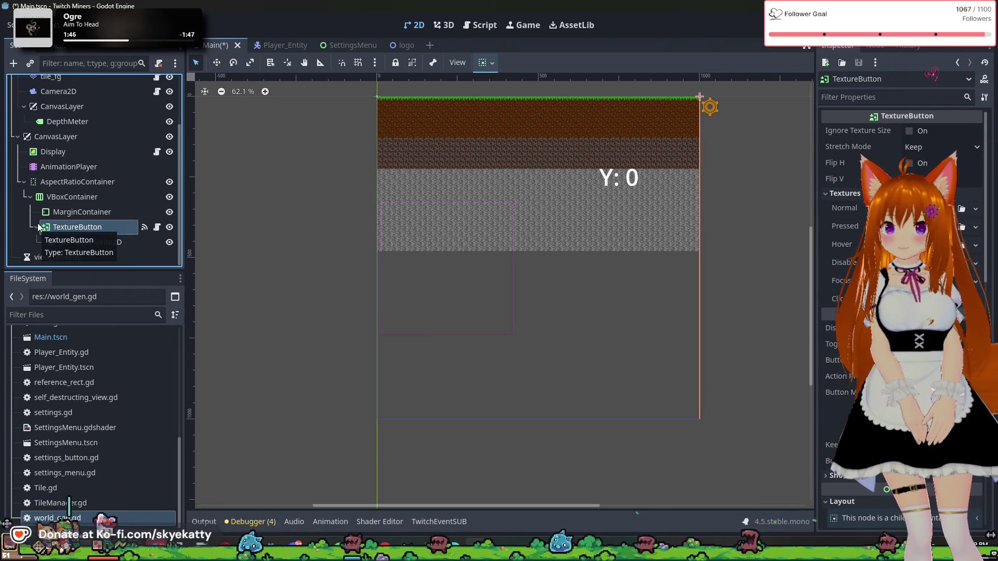
click(67, 197)
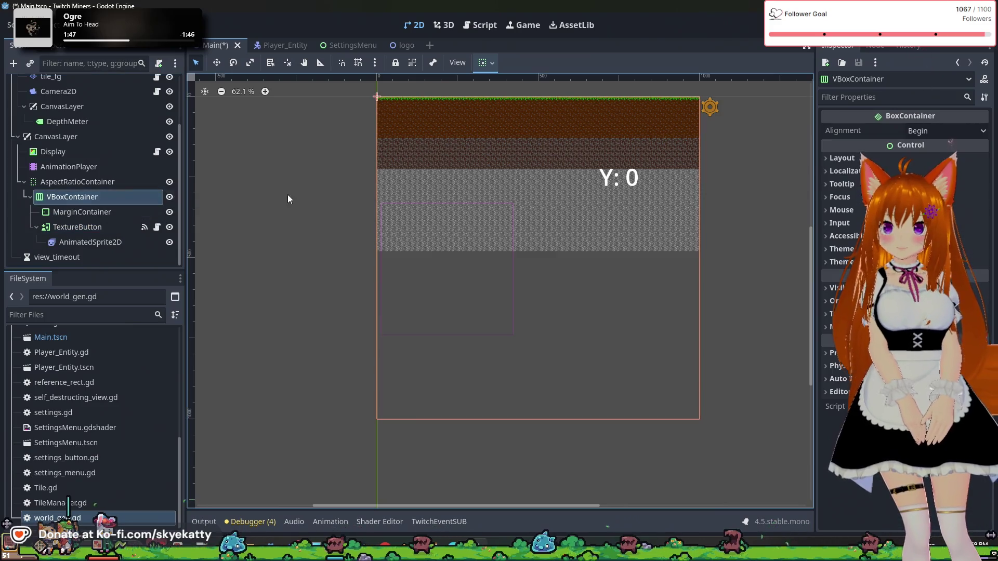
click(915, 131)
click(924, 176)
click(896, 131)
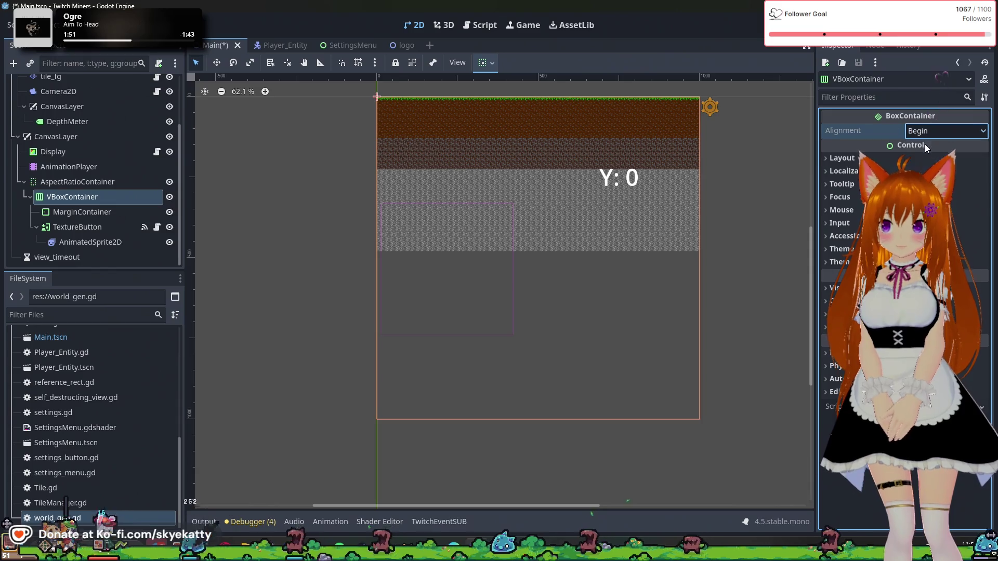
click(110, 183)
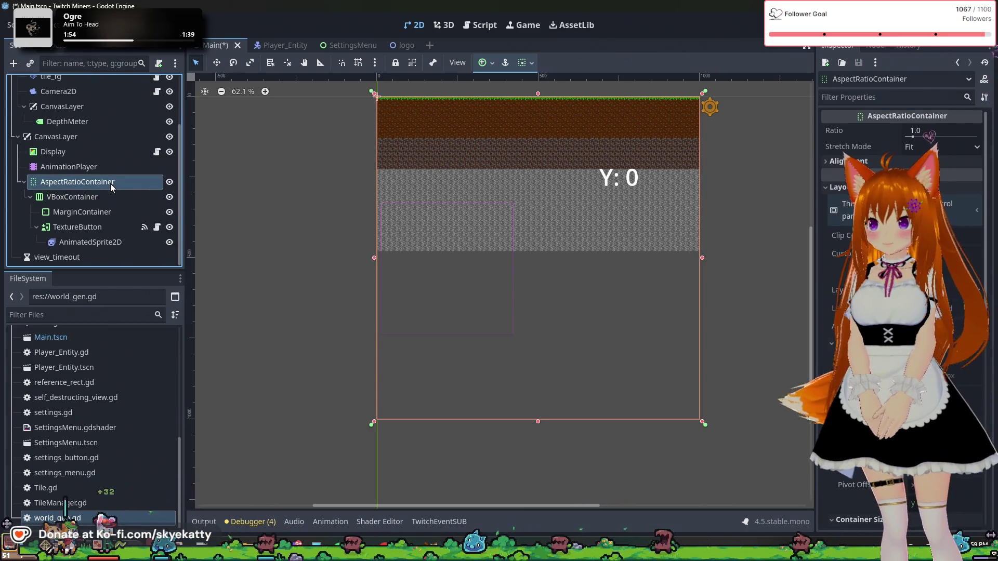
click(107, 212)
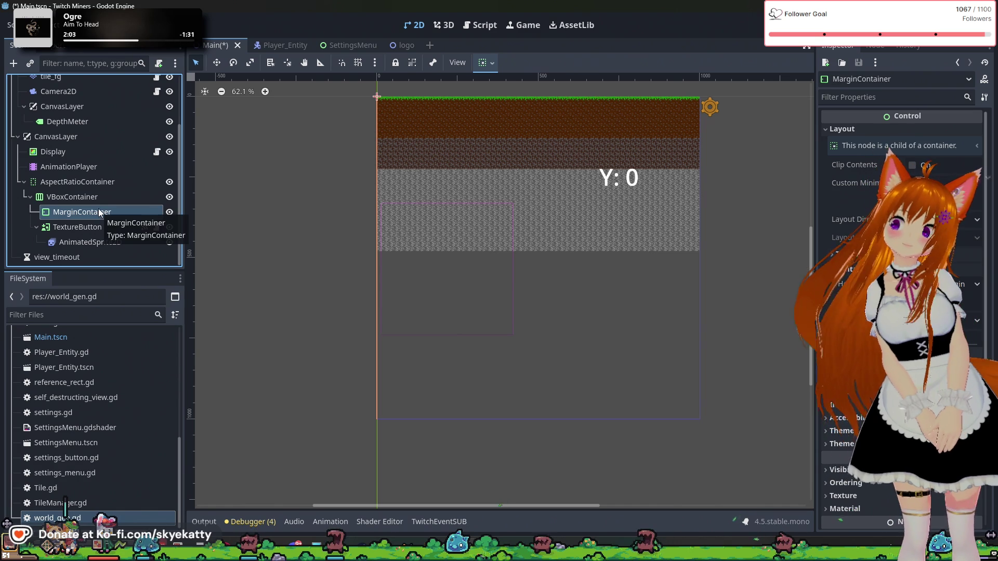
double_click(100, 212)
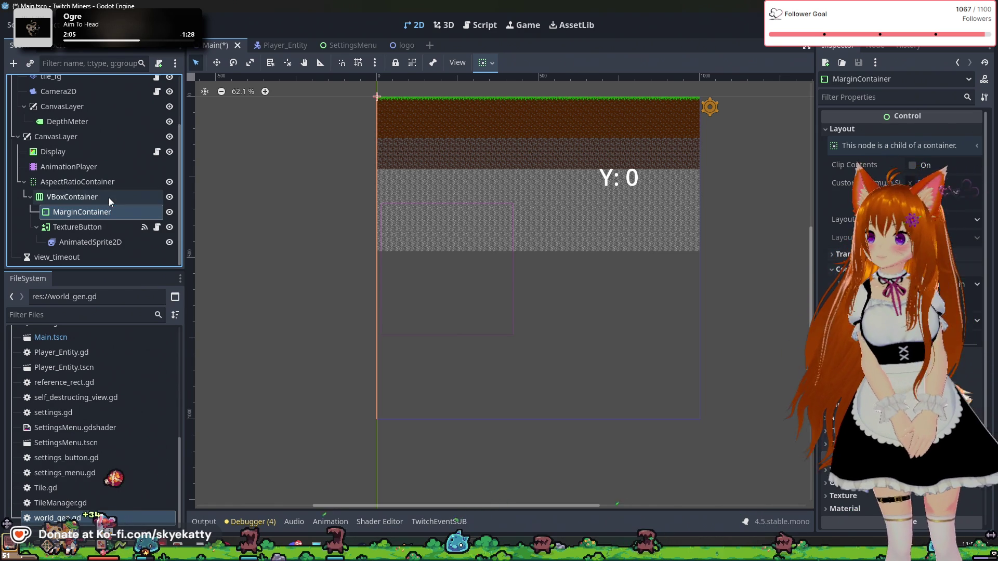
click(103, 198)
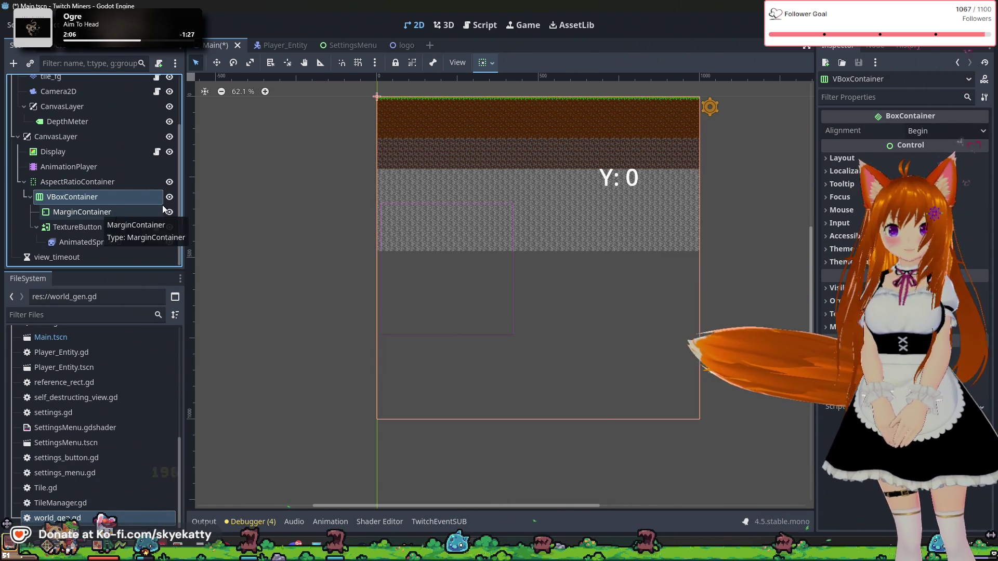
click(707, 105)
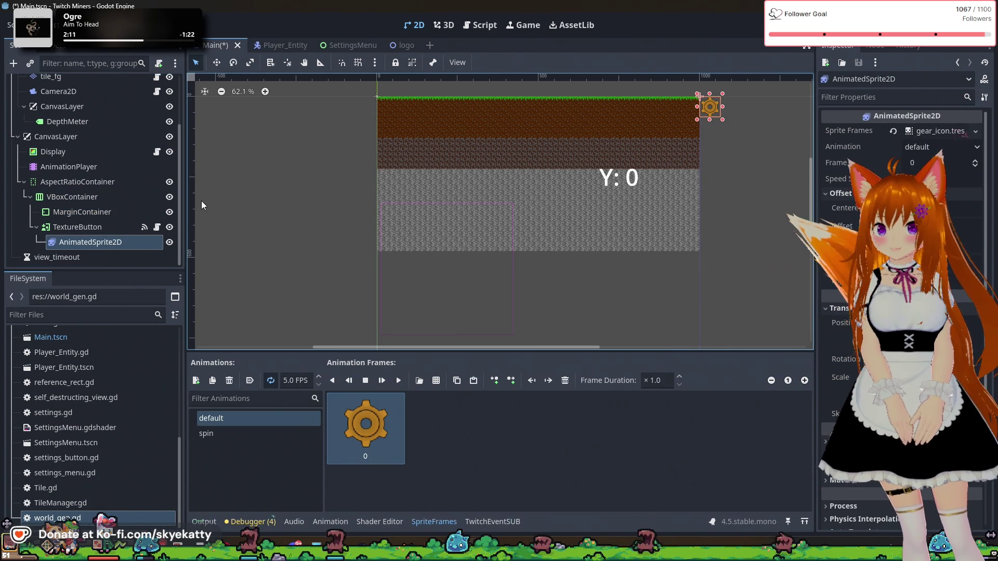
click(92, 227)
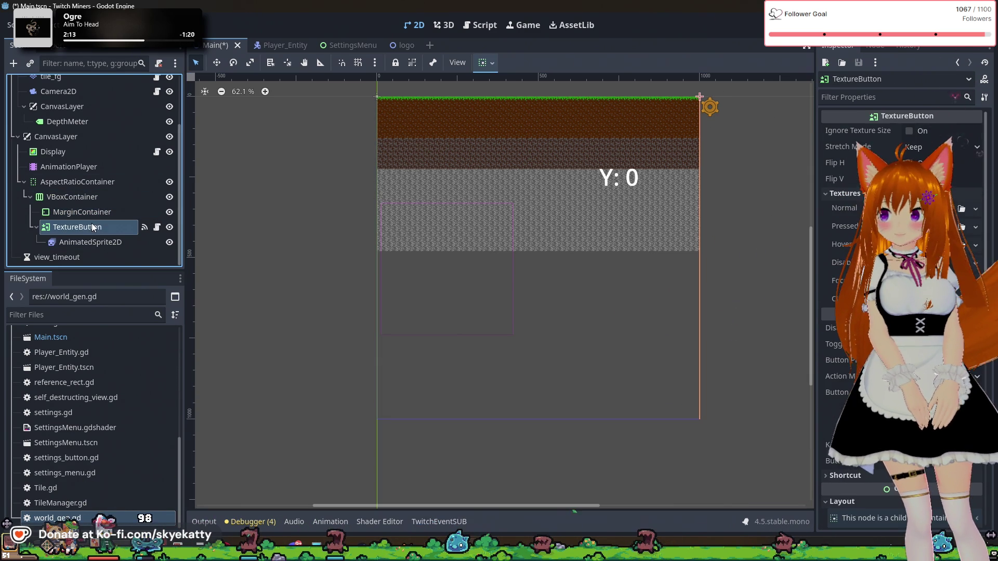
click(92, 235)
click(93, 229)
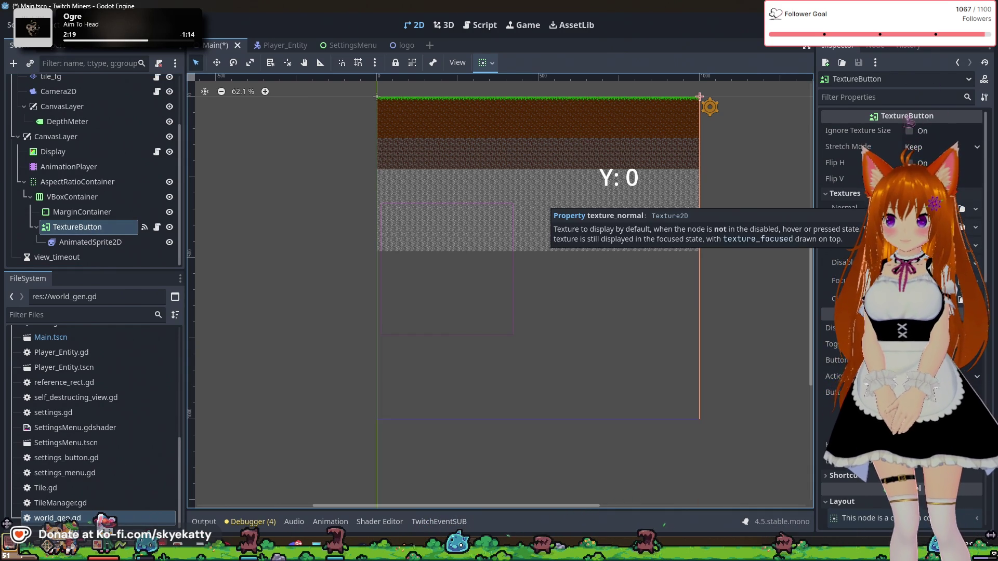
scroll(845, 218, down, 5)
scroll(845, 219, down, 3)
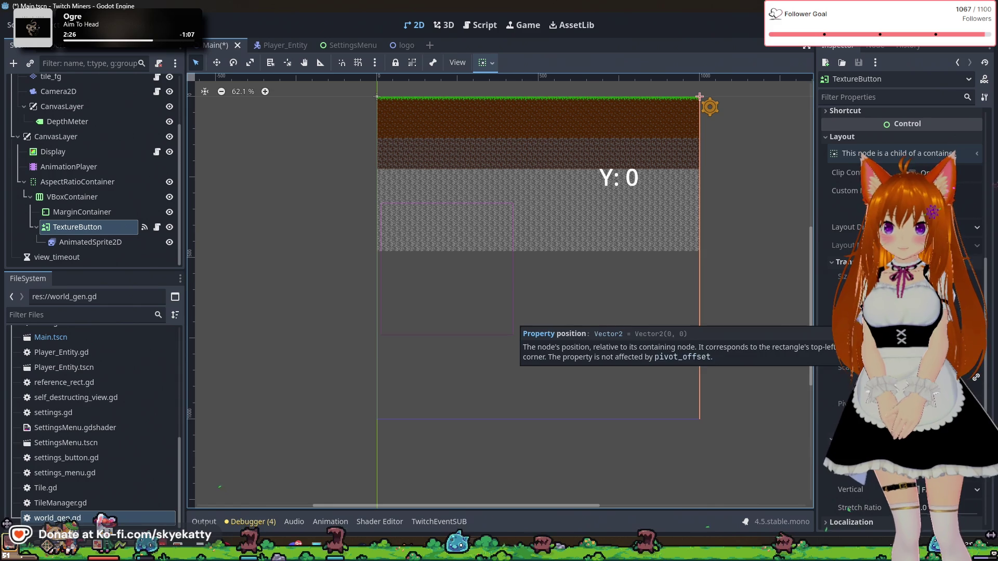
click(954, 296)
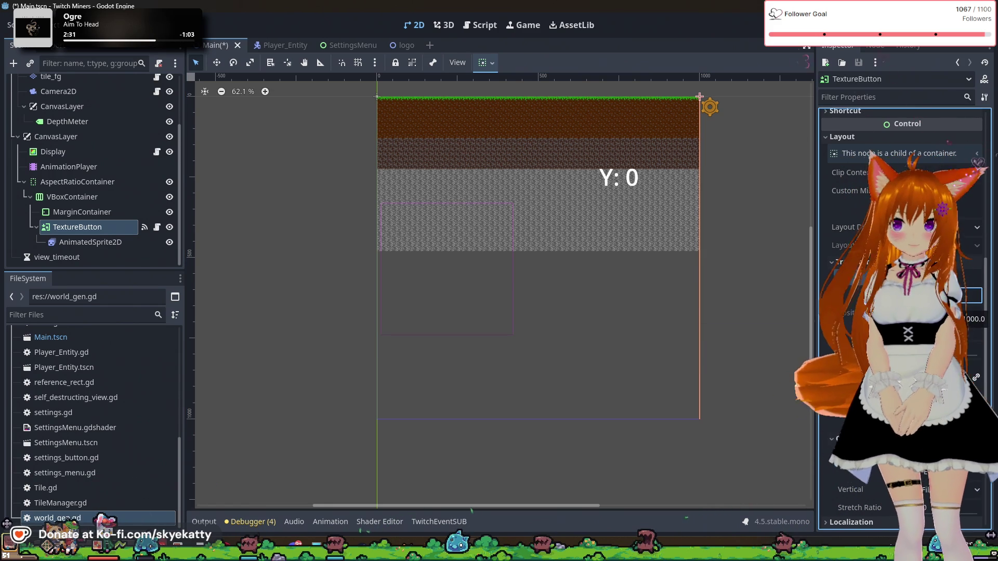
scroll(954, 310, up, 3)
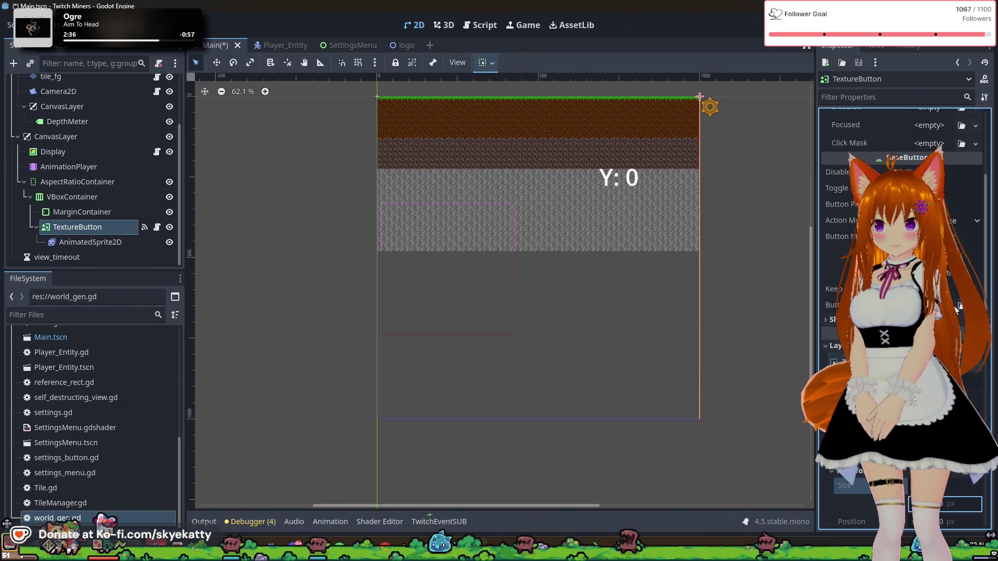
scroll(955, 310, up, 5)
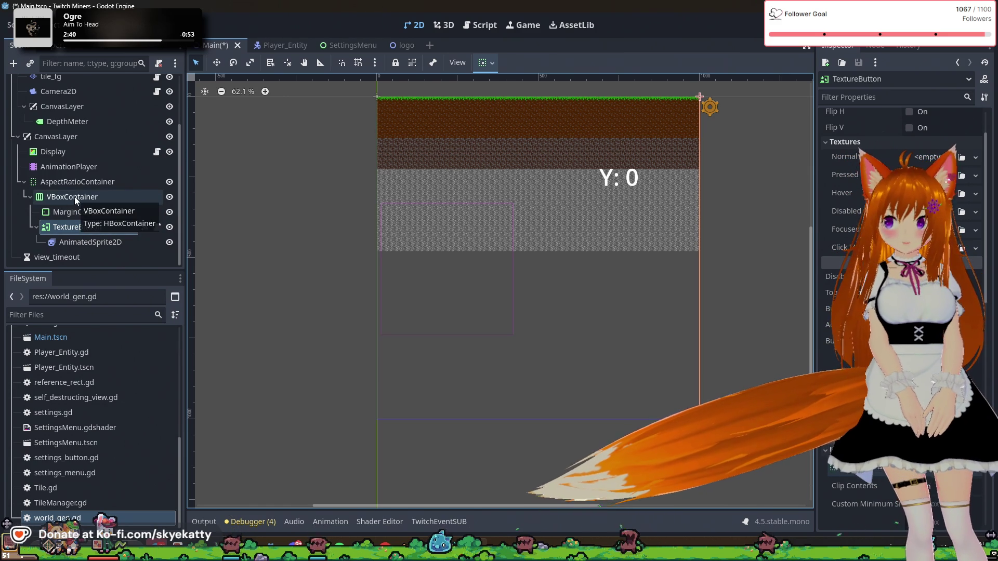
click(74, 196)
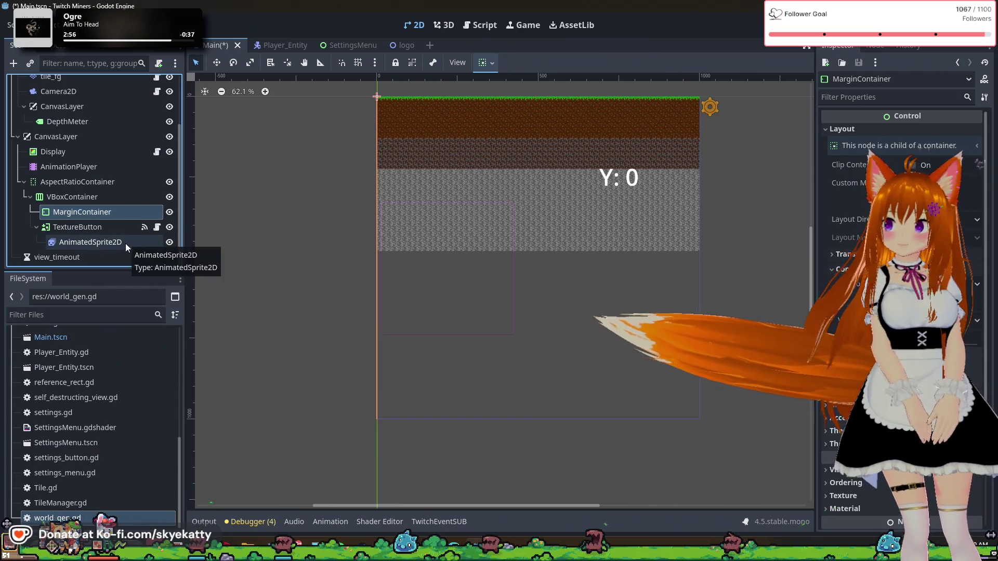
click(104, 193)
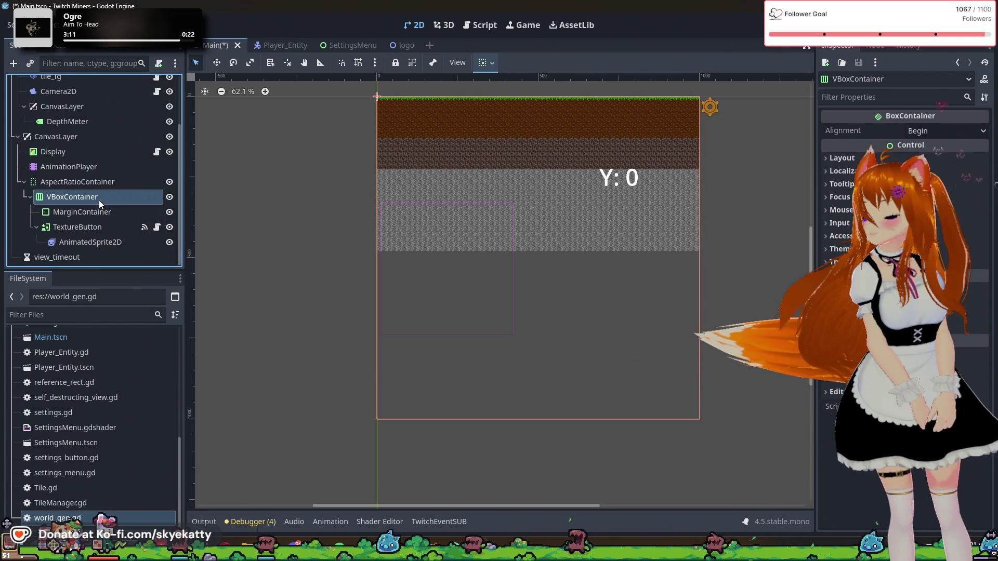
click(100, 197)
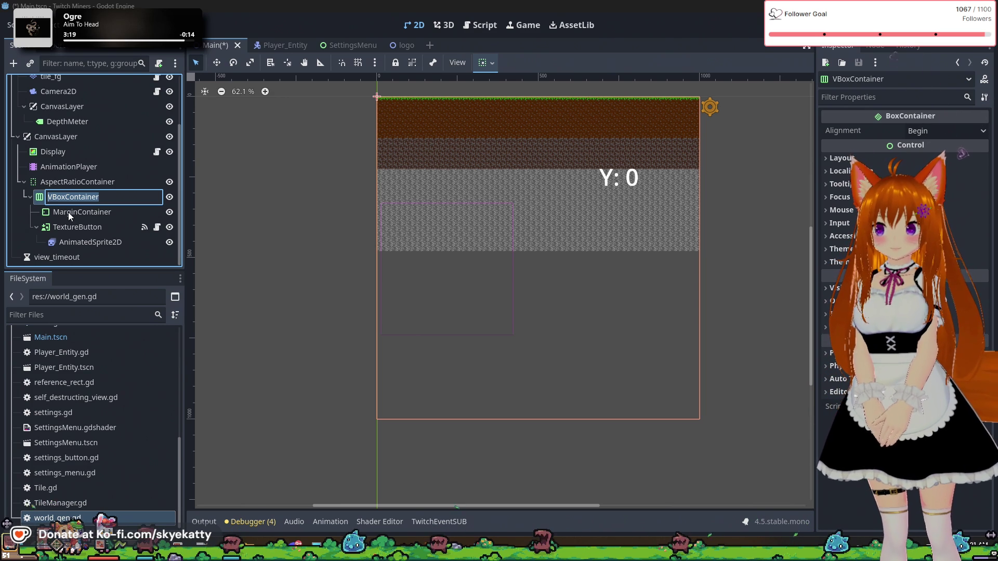
key(Escape)
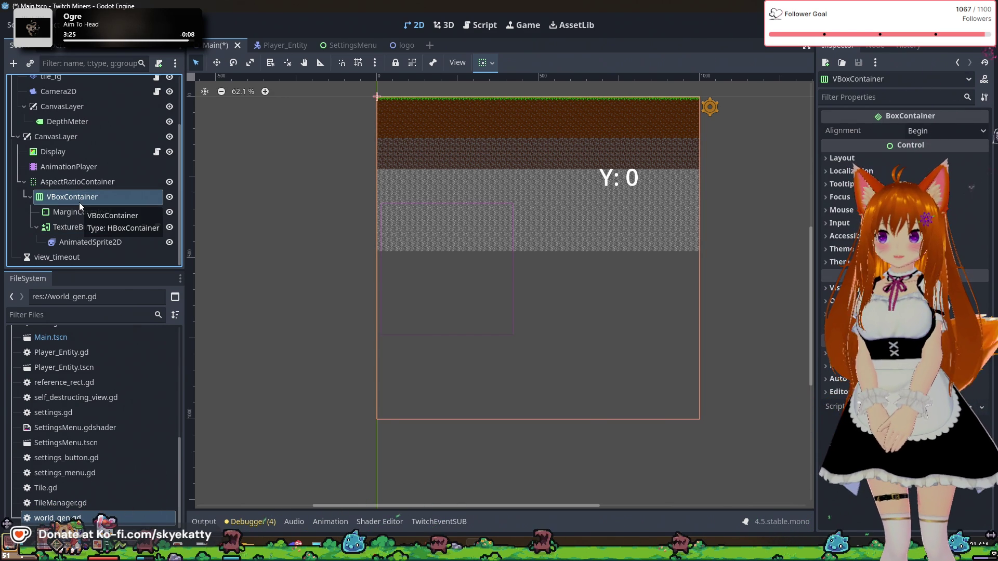
click(73, 211)
click(79, 201)
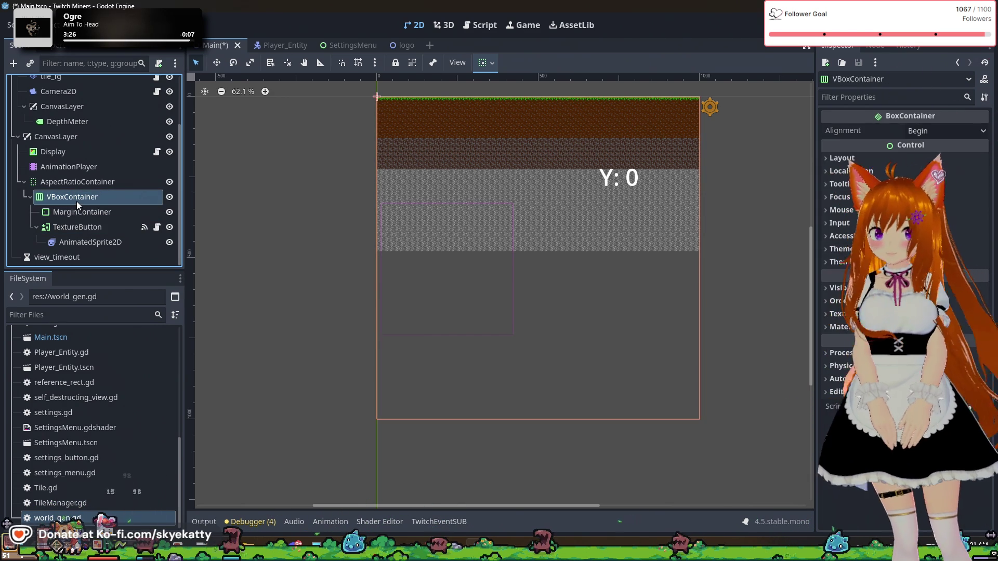
- Add a new VBoxContainer child under the AspectRatioContainer
right_click(77, 198)
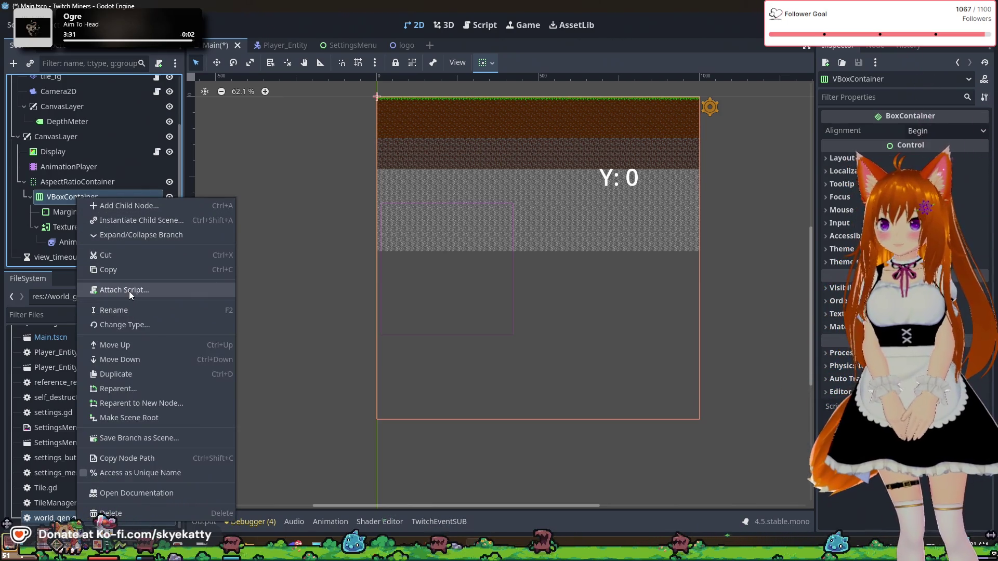
click(47, 198)
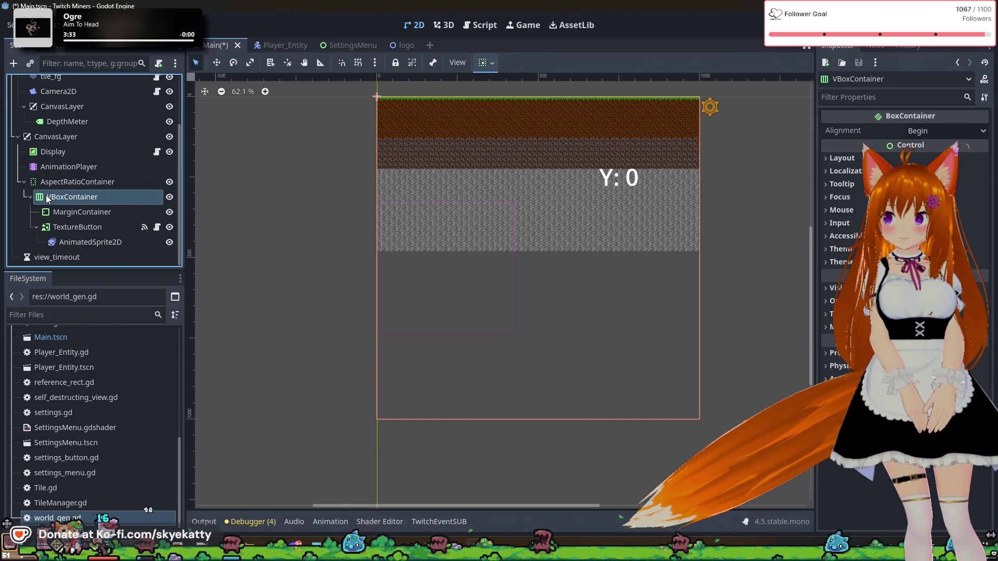
right_click(85, 182)
click(105, 195)
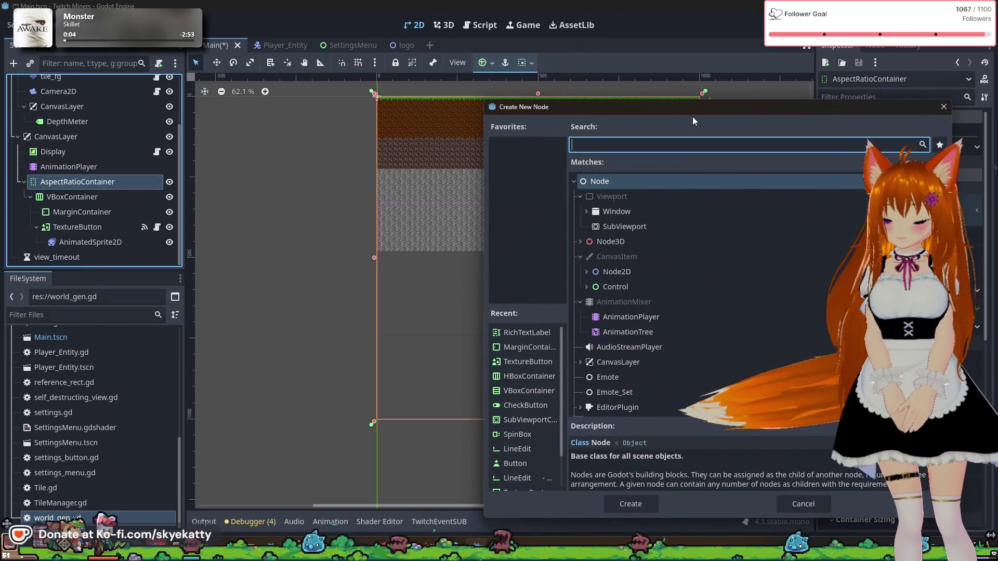
text(VBo)
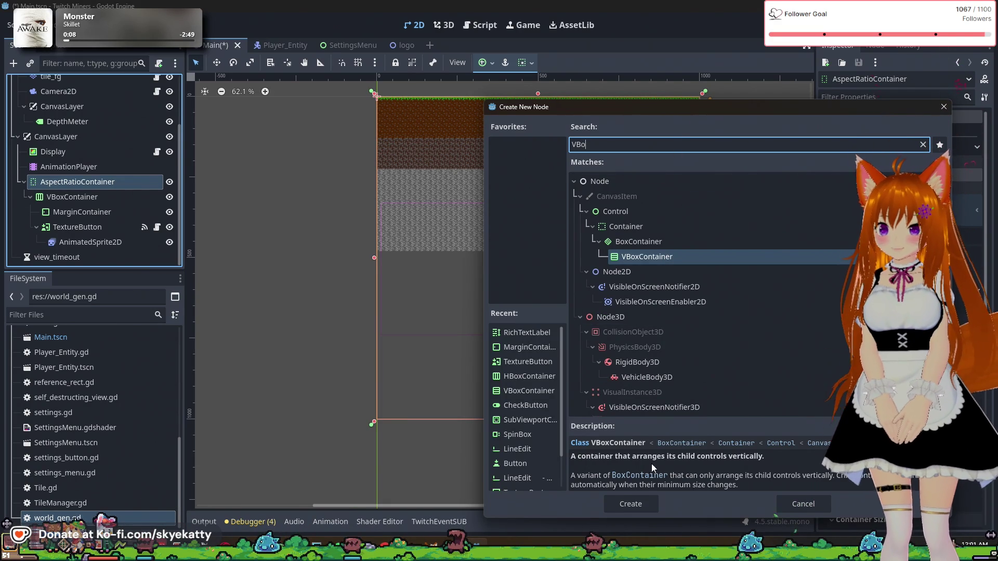
click(649, 499)
- Rename the original VBoxContainer to HBoxContainer
click(70, 197)
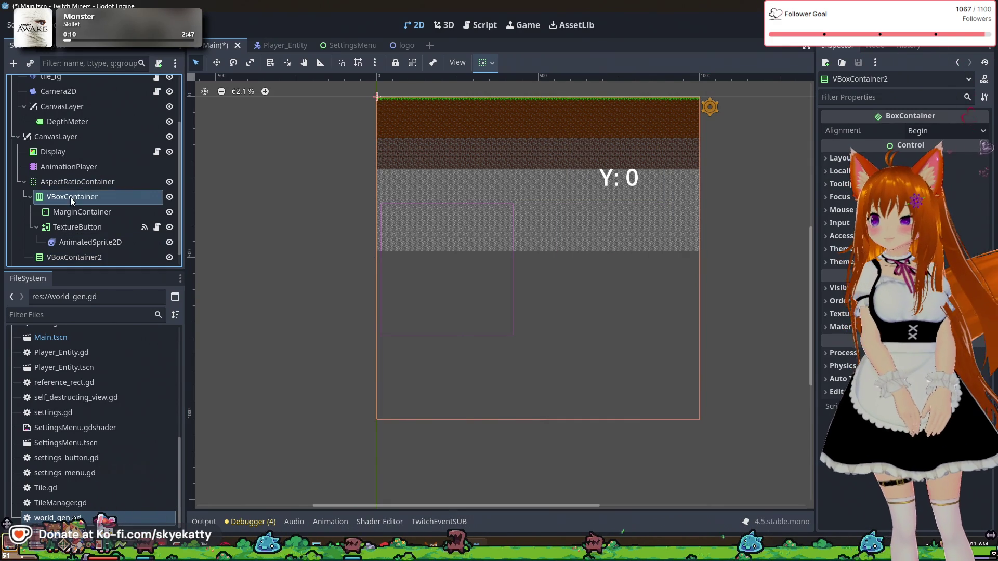
click(56, 196)
text(HBoxContainer)
key(Return)
- Nest HBoxContainer inside VBoxContainer2, then put VBoxContainer2's name into edit mode
mouse_move(76, 261)
mouse_down()
mouse_move(70, 189)
mouse_move(79, 198)
mouse_up()
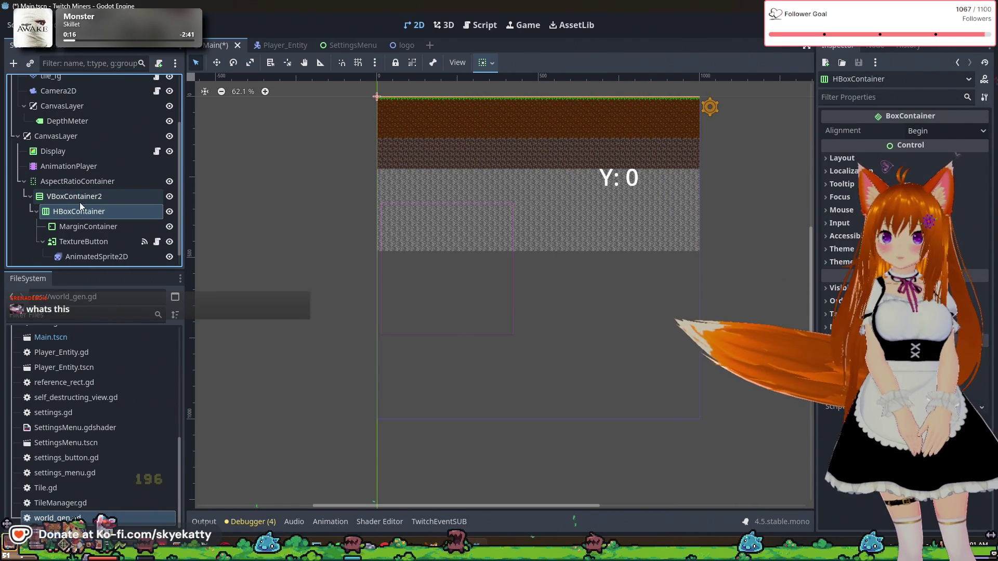
click(54, 203)
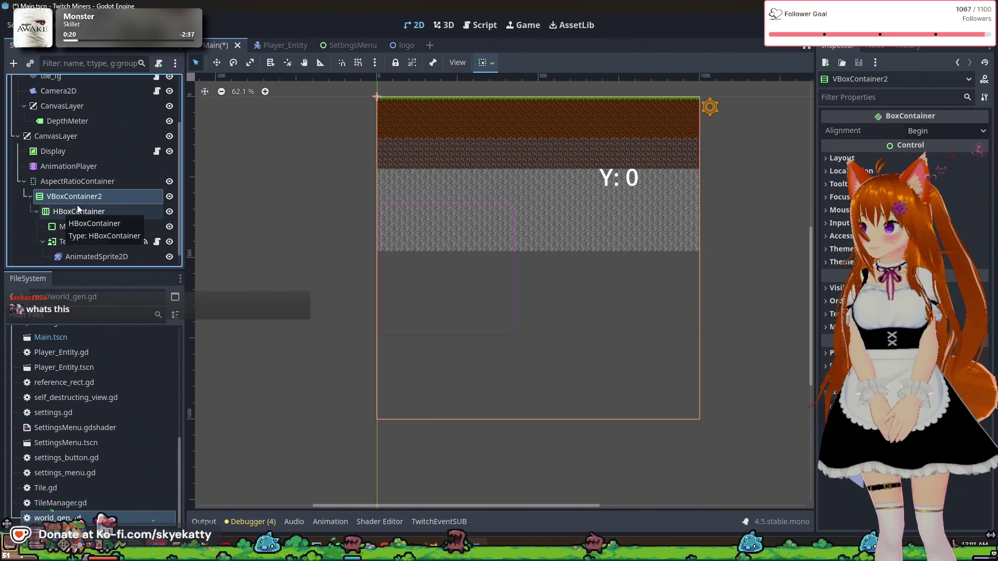
click(67, 211)
double_click(71, 199)
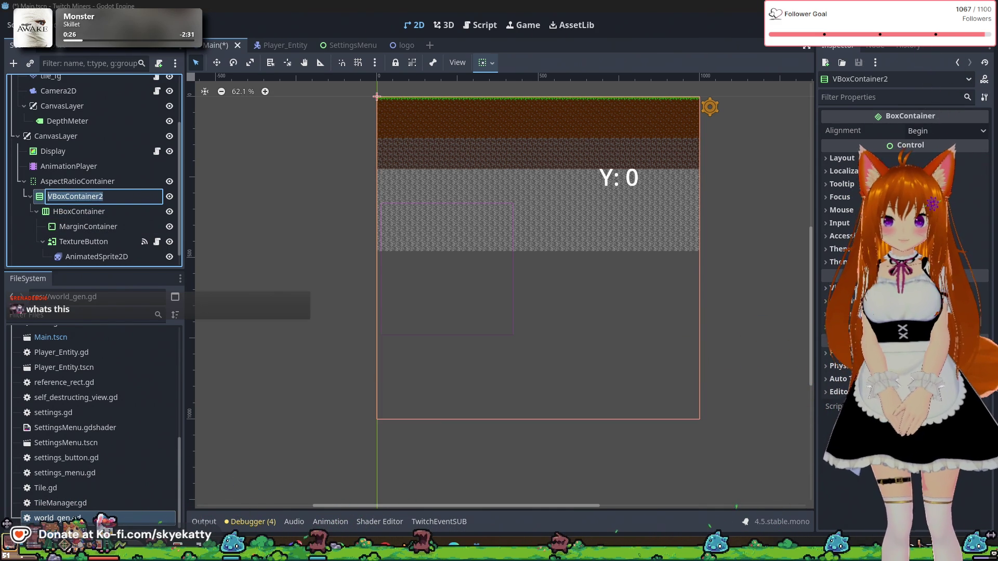
key(Escape)
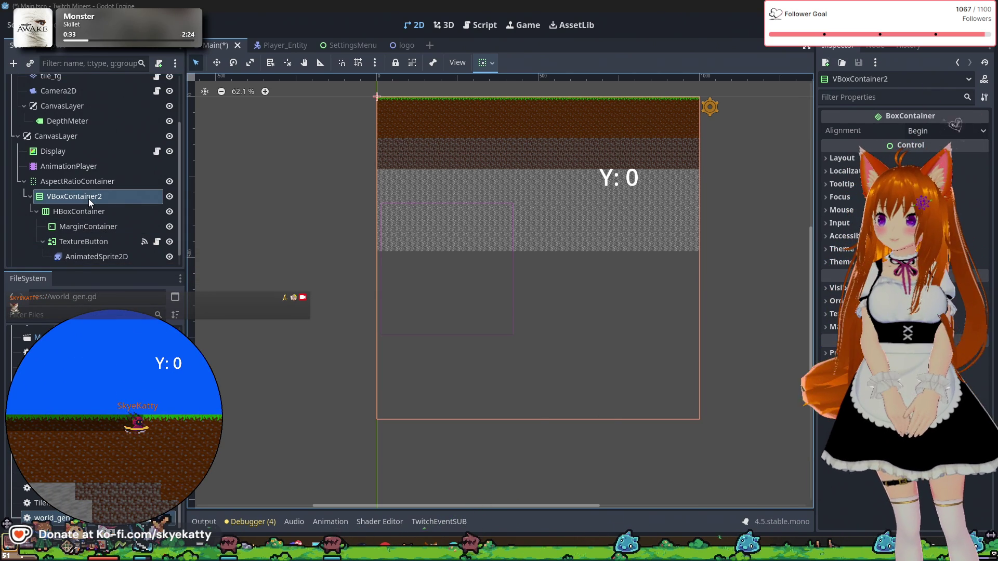
click(88, 182)
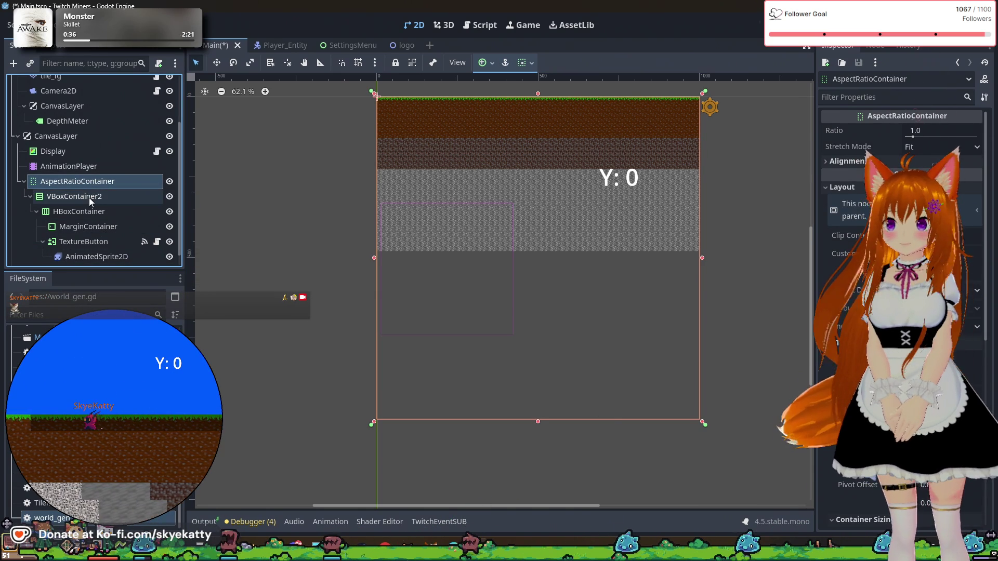
key(F2)
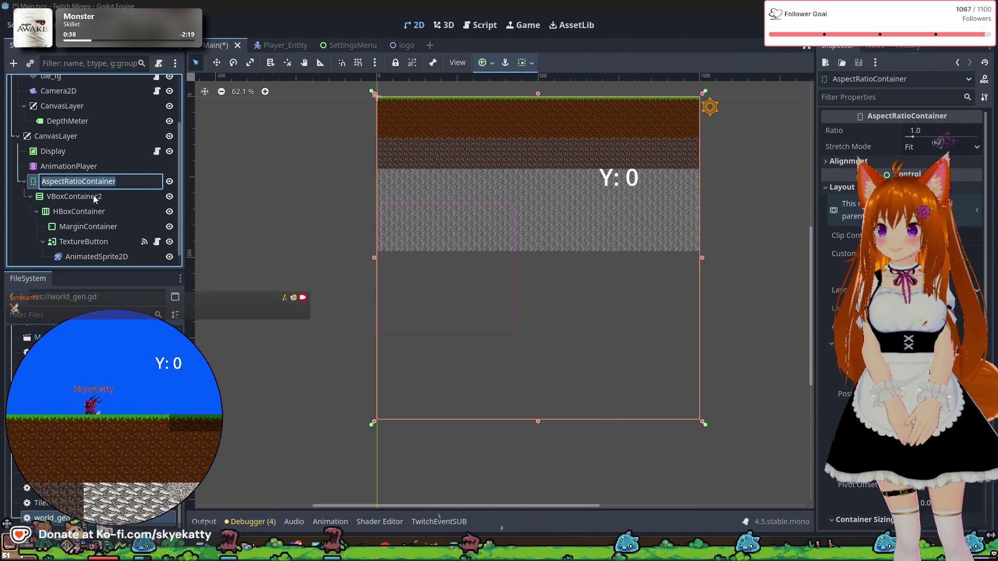
key(Return)
click(89, 197)
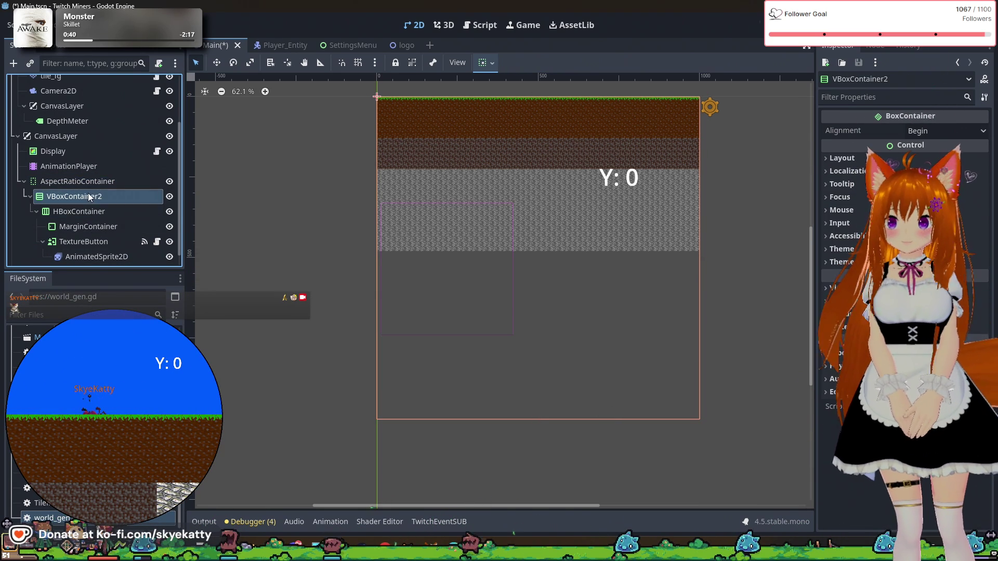
double_click(85, 193)
key(Escape)
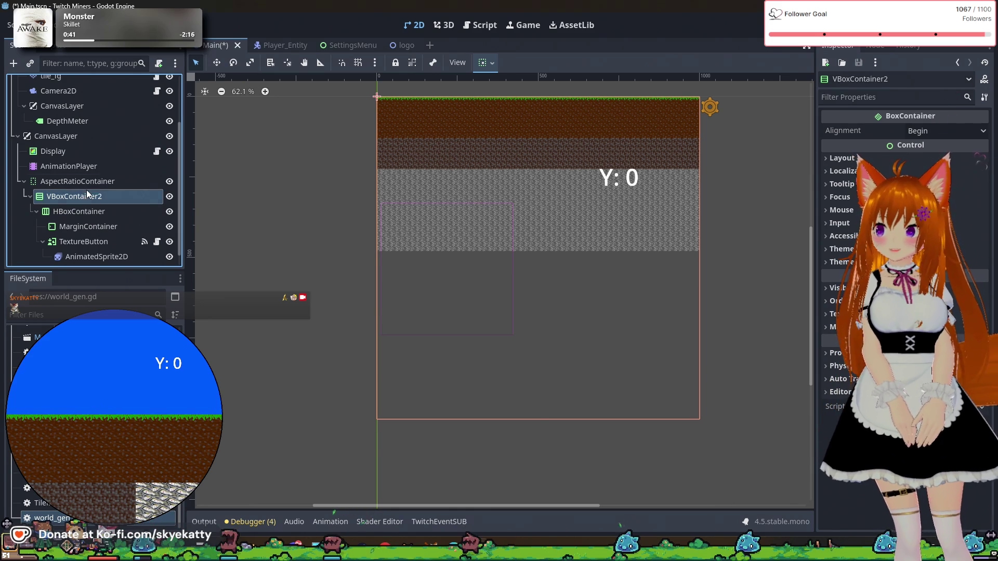
click(78, 181)
click(98, 196)
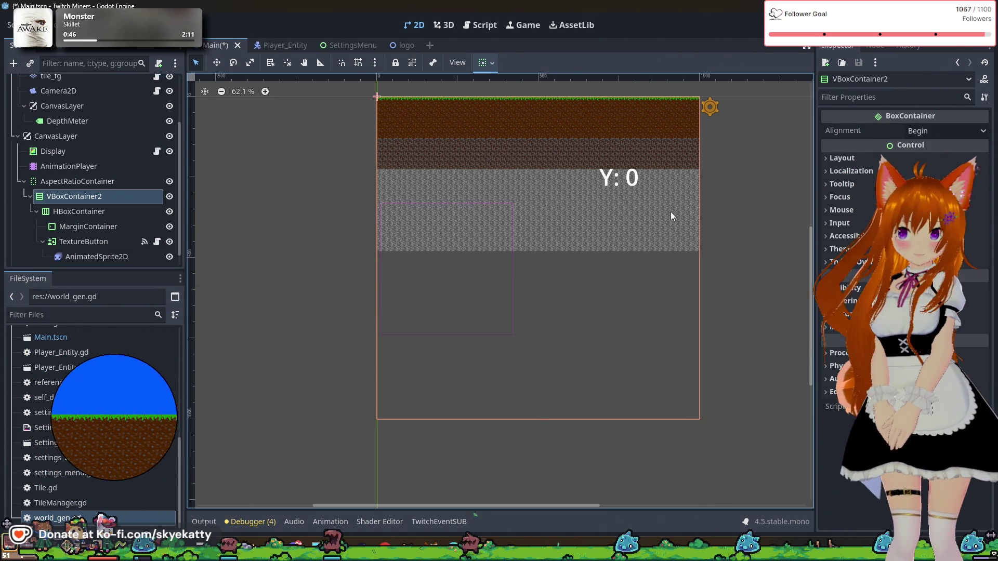
click(120, 182)
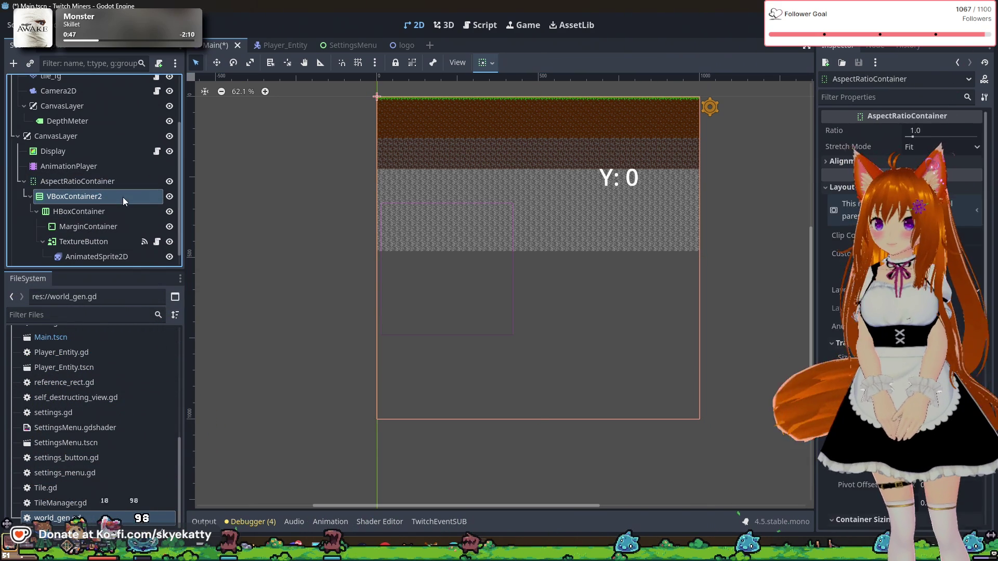
click(119, 197)
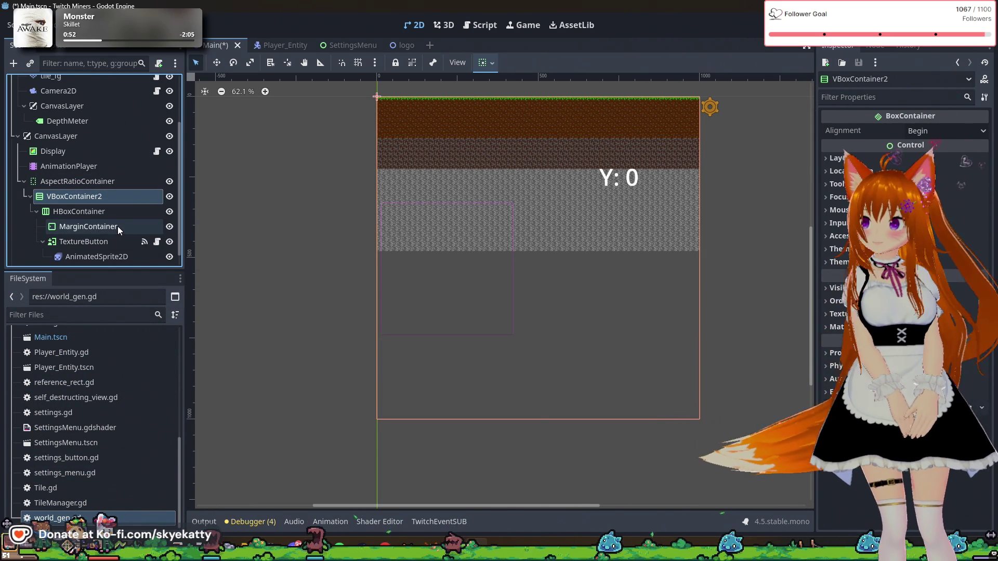
click(97, 184)
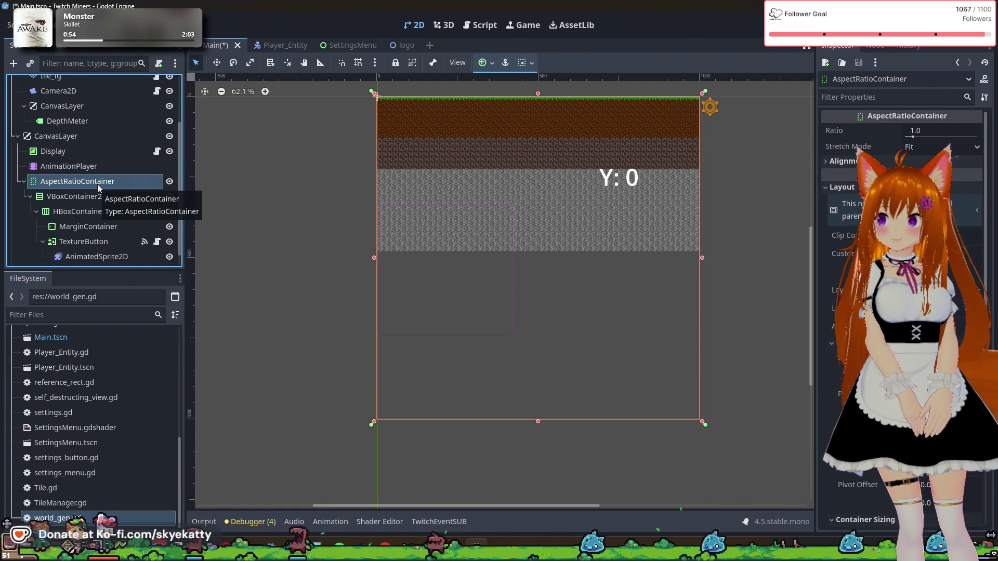
right_click(105, 182)
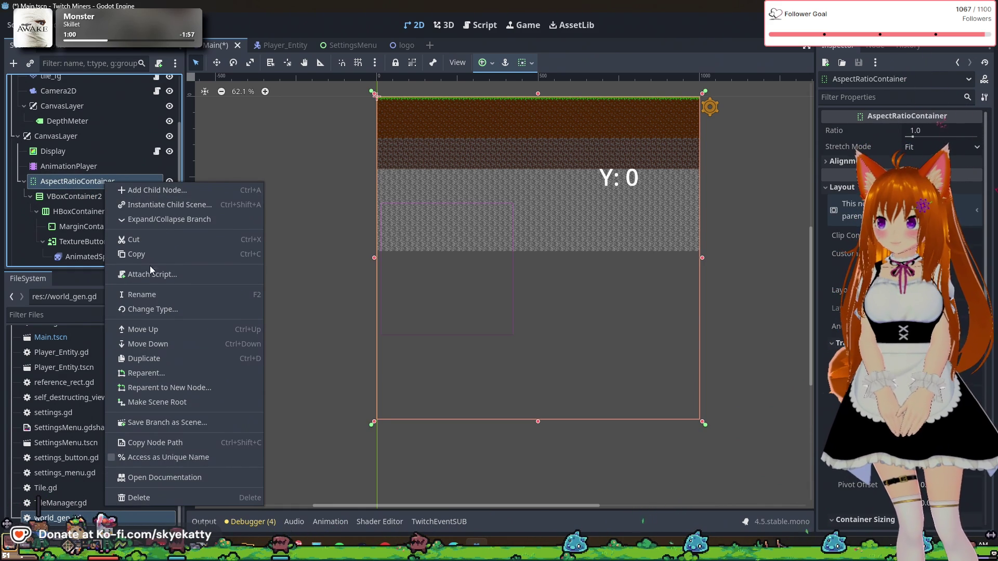
- Change the AspectRatioContainer node's type to CenterContainer
click(157, 311)
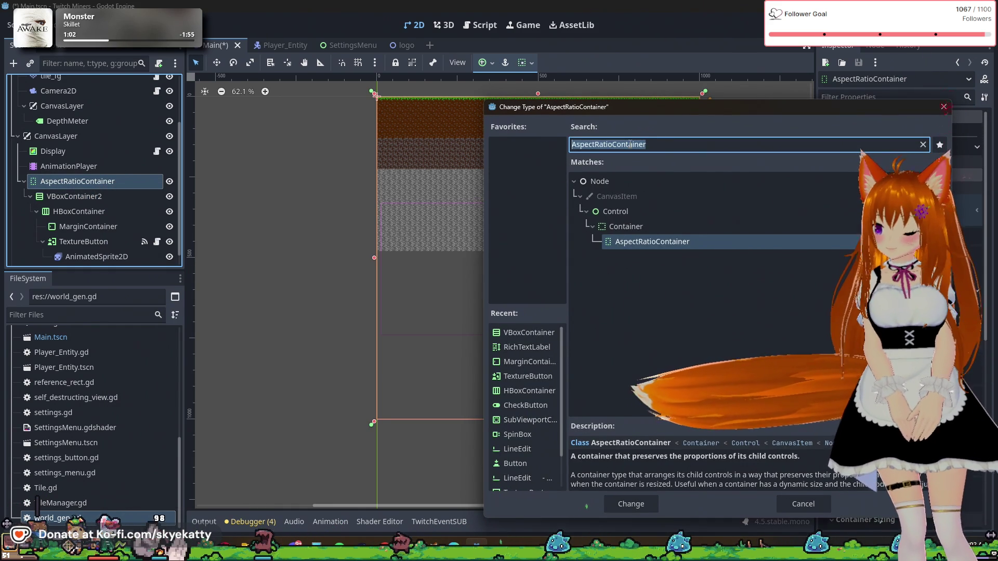
text(Center)
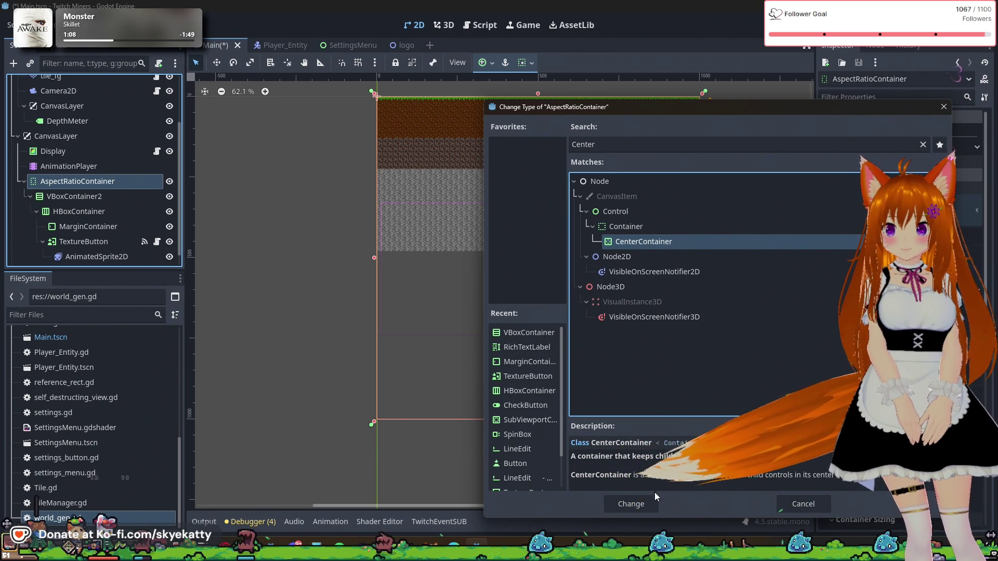
click(643, 503)
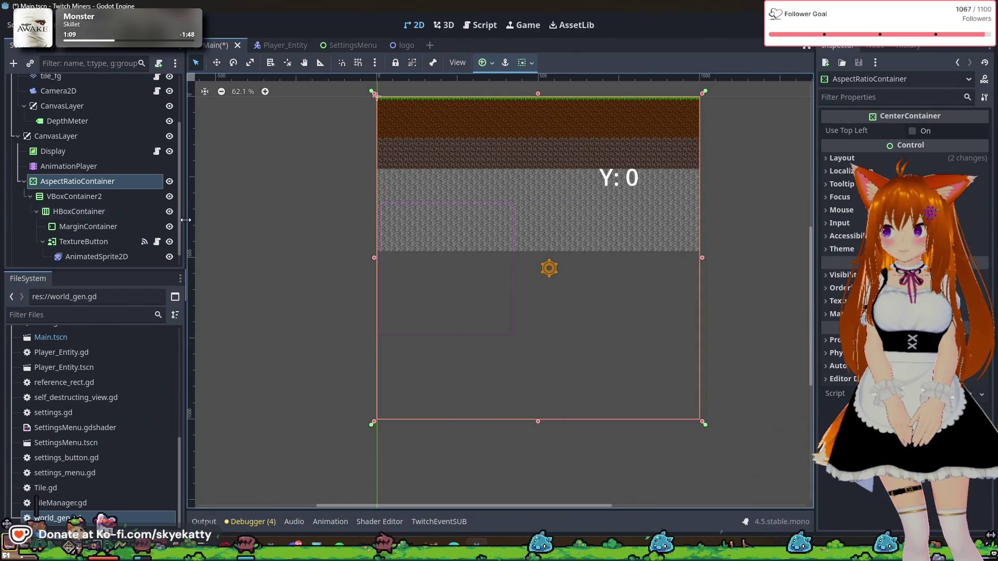
click(114, 199)
click(108, 176)
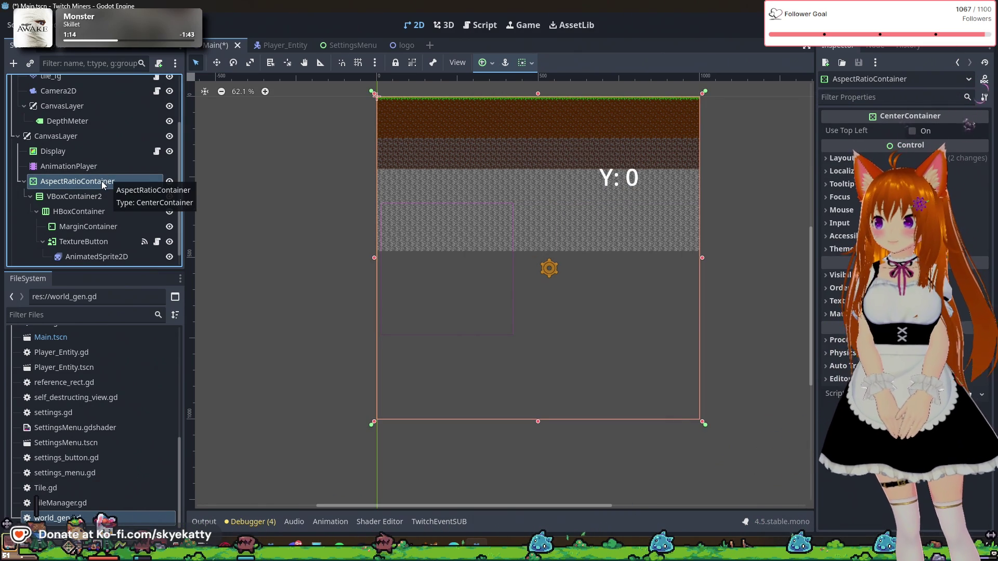
- Change the node's type again, this time to a plain Container
right_click(101, 181)
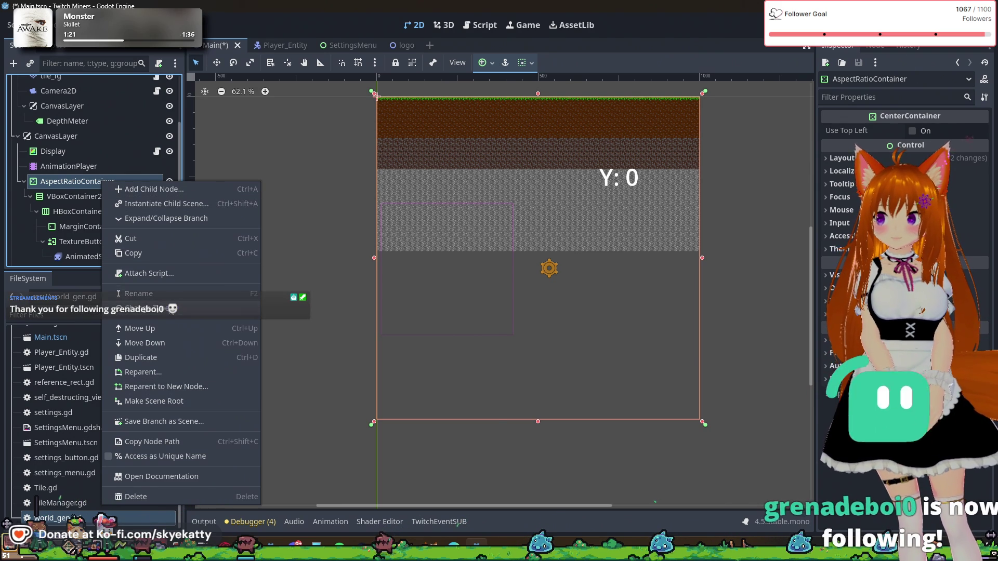
click(156, 309)
click(657, 226)
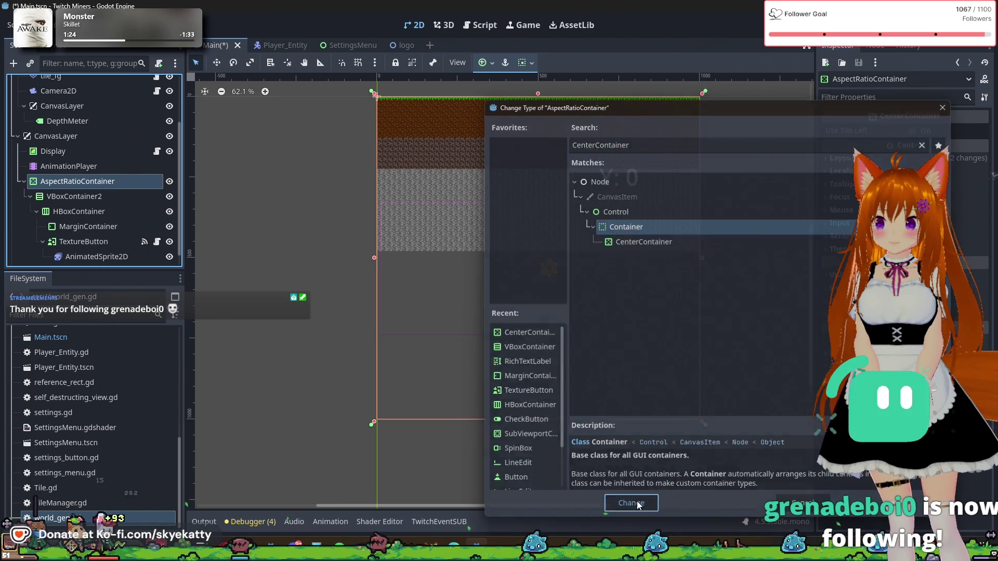
click(630, 504)
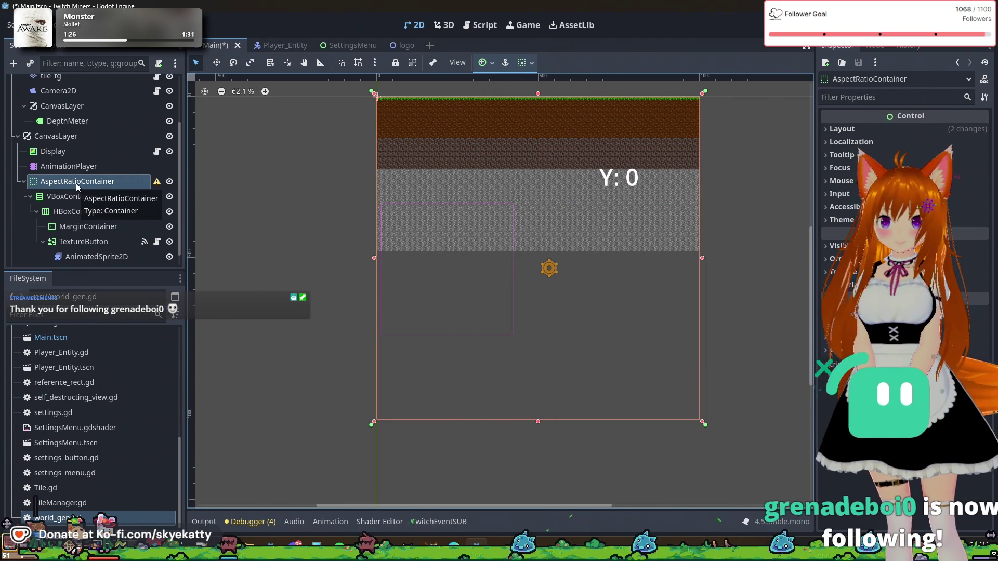
click(58, 194)
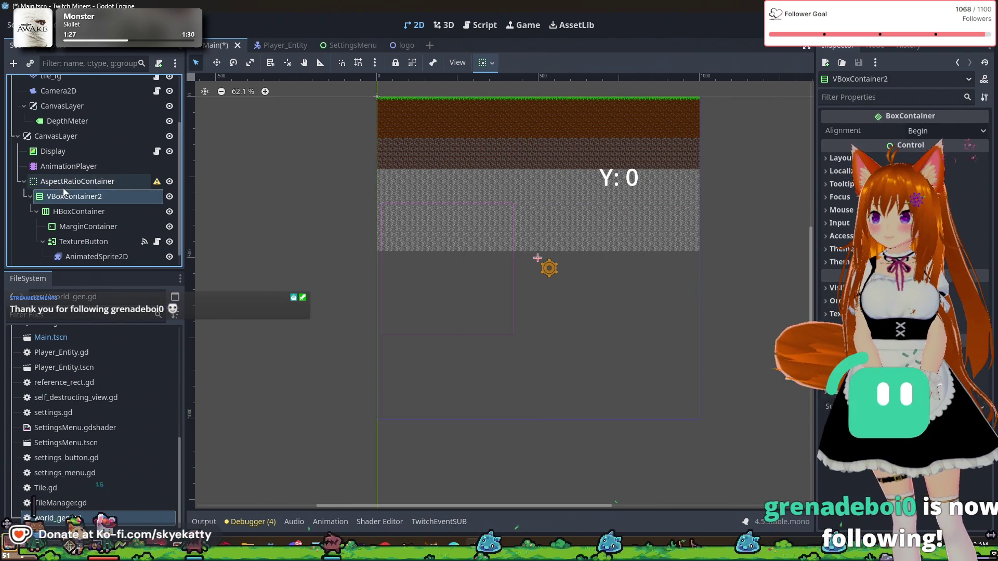
click(62, 186)
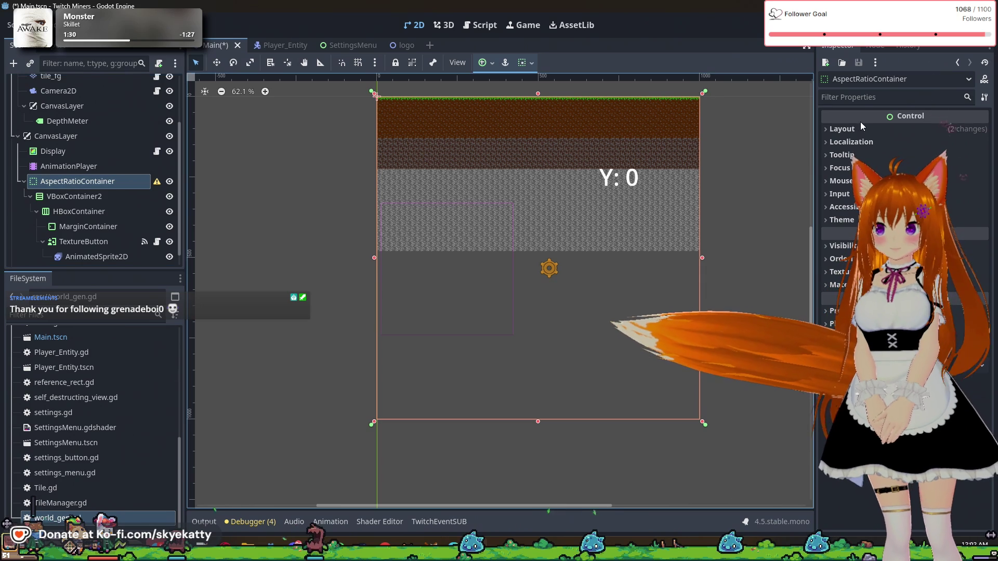
click(860, 125)
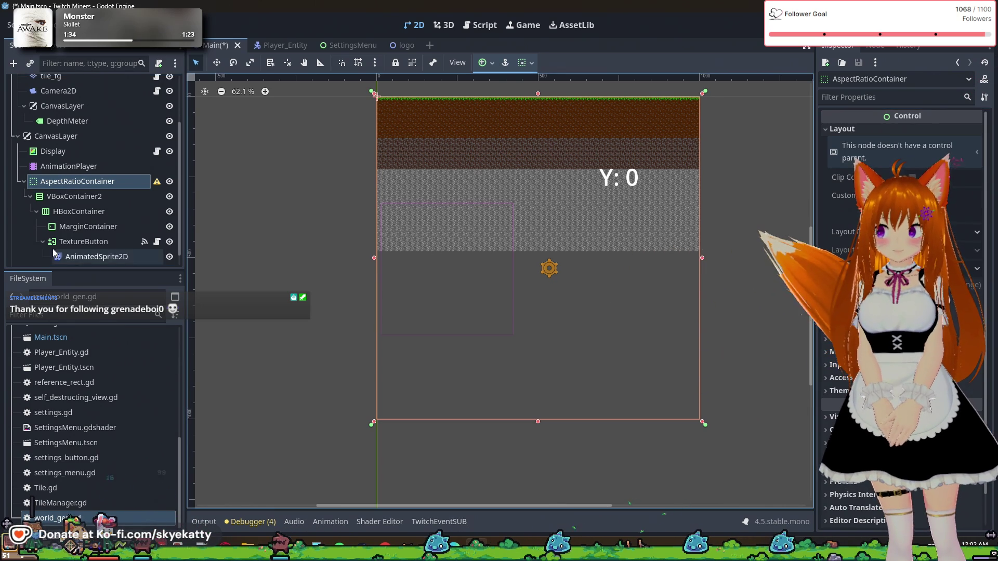
click(58, 202)
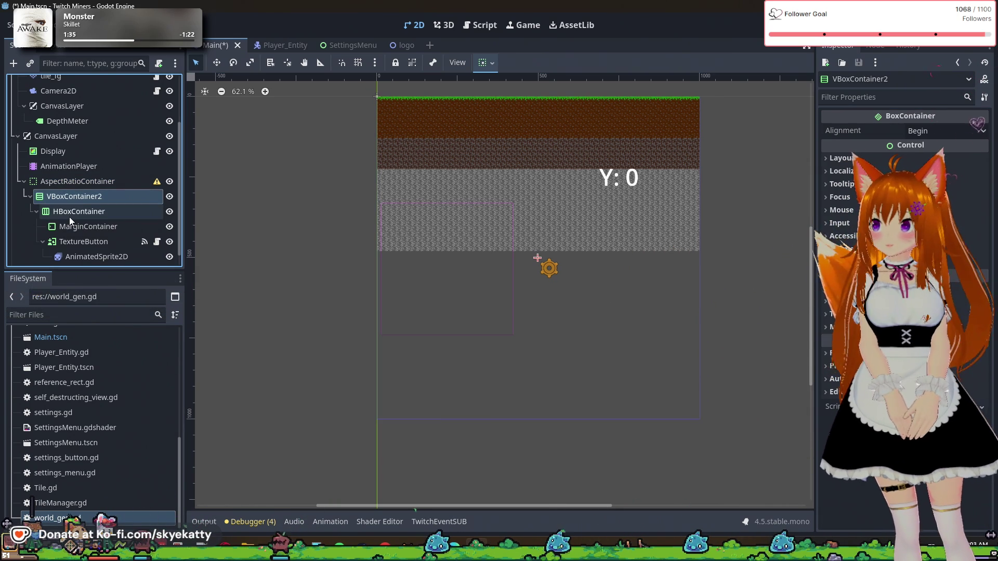
double_click(78, 200)
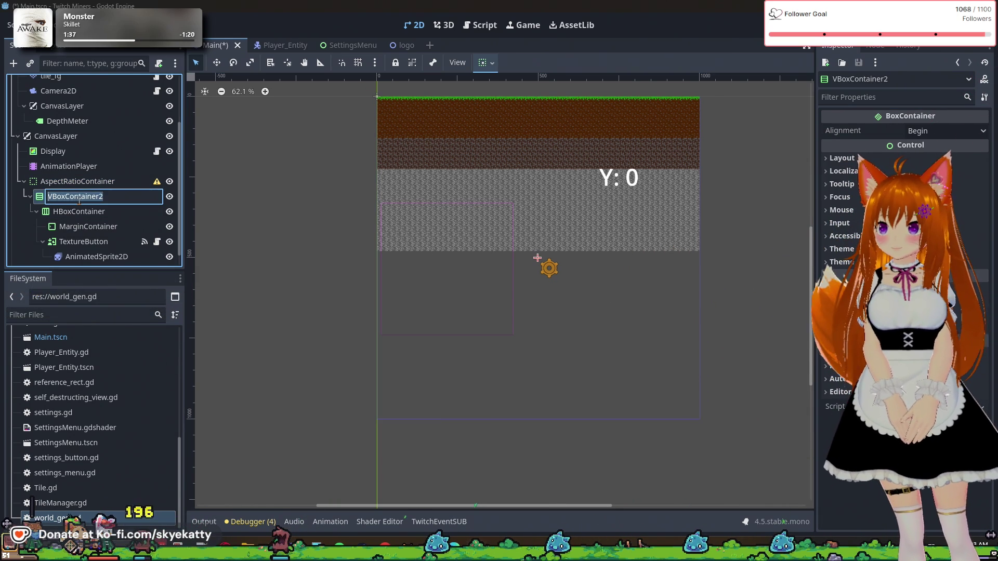
click(121, 187)
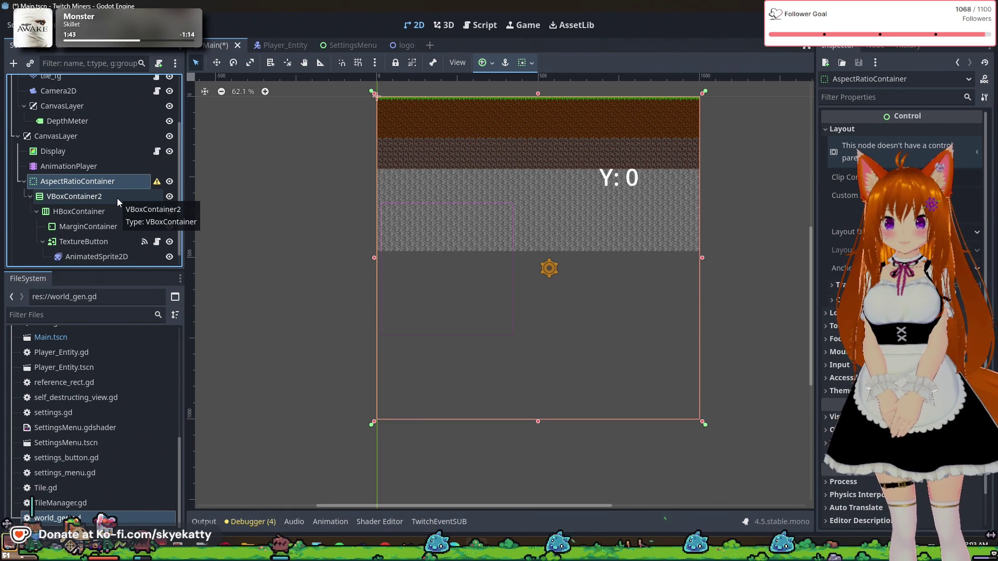
click(117, 198)
click(112, 186)
click(111, 198)
click(111, 179)
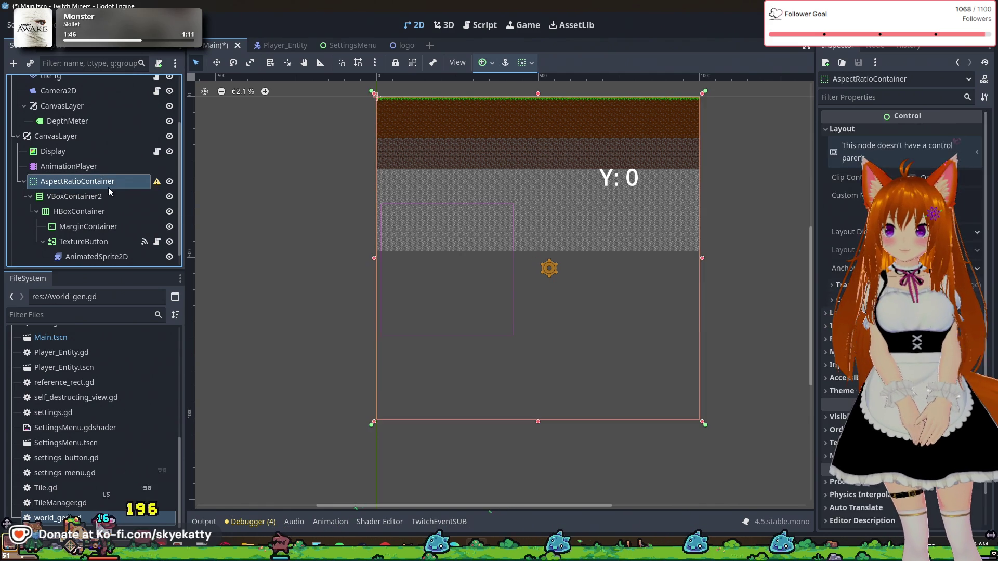
click(108, 200)
click(110, 181)
click(111, 202)
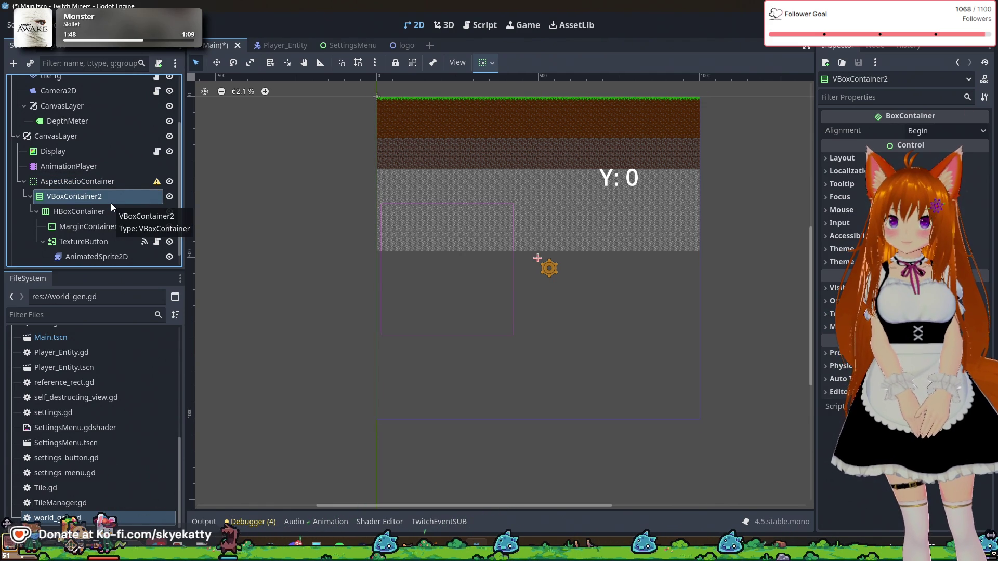
click(112, 186)
click(114, 204)
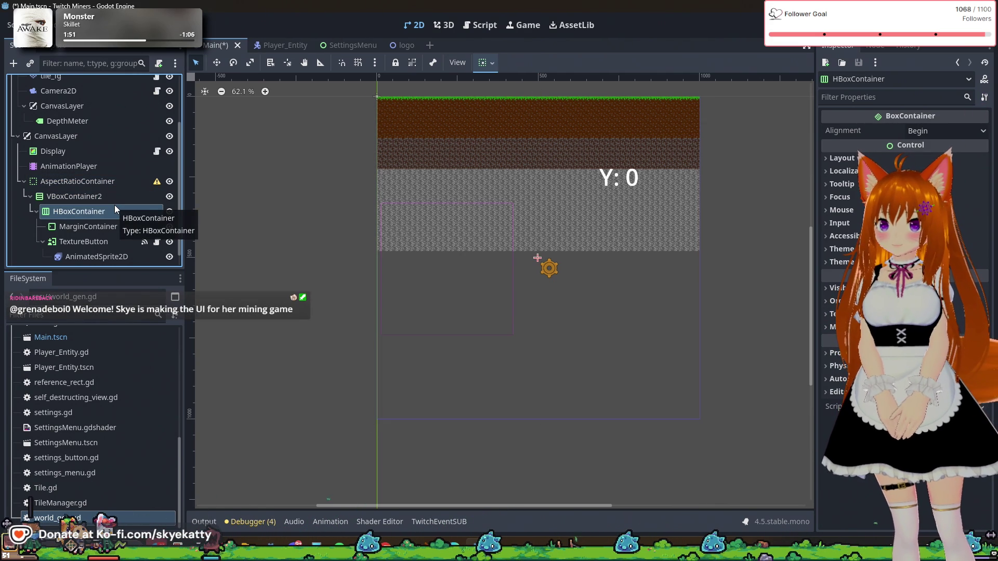
click(105, 192)
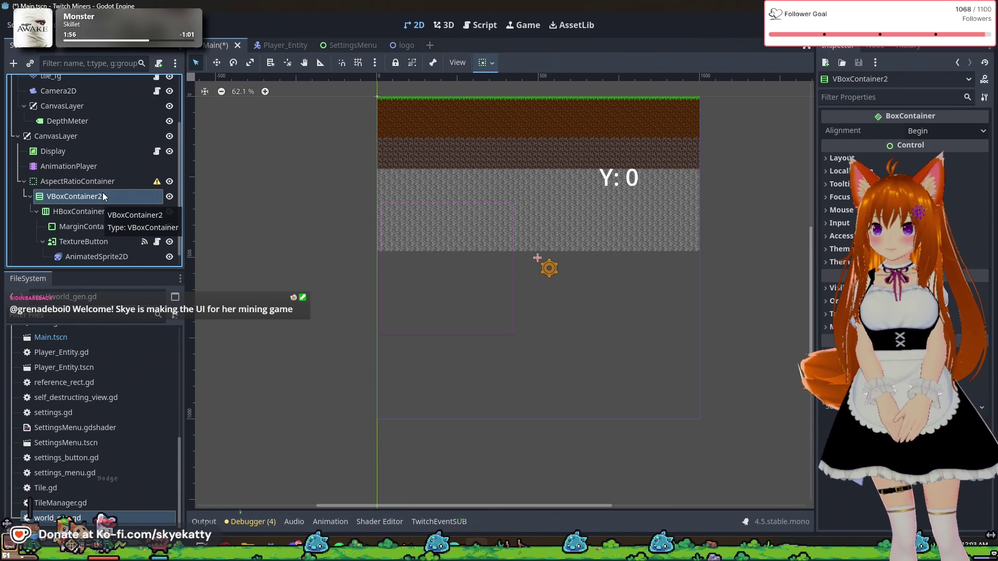
click(106, 185)
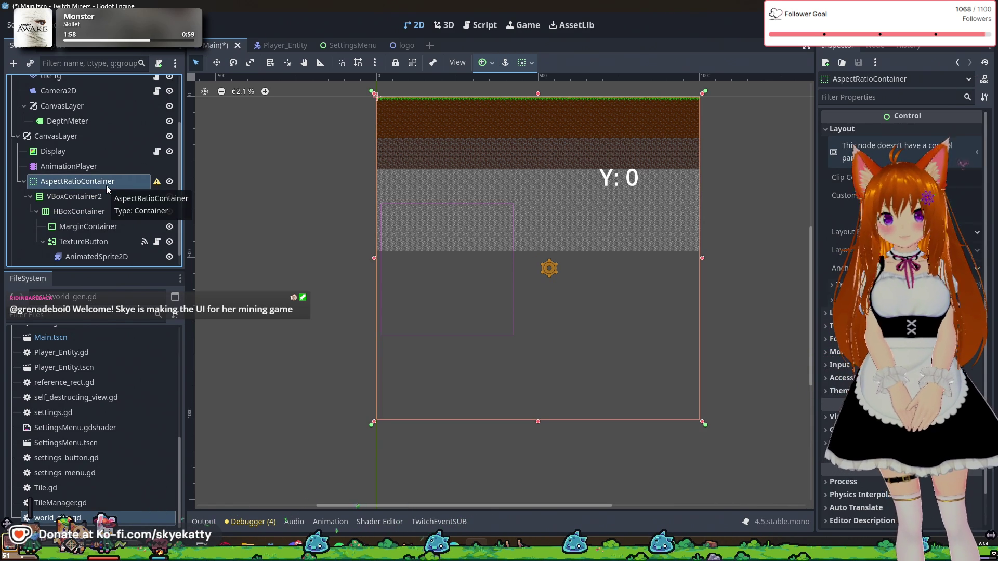
right_click(111, 185)
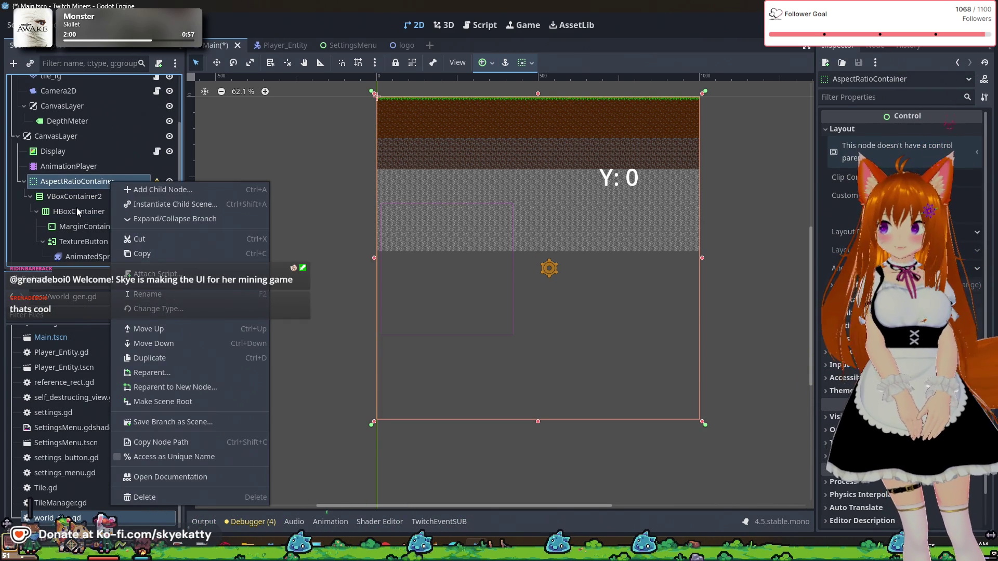
click(83, 187)
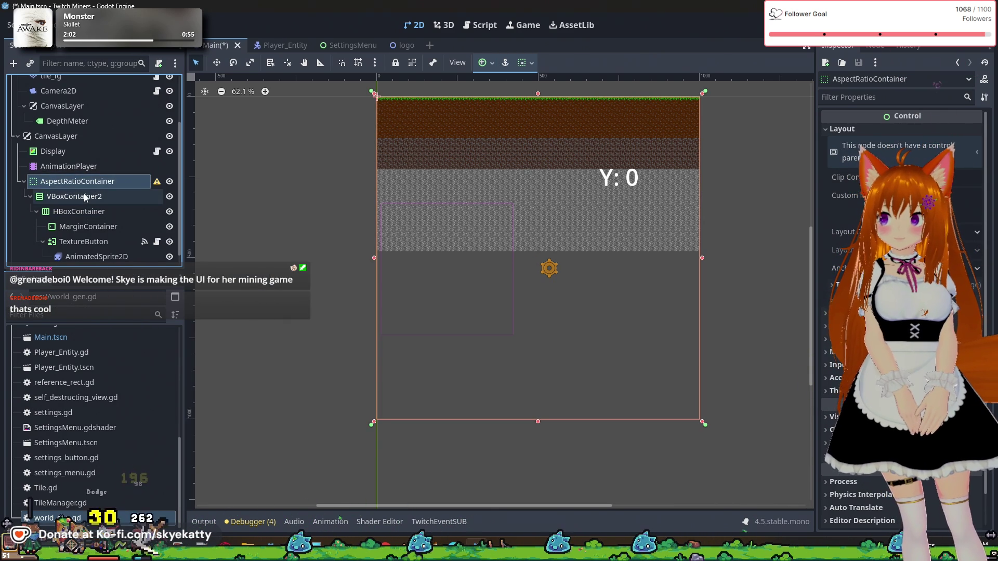
double_click(50, 181)
click(78, 198)
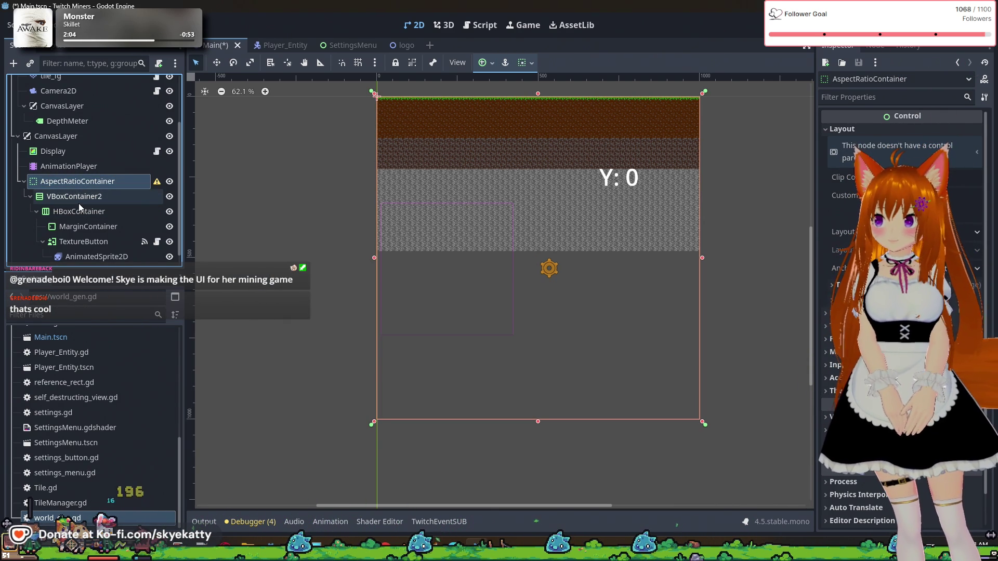
- Move VBoxContainer2 above AspectRatioContainer and read AspectRatioContainer's configuration warning
drag(73, 197, 70, 174)
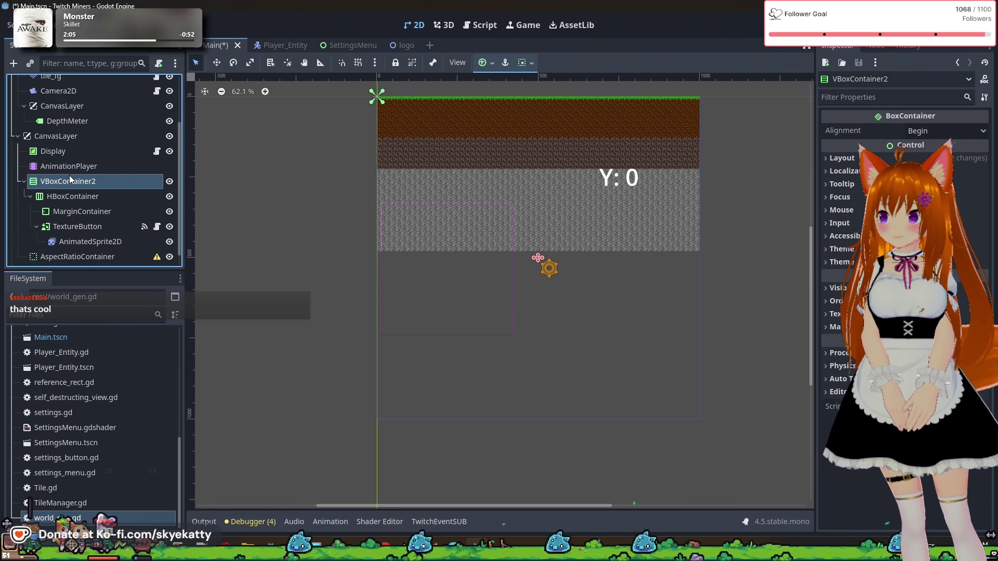
scroll(73, 216, down, 1)
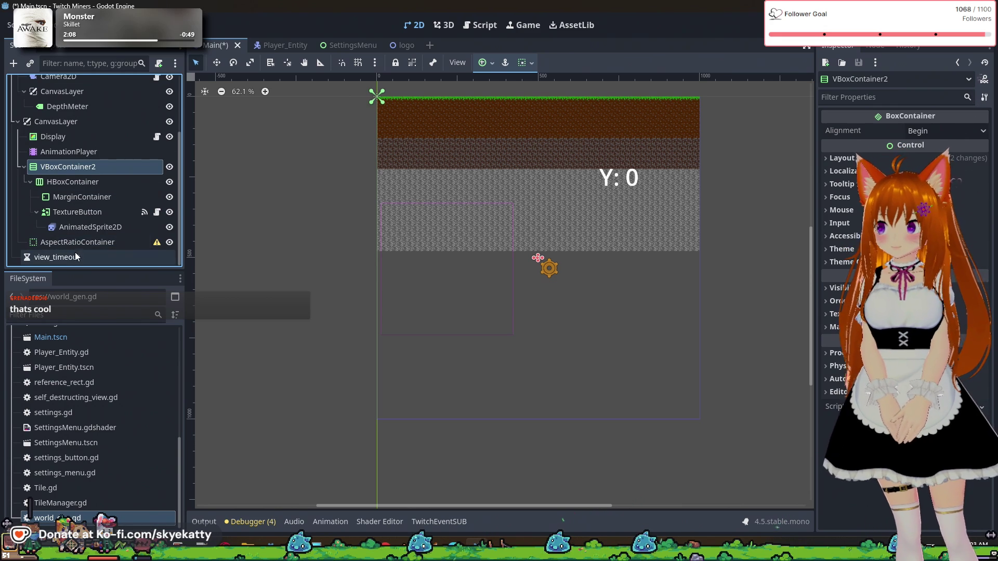
click(82, 242)
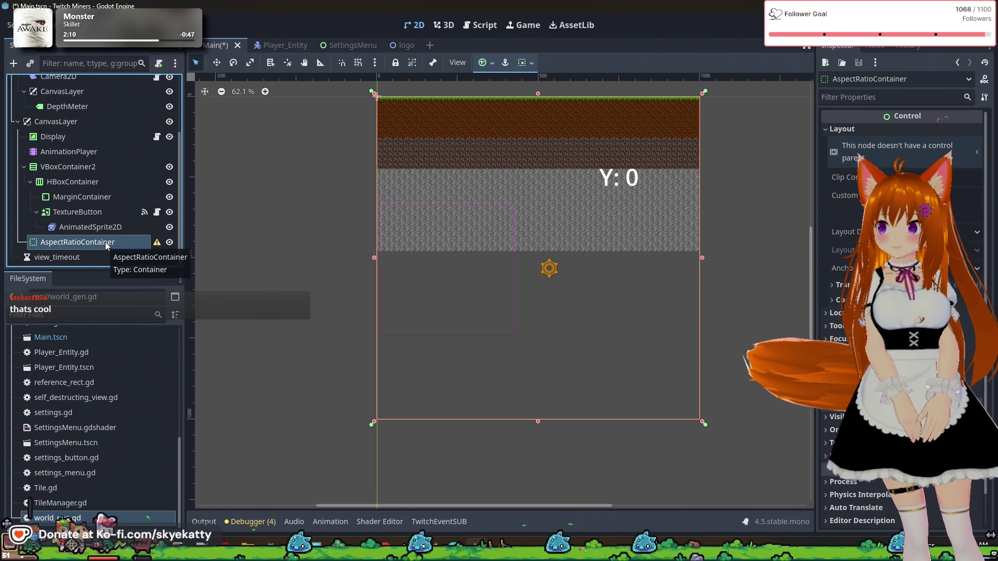
right_click(105, 241)
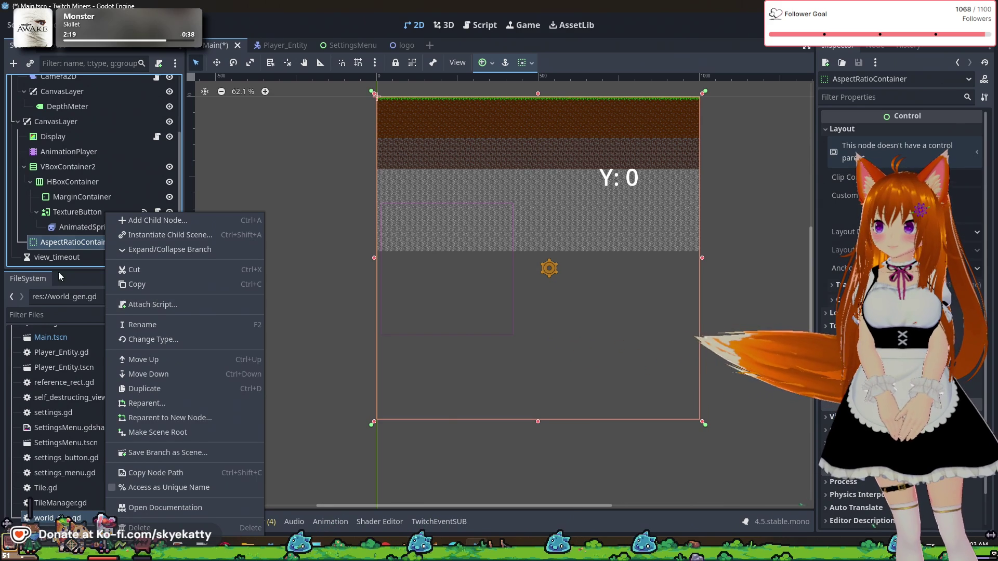
click(80, 232)
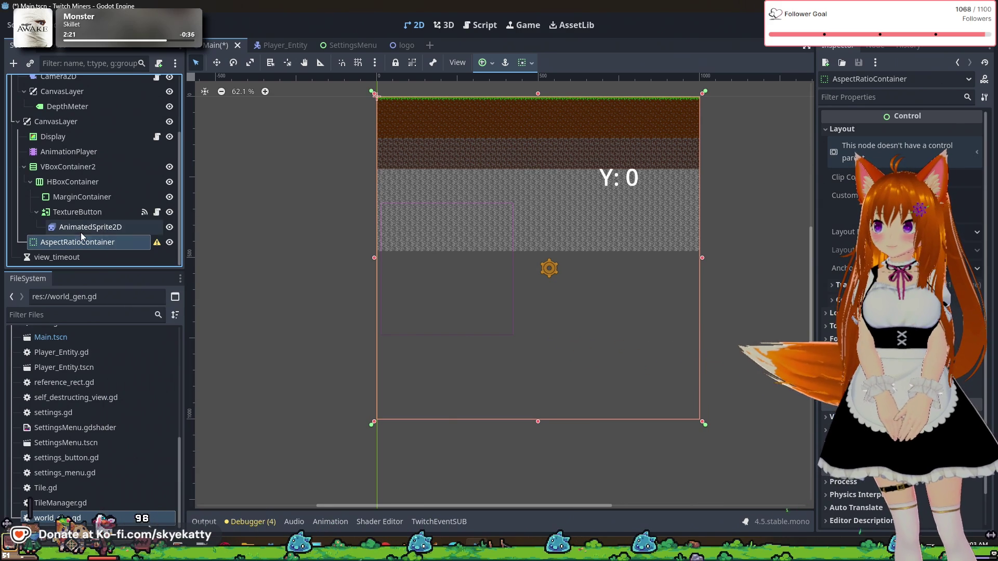
click(157, 242)
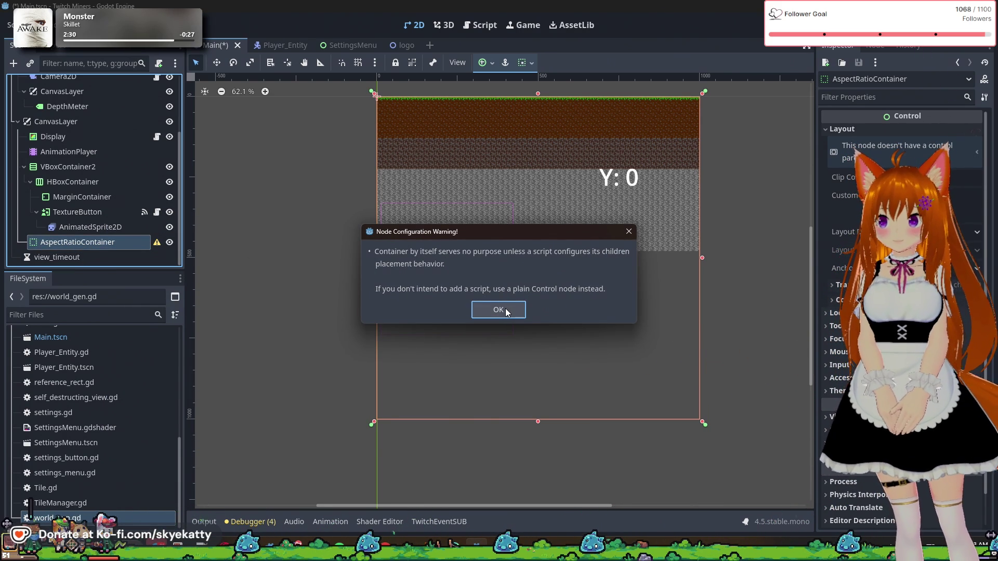
click(505, 310)
- Delete the empty AspectRatioContainer node and confirm the deletion
right_click(125, 238)
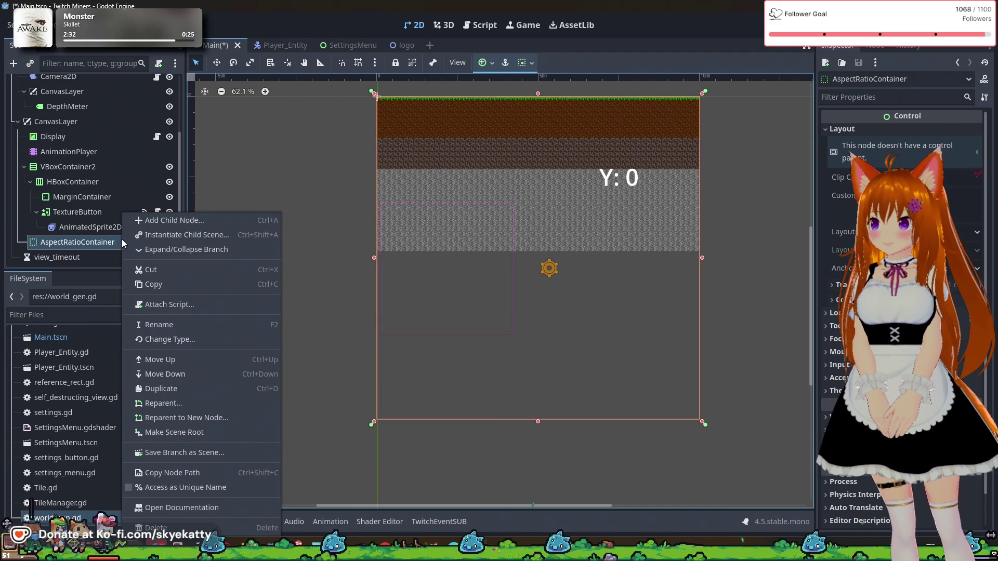
click(166, 528)
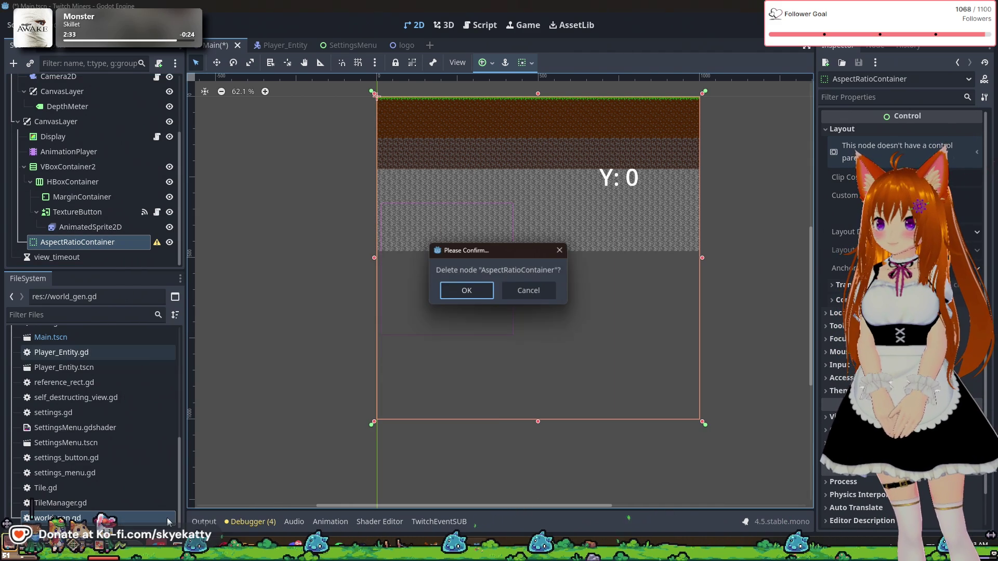
click(475, 297)
click(124, 194)
click(83, 211)
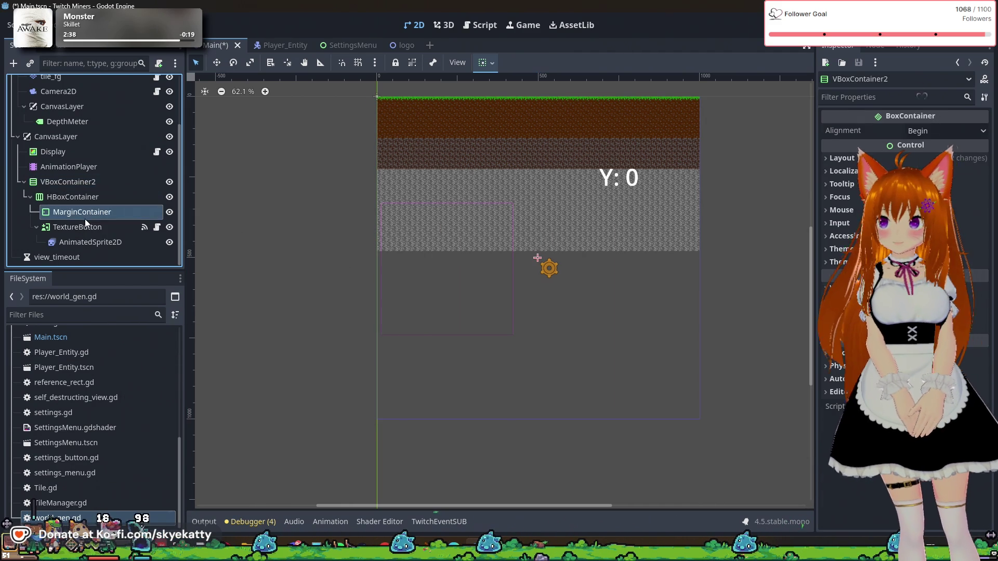
- Compare VBoxContainer2 and HBoxContainer in the Scene dock, ending with VBoxContainer2 selected
click(83, 197)
click(86, 183)
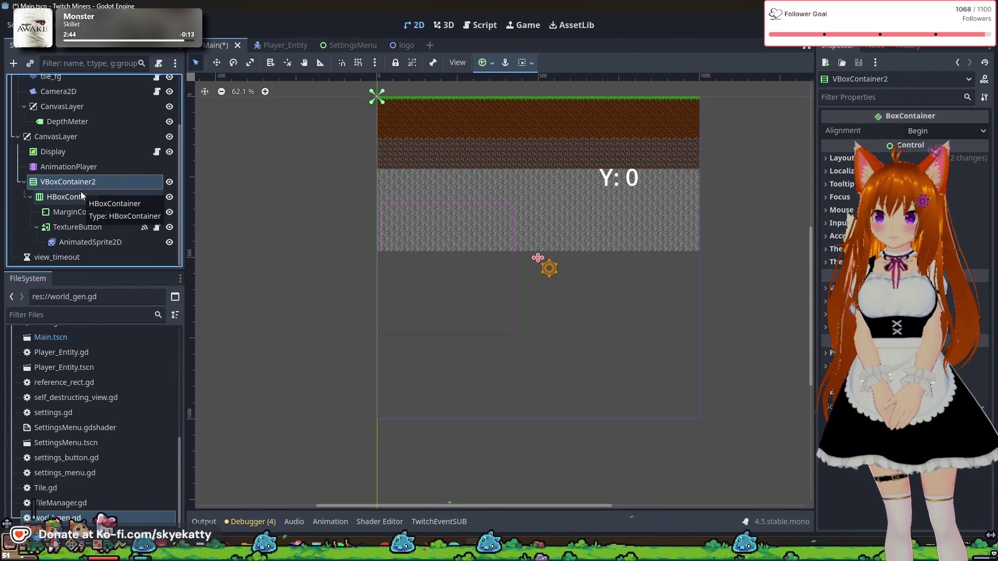
double_click(82, 183)
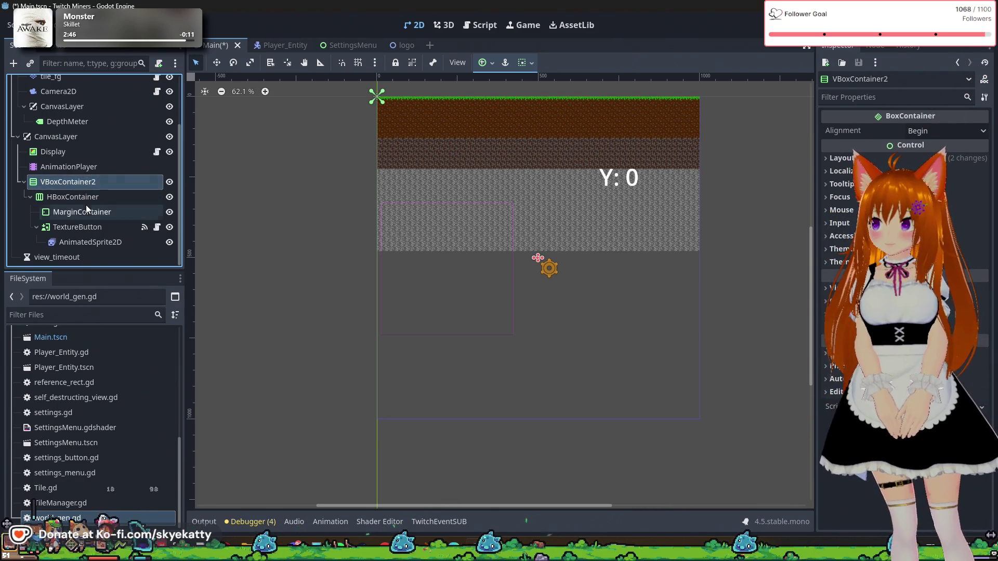
click(87, 198)
click(91, 185)
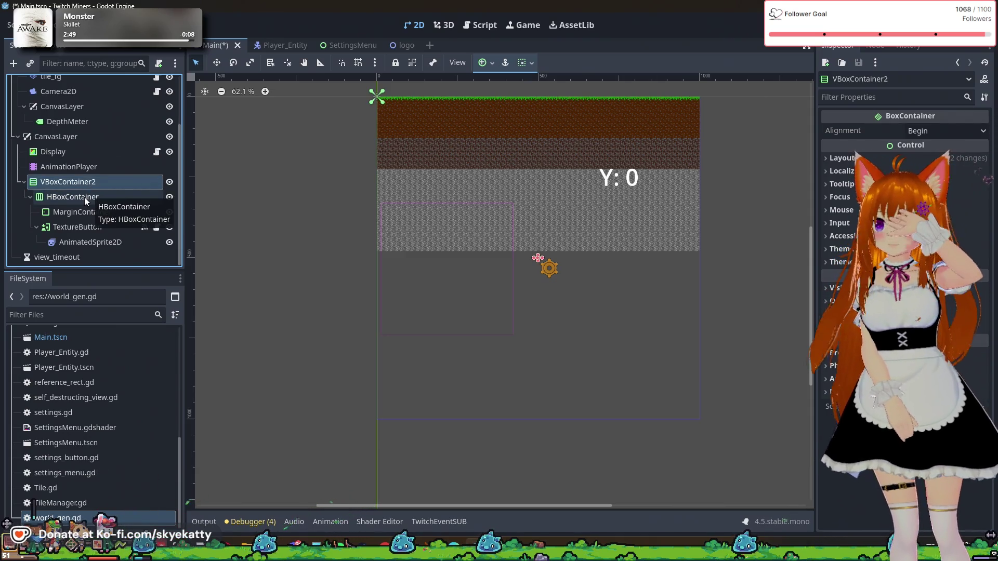
click(84, 197)
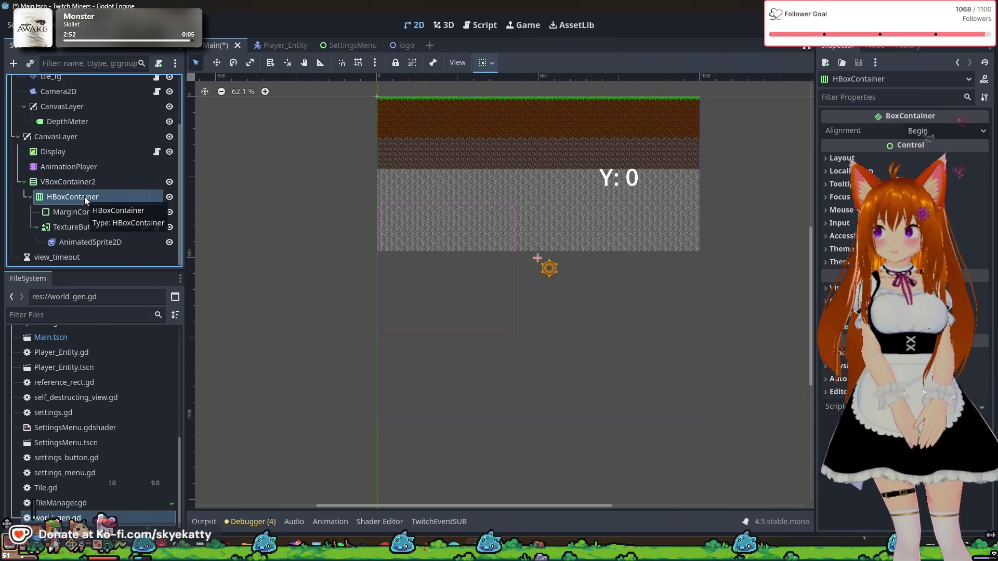
click(77, 182)
click(79, 193)
click(80, 185)
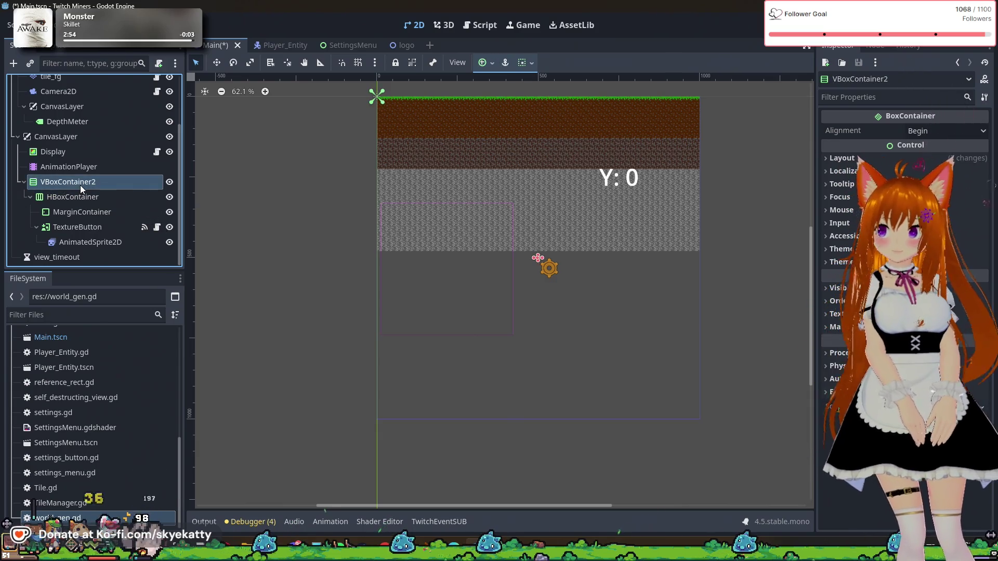
- Expand VBoxContainer2's Layout Transform and drag the gear container to the top-left origin
click(882, 160)
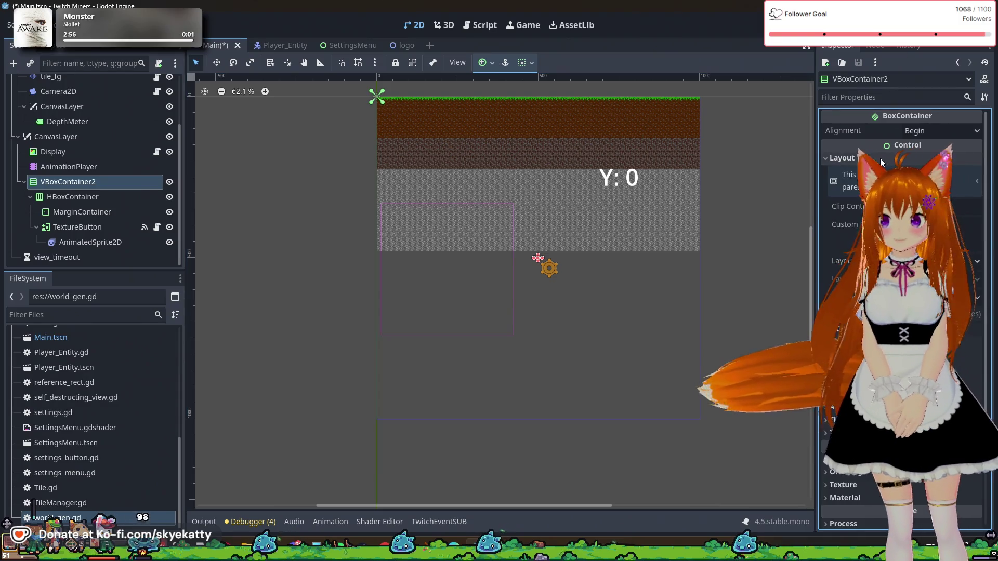
click(881, 160)
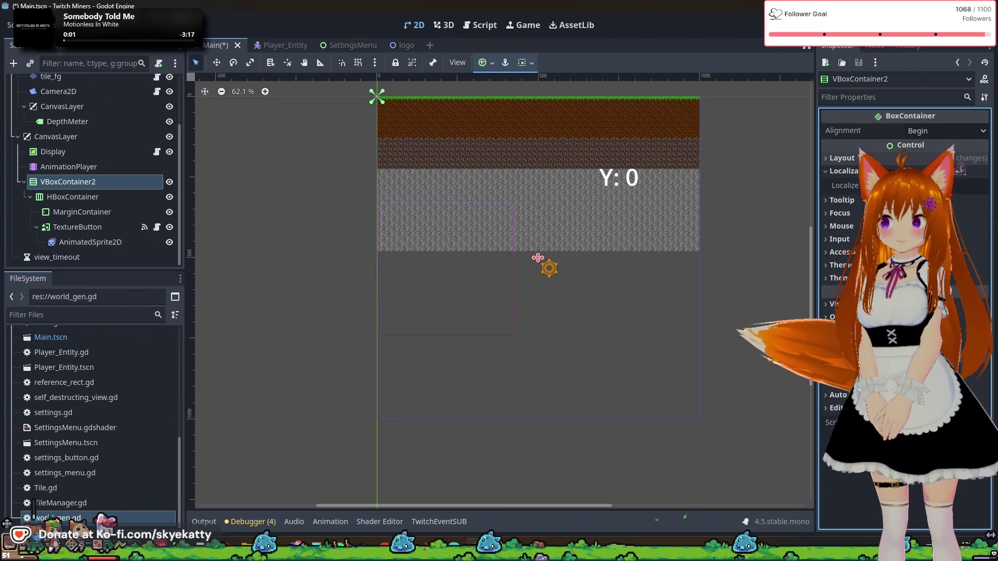
click(882, 159)
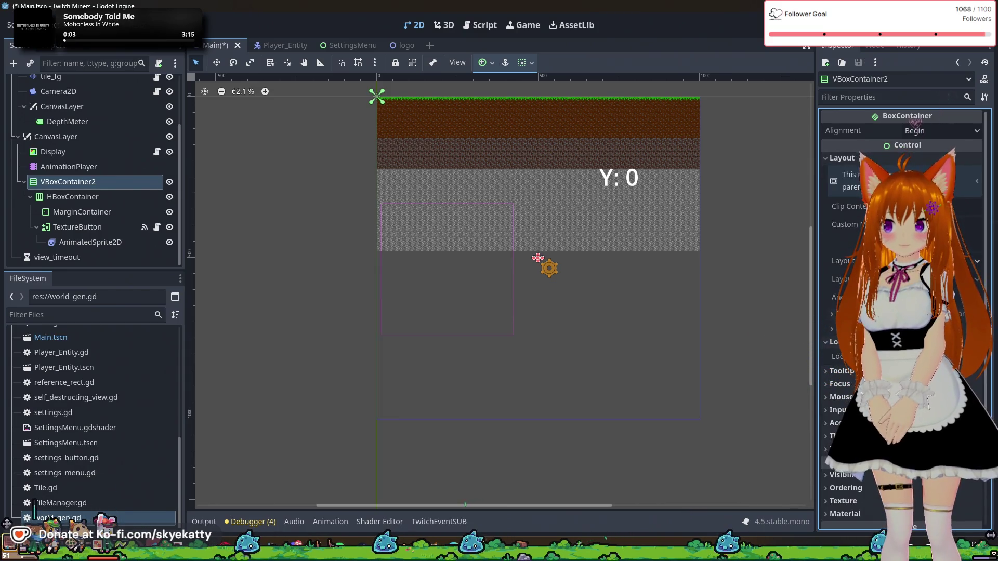
click(844, 313)
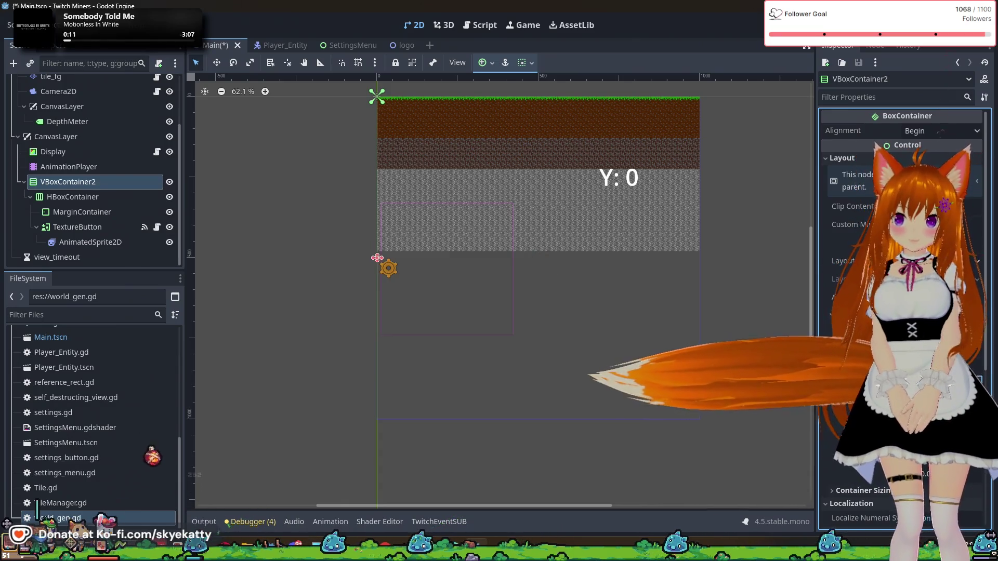
drag(377, 257, 377, 95)
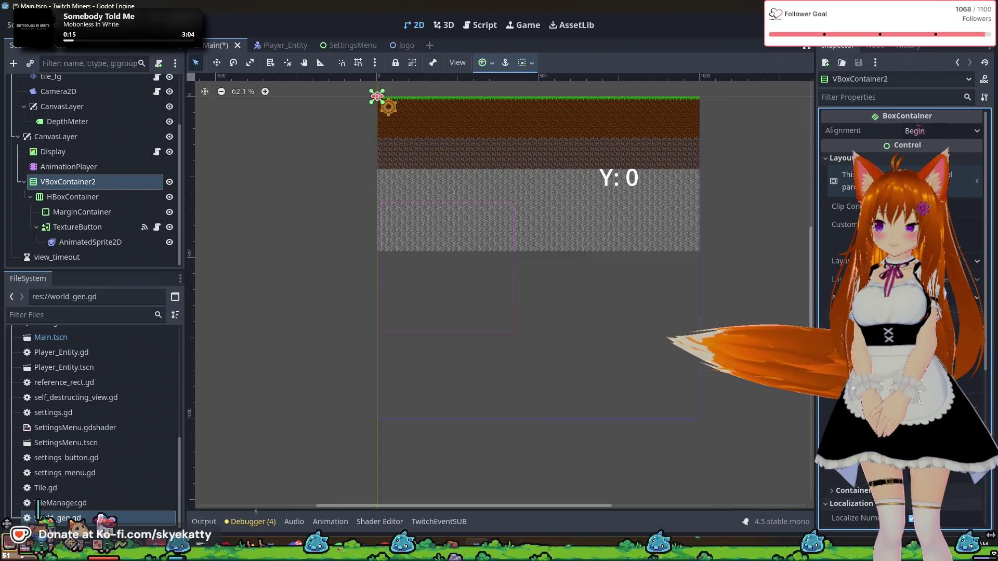
click(88, 198)
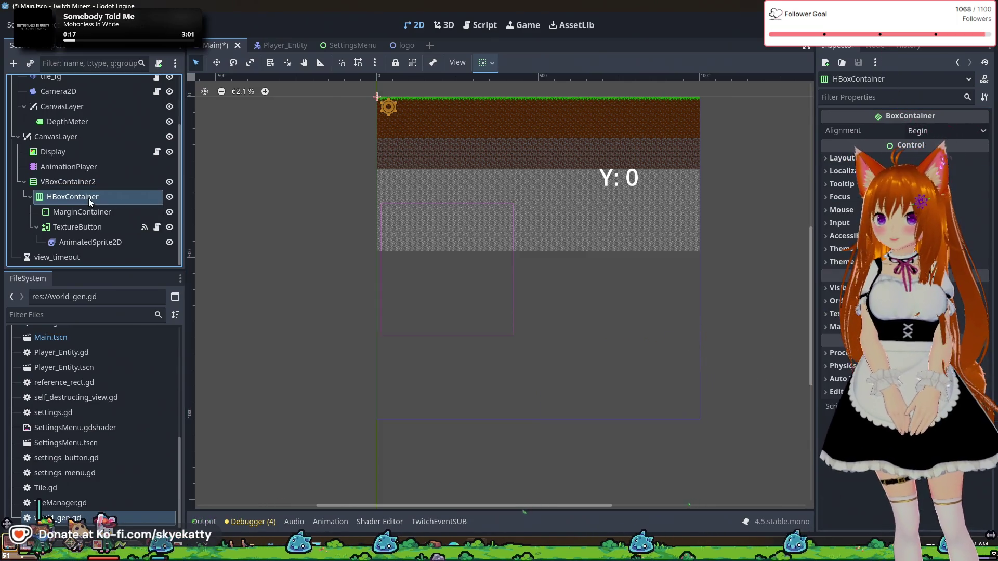
- Set HBoxContainer's BoxContainer Alignment from Begin to End
click(93, 211)
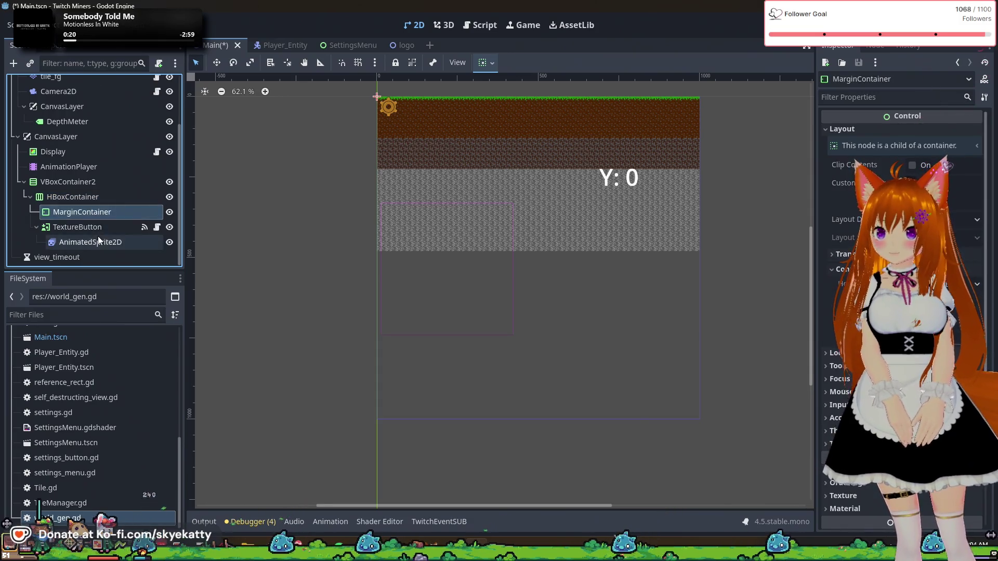
drag(95, 220, 98, 201)
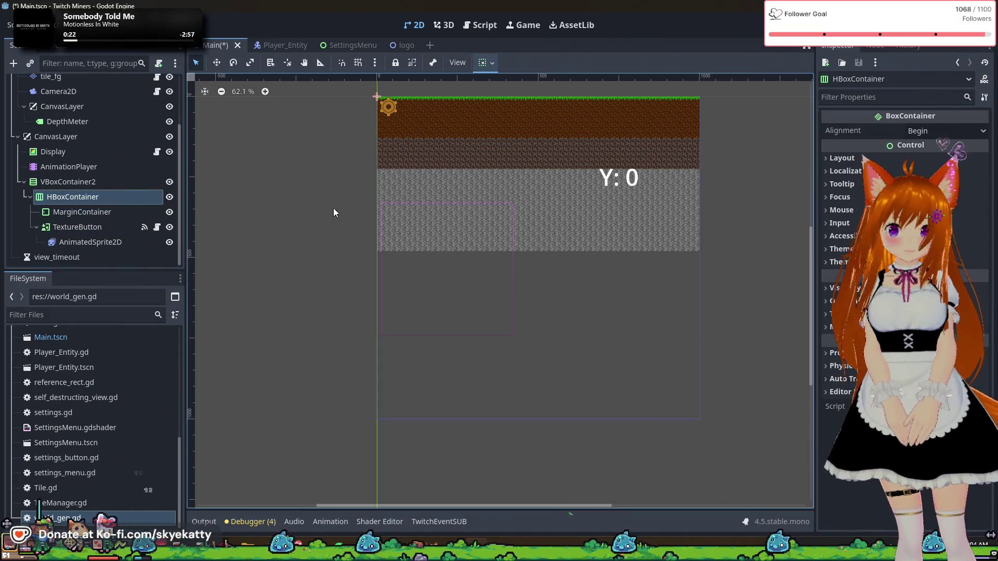
click(853, 157)
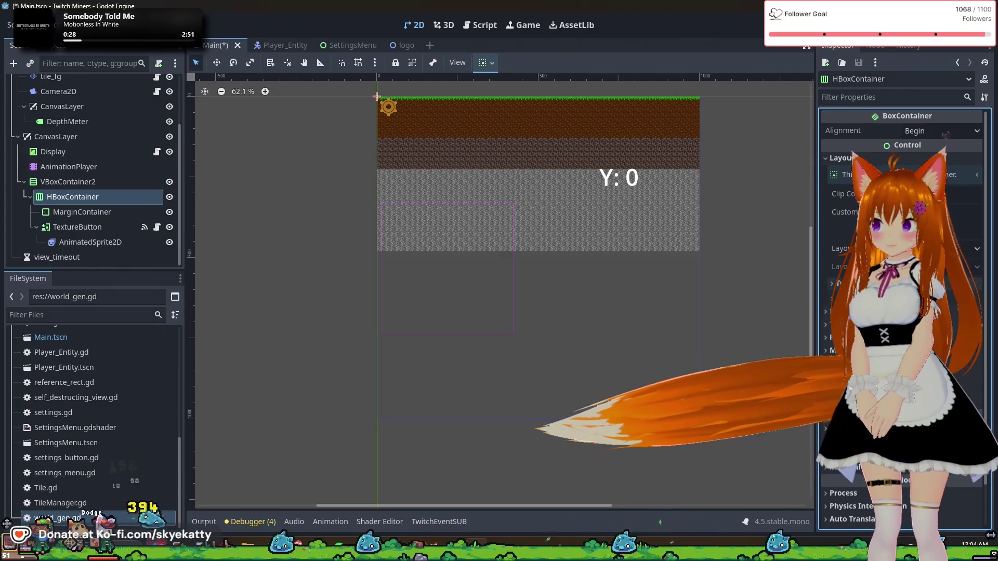
click(70, 183)
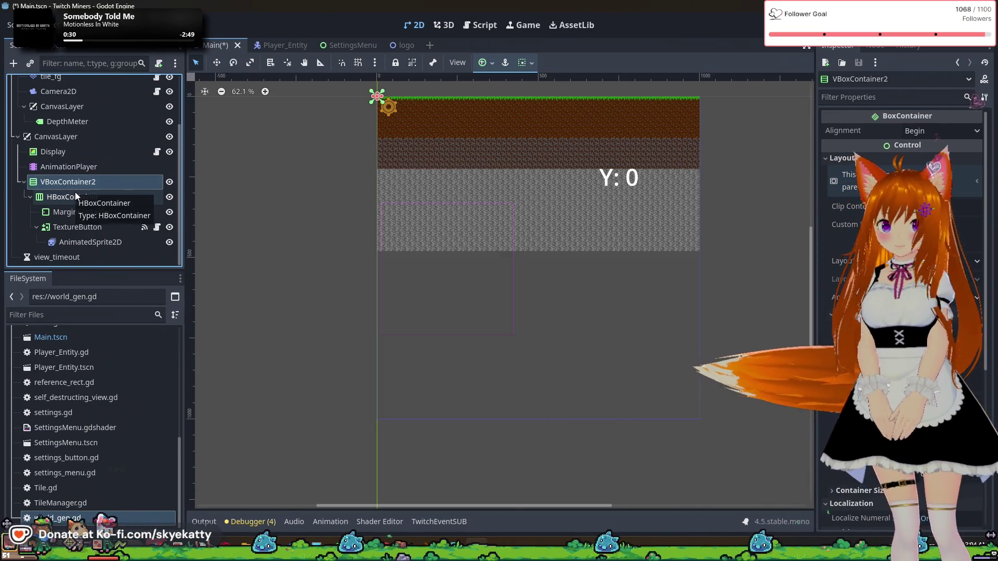
click(66, 195)
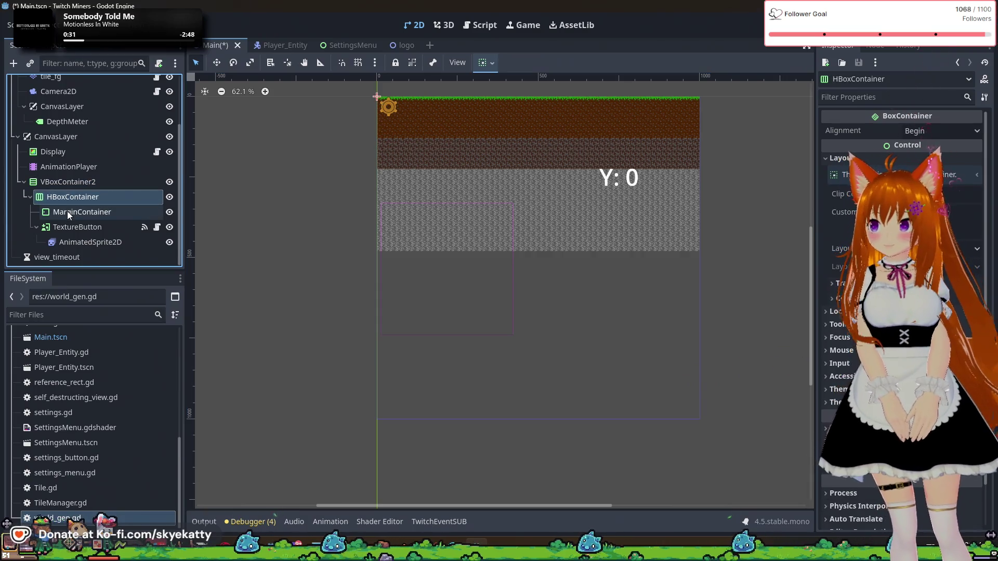
click(68, 212)
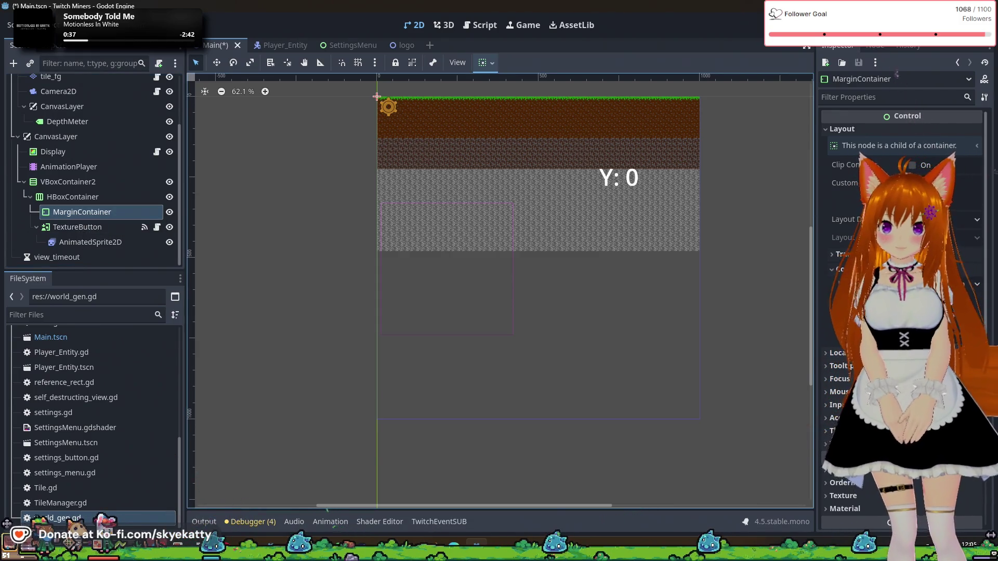
click(57, 196)
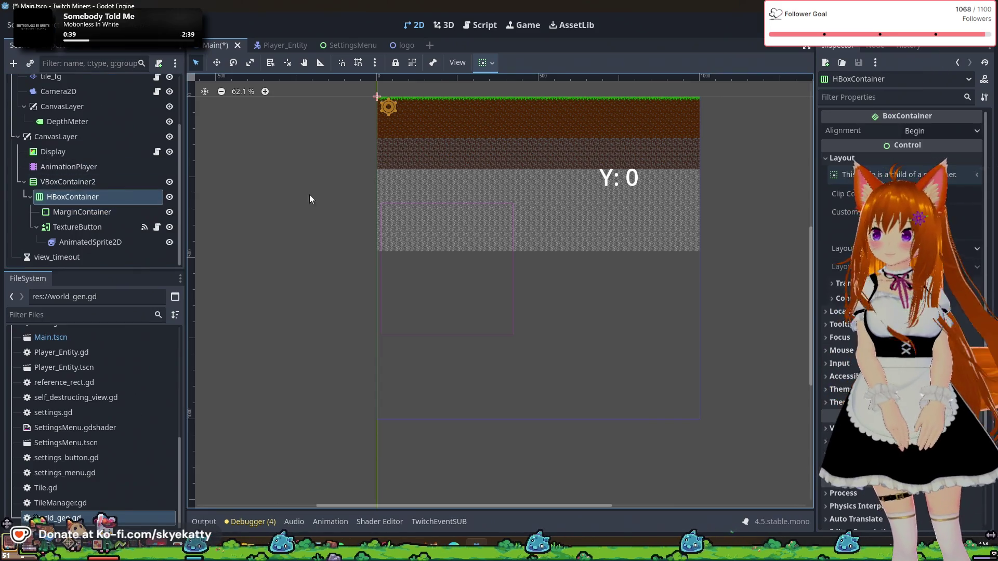
click(937, 135)
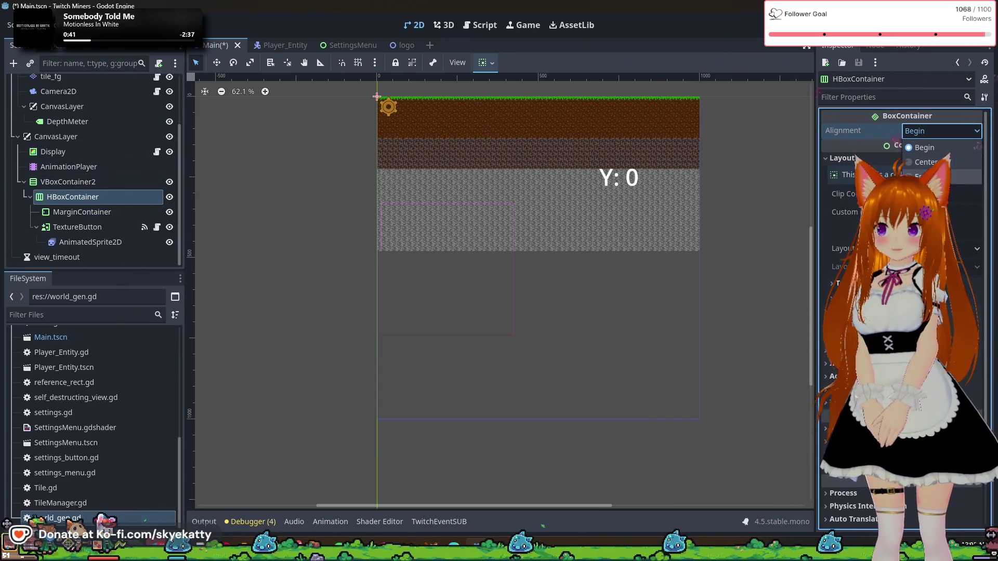
click(925, 176)
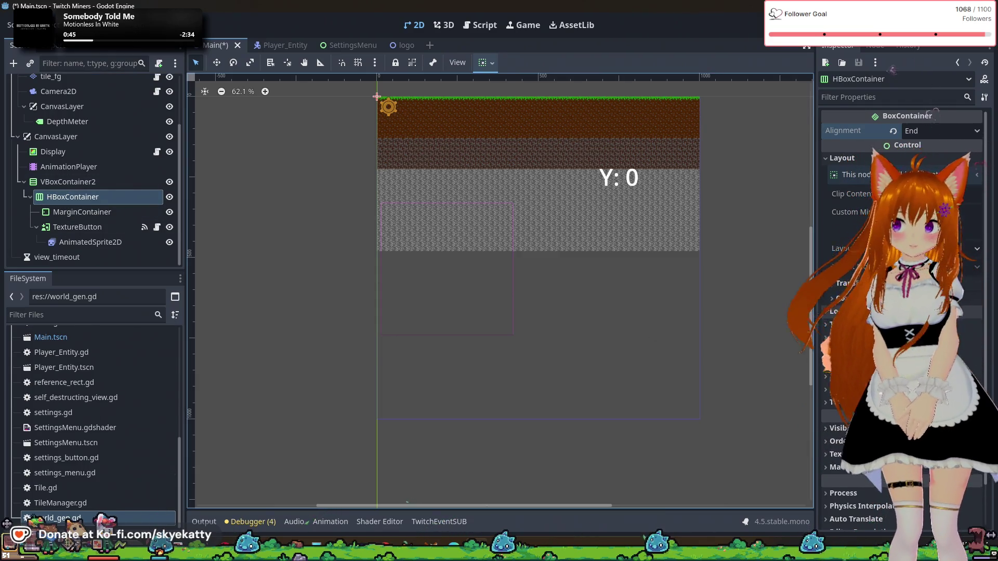
scroll(853, 343, down, 2)
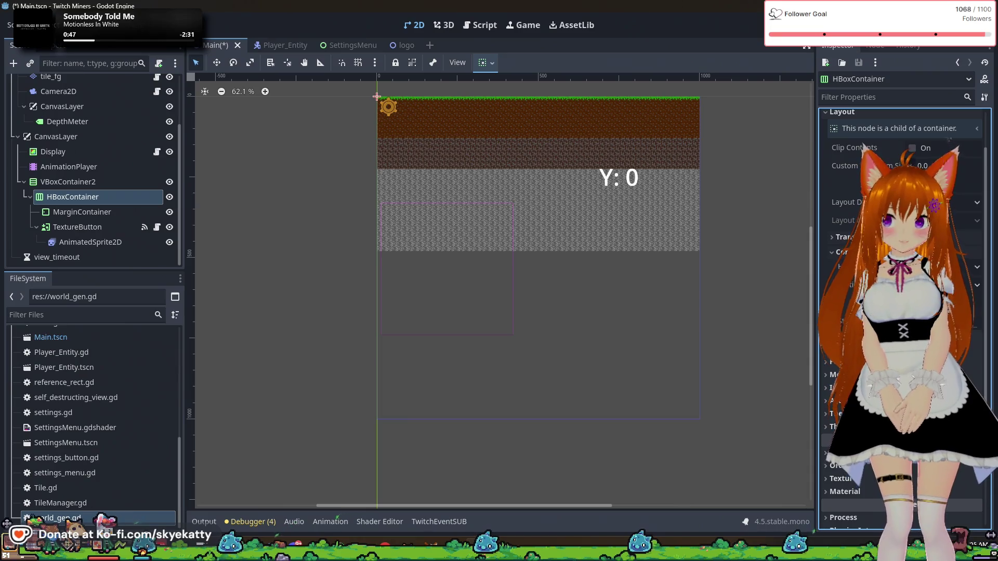
click(118, 180)
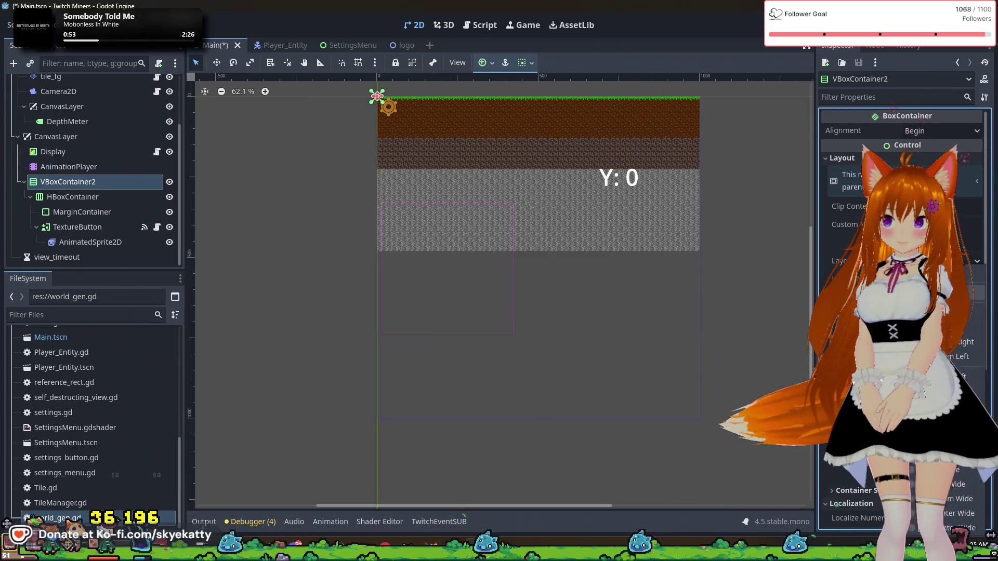
- Apply the Full Rect anchor preset to VBoxContainer2, then undo it with Ctrl+Z
click(961, 542)
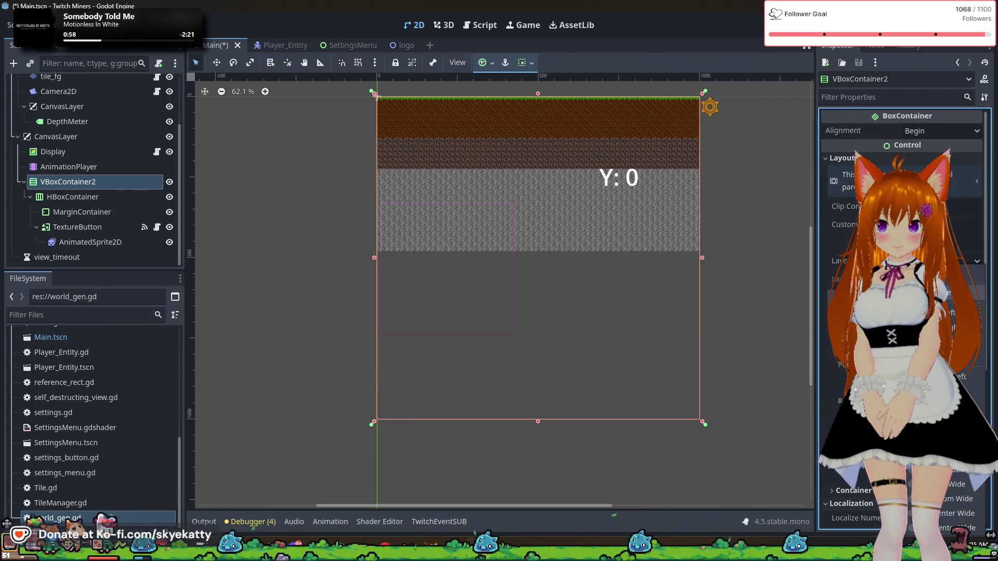
key(ctrl+z)
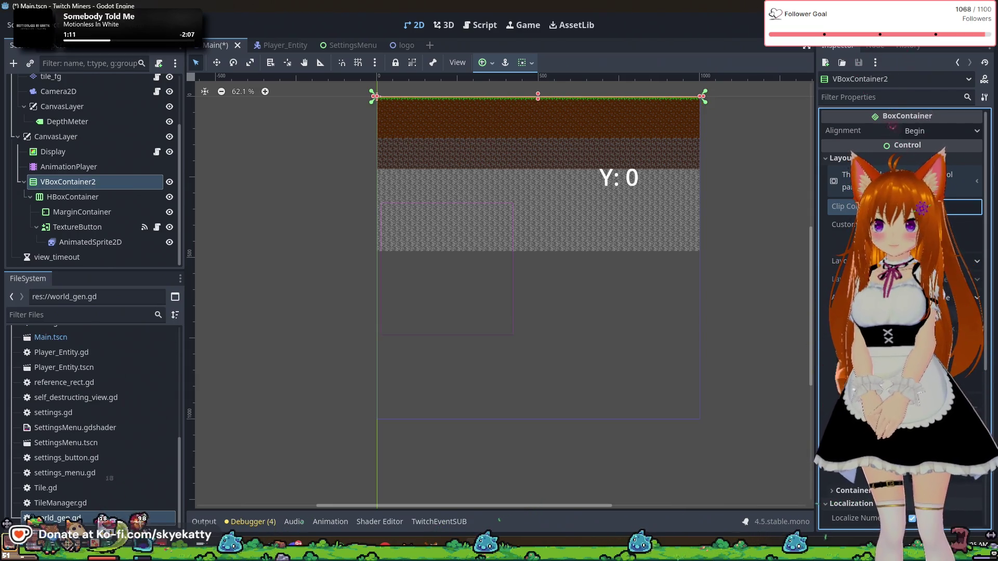
- Duplicate the MarginContainer with Ctrl+D to create MarginContainer2
click(93, 231)
click(91, 243)
click(86, 223)
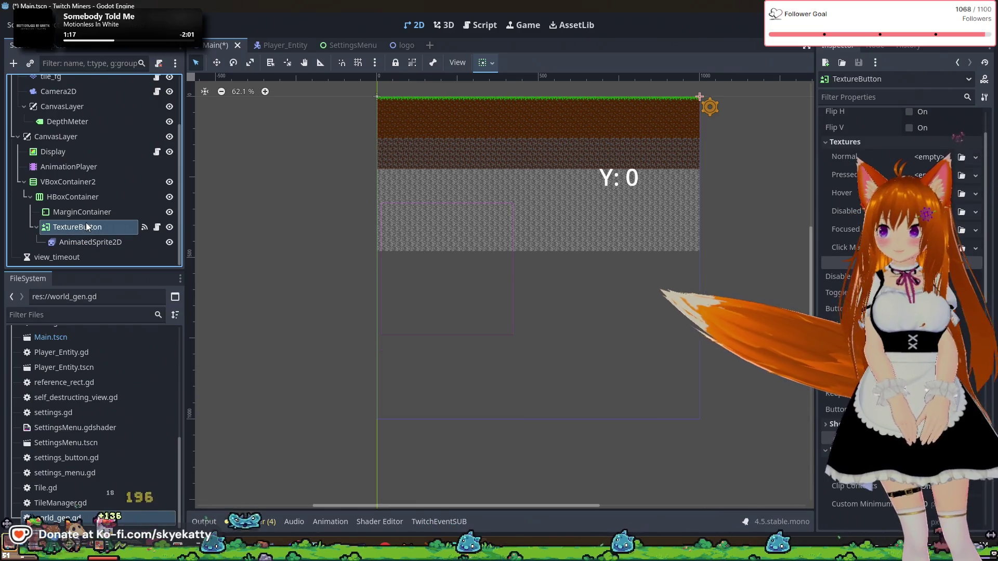
click(90, 211)
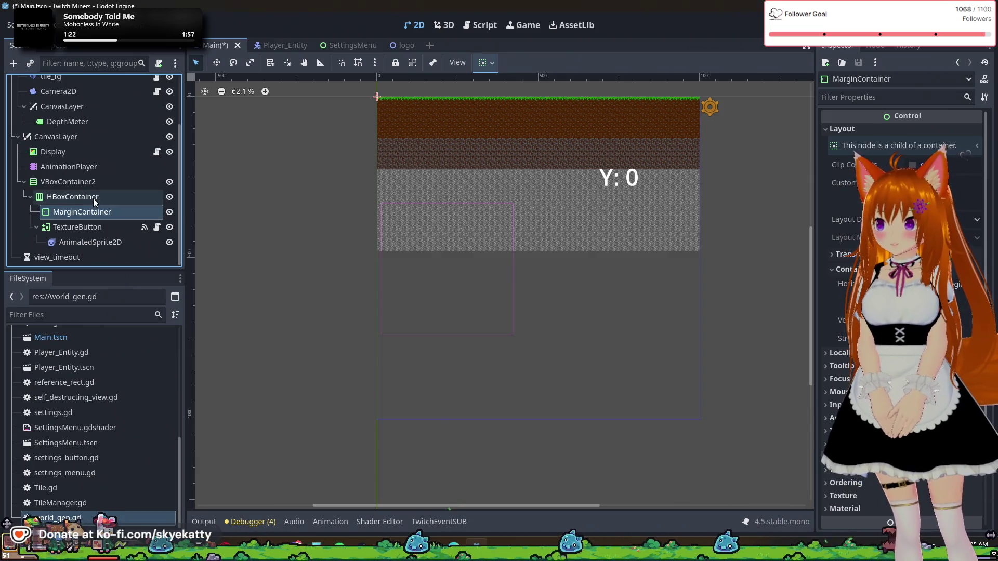
click(80, 224)
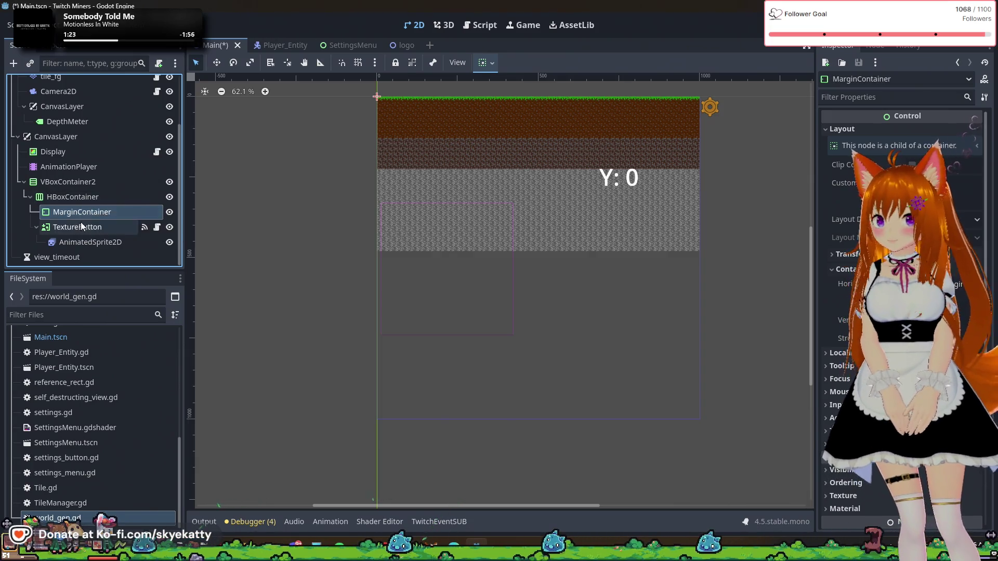
click(82, 213)
key(ctrl+d)
- Move MarginContainer2 in the scene tree so it follows TextureButton inside HBoxContainer
mouse_move(83, 226)
mouse_down()
mouse_move(84, 258)
mouse_move(86, 248)
mouse_up()
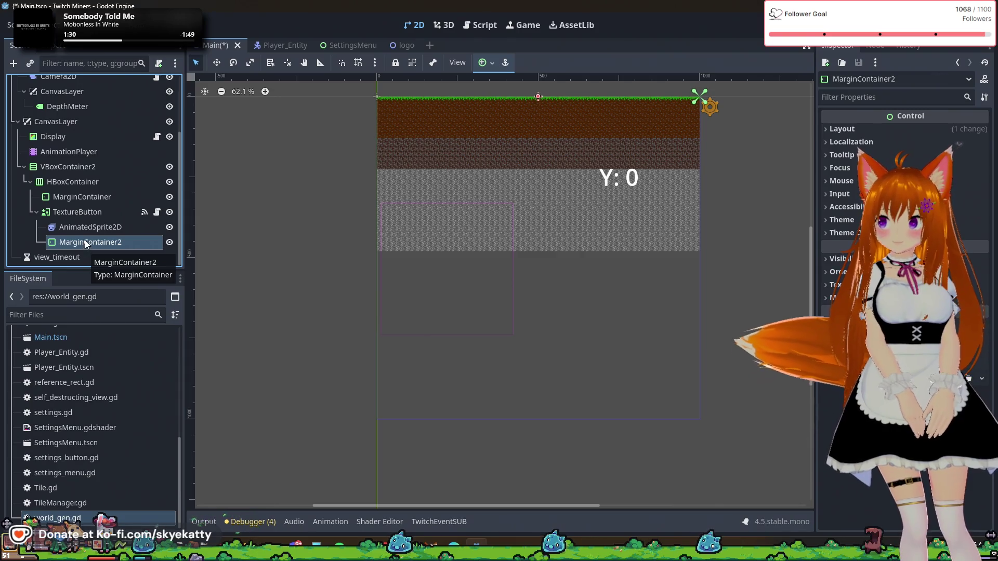
drag(58, 257, 58, 250)
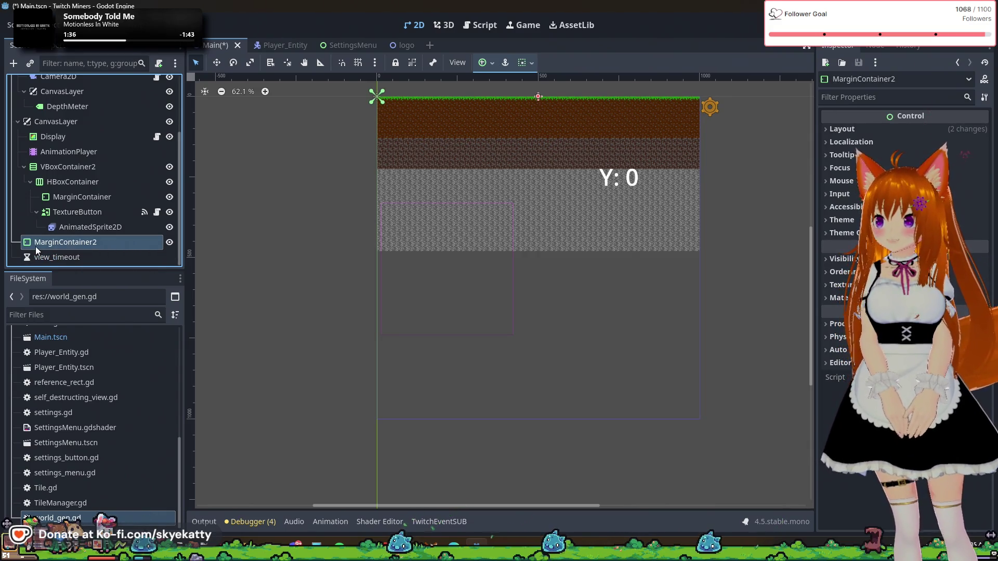
drag(44, 248, 57, 232)
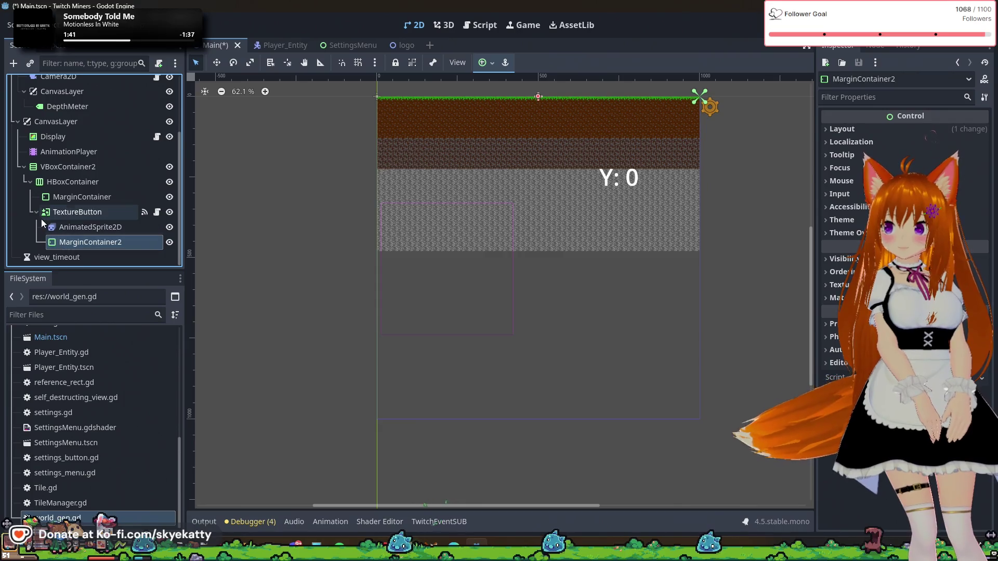
click(36, 212)
click(37, 242)
scroll(64, 255, down, 1)
click(71, 241)
mouse_move(70, 241)
mouse_down()
mouse_move(35, 247)
mouse_move(48, 252)
mouse_move(58, 232)
mouse_up()
click(36, 213)
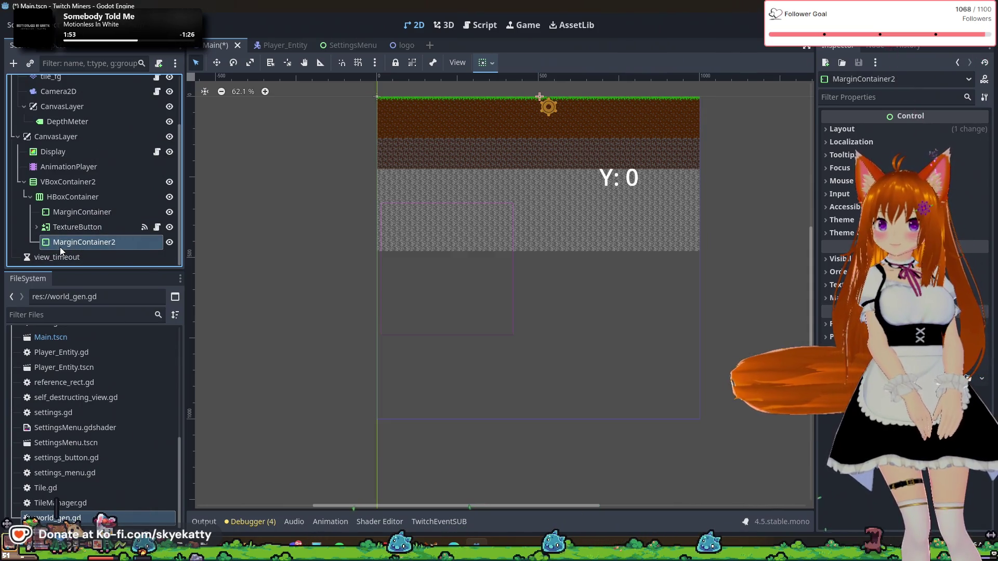
- Keep the name MarginContainer2 and check its Transform properties in the Inspector
double_click(66, 244)
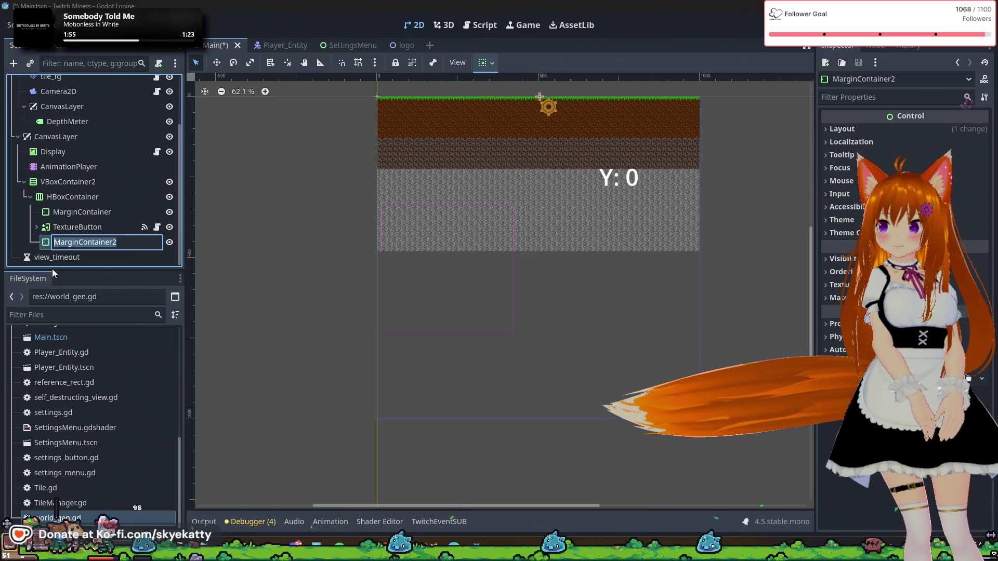
click(21, 238)
click(67, 242)
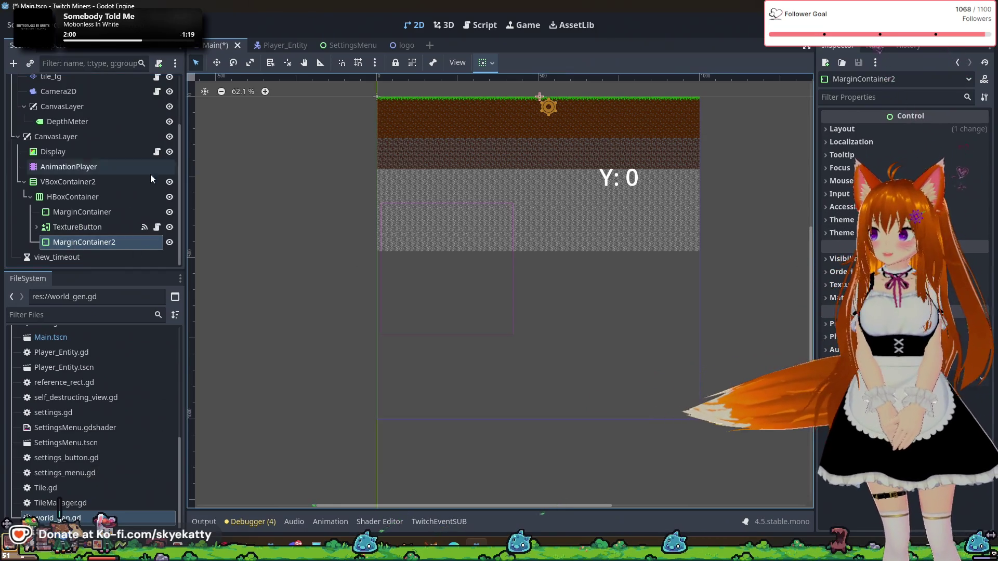
click(137, 247)
click(92, 227)
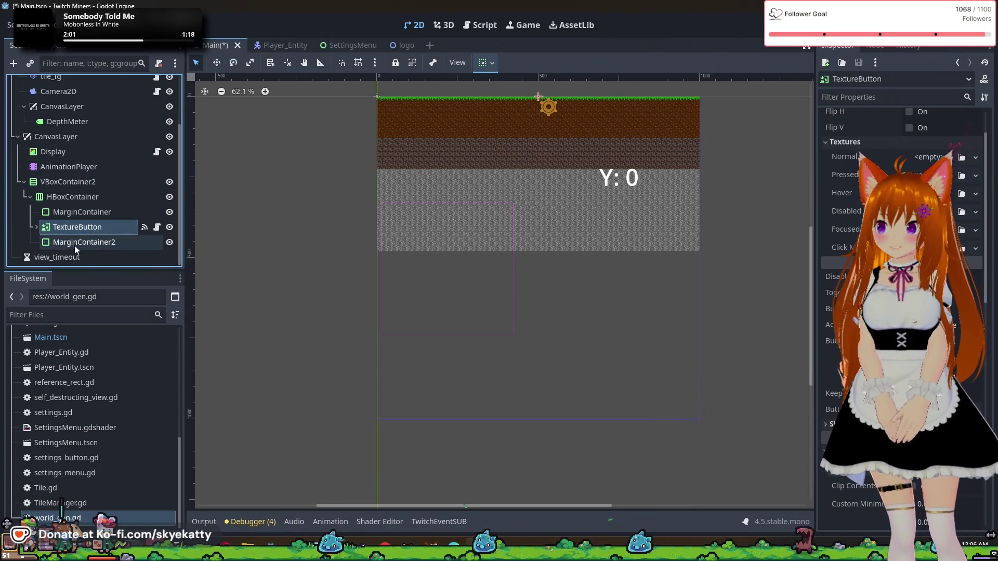
key(Down)
click(88, 229)
click(95, 240)
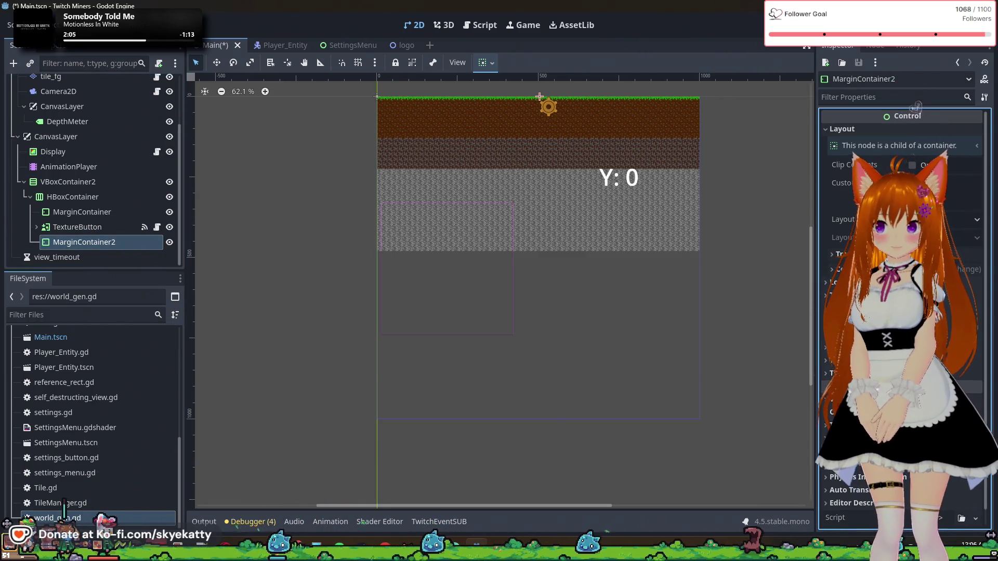
click(838, 254)
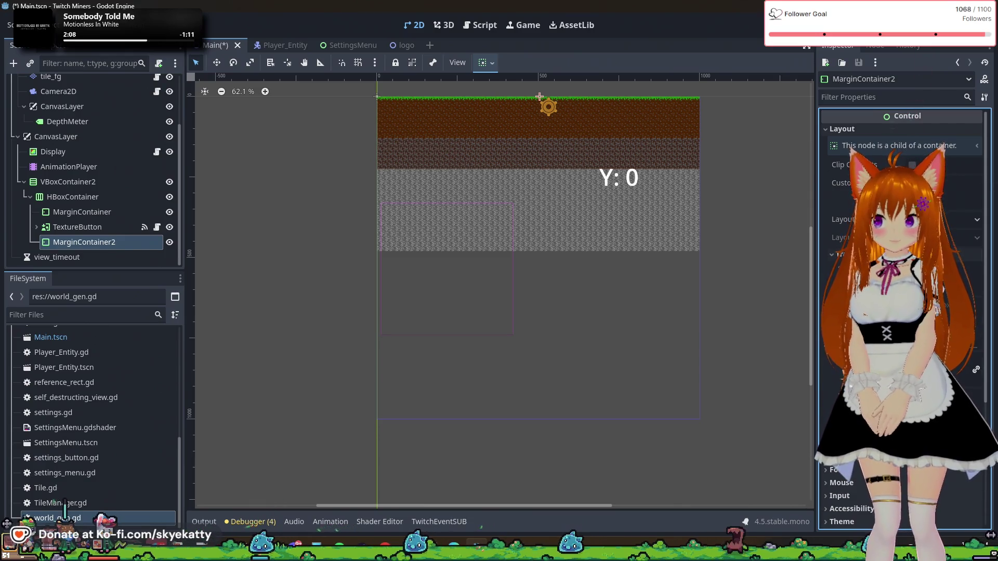
- Review the MarginContainer, TextureButton and the gear AnimatedSprite2D's frames without renaming anything
click(92, 218)
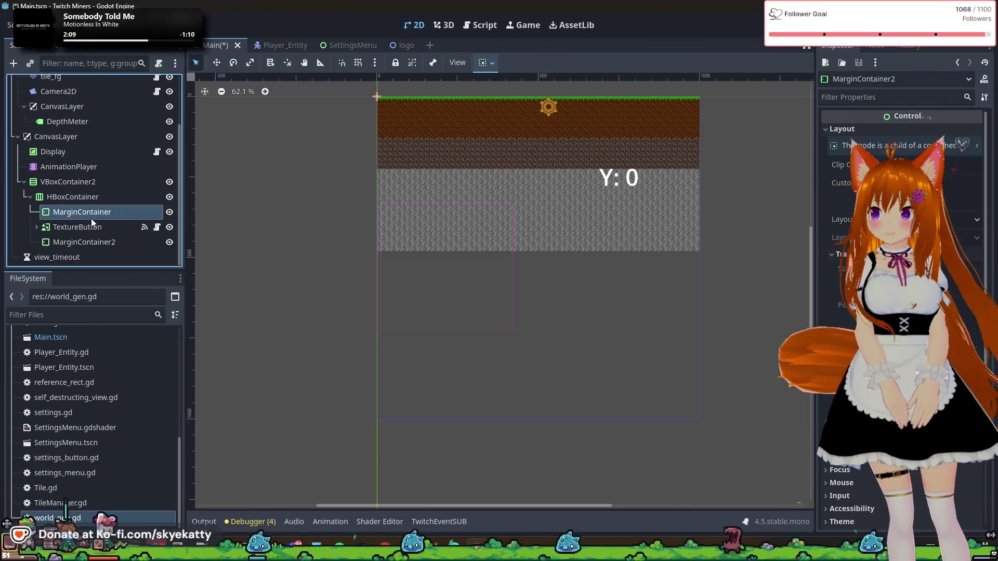
click(98, 226)
click(104, 241)
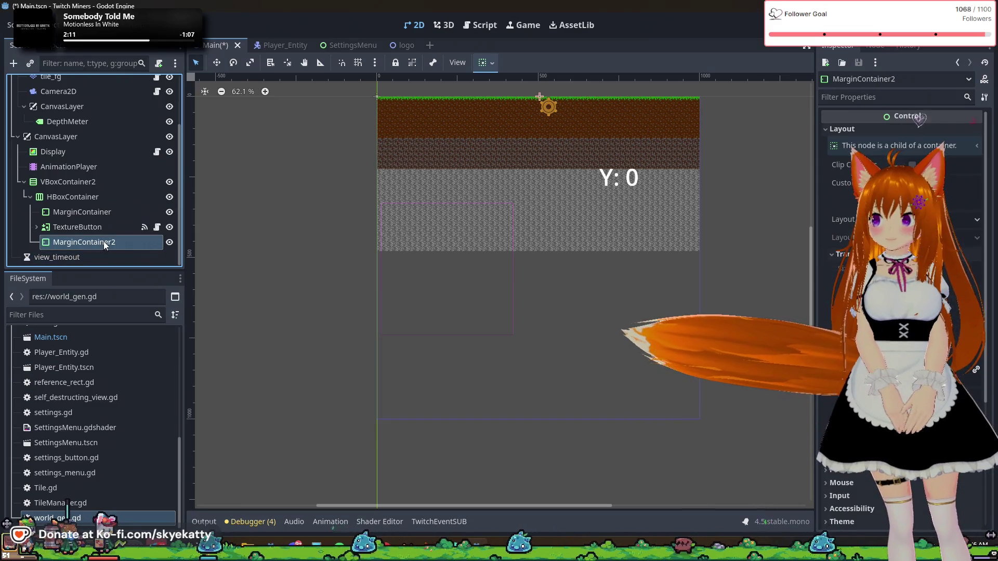
click(76, 228)
double_click(43, 229)
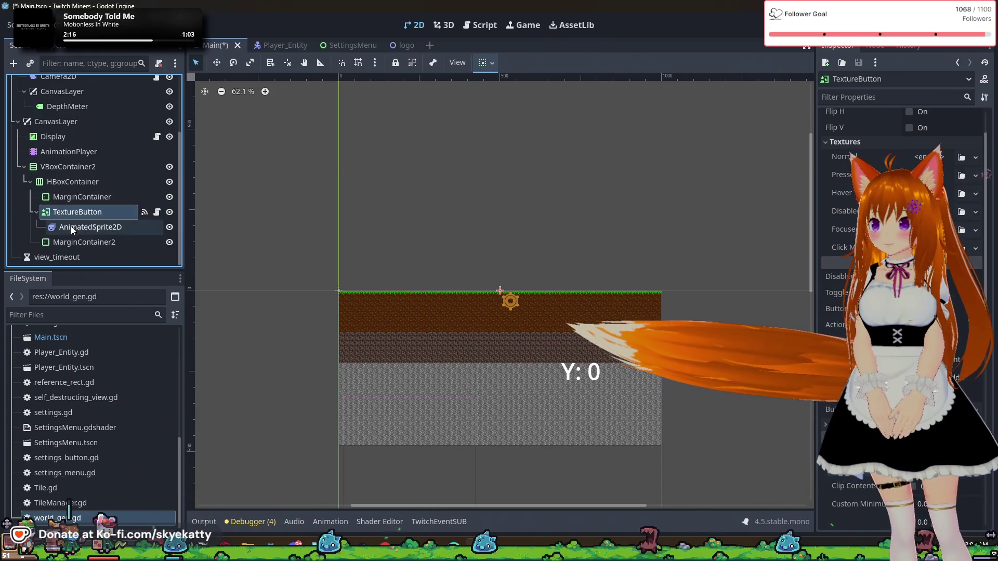
click(71, 214)
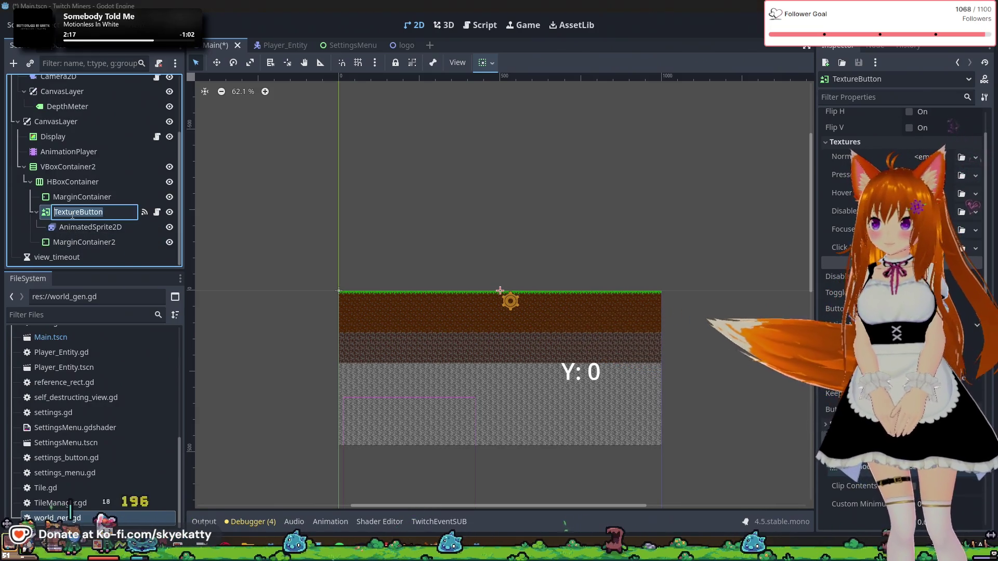
key(Escape)
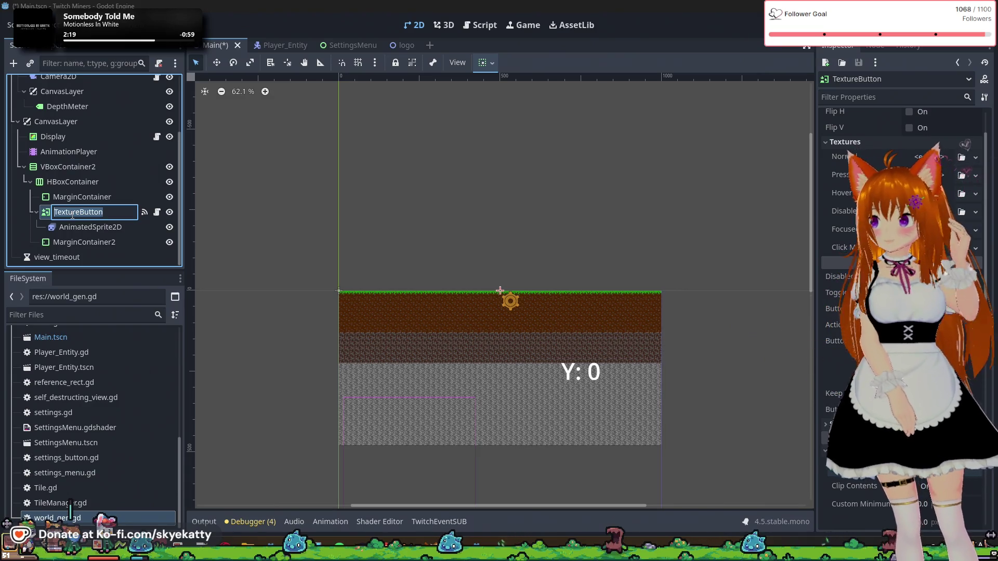
click(101, 226)
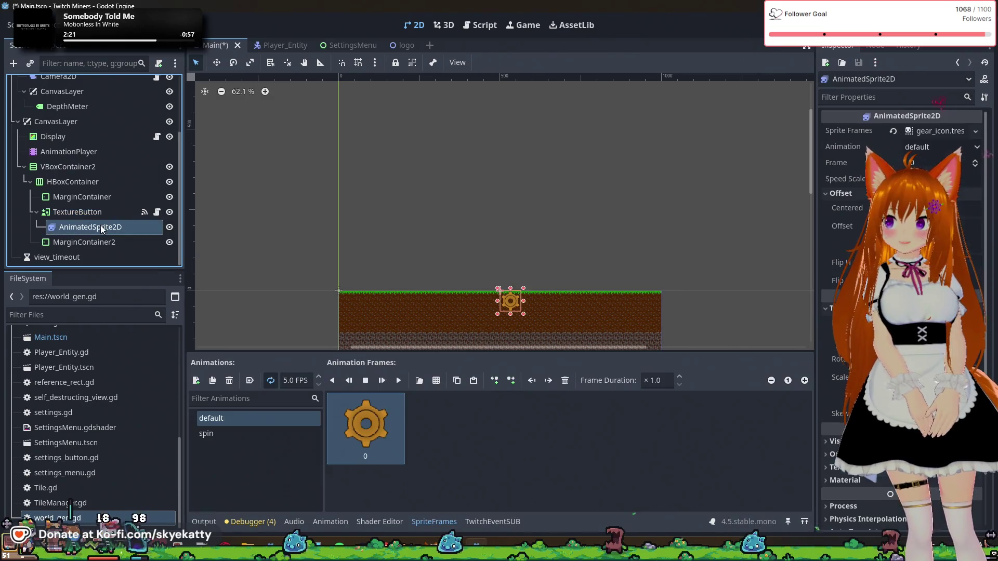
- Inspect the gear frame in the AnimatedSprite2D's gear_icon.tres sprite frames
click(109, 217)
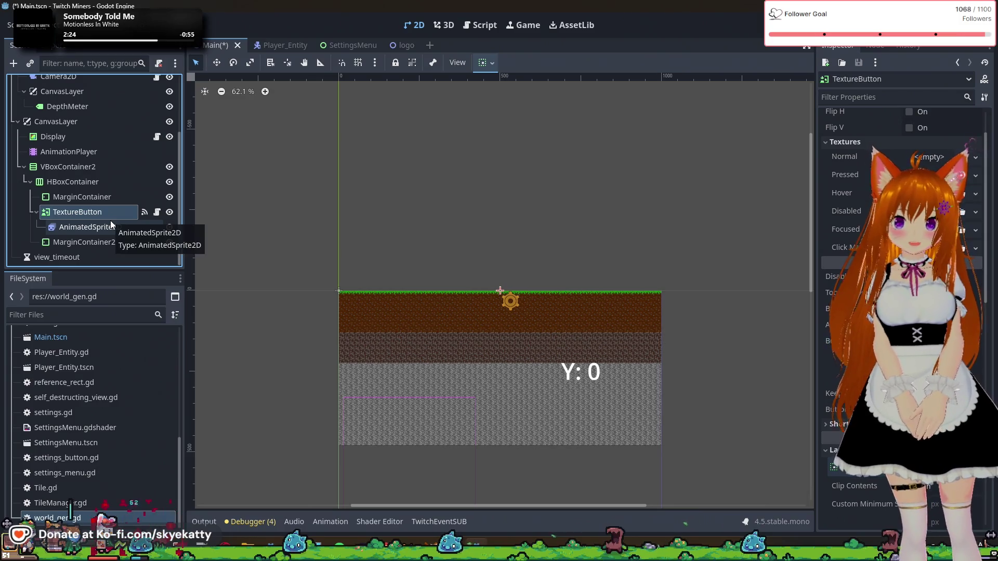
scroll(883, 259, up, 2)
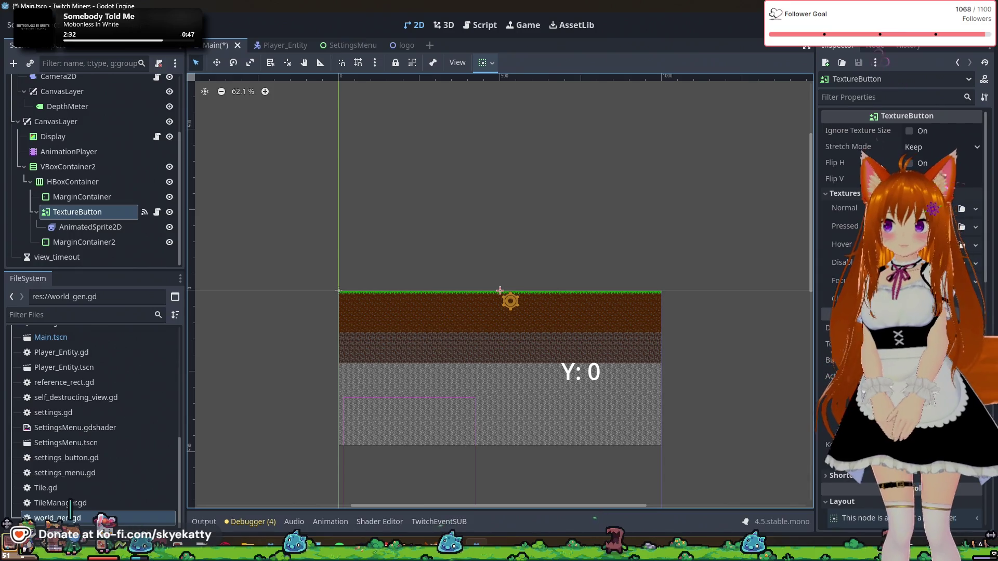
scroll(514, 358, up, 4)
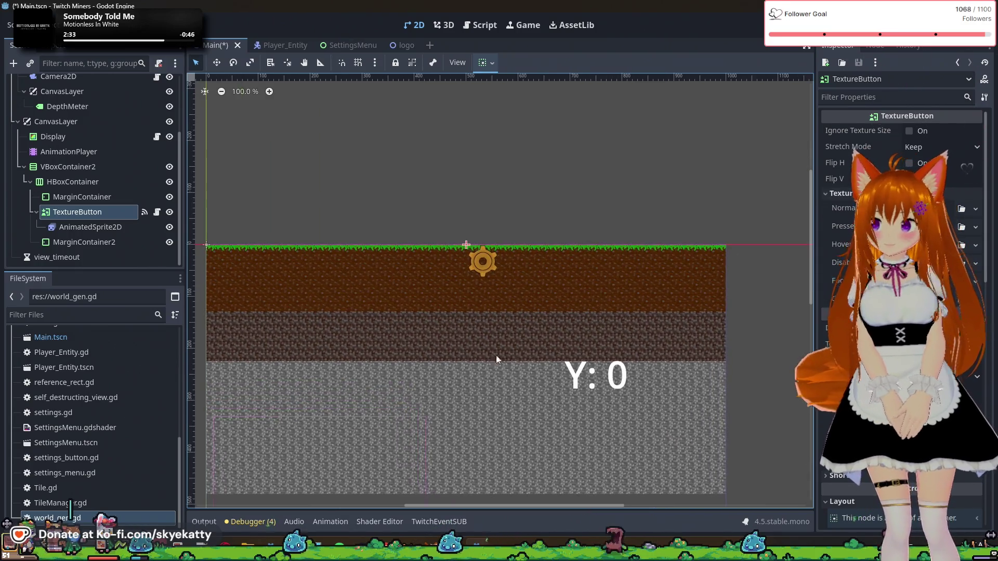
click(77, 228)
click(79, 213)
click(79, 228)
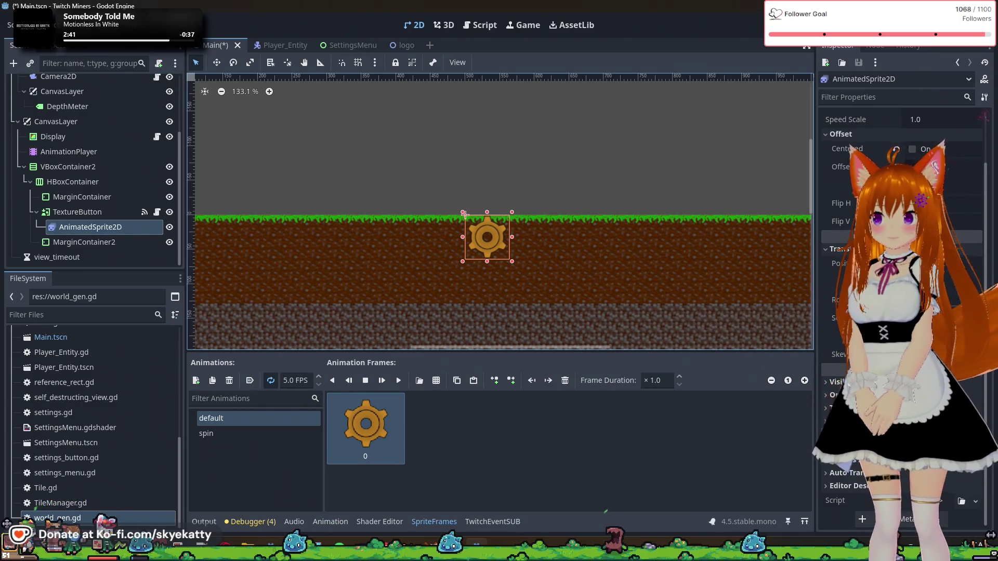
scroll(904, 127, up, 3)
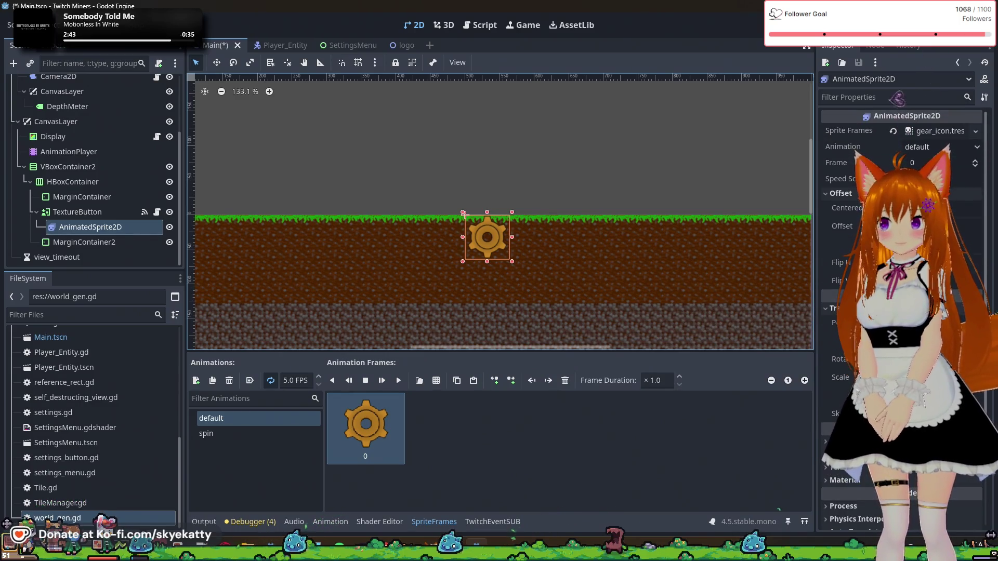
scroll(904, 208, down, 2)
scroll(904, 260, up, 2)
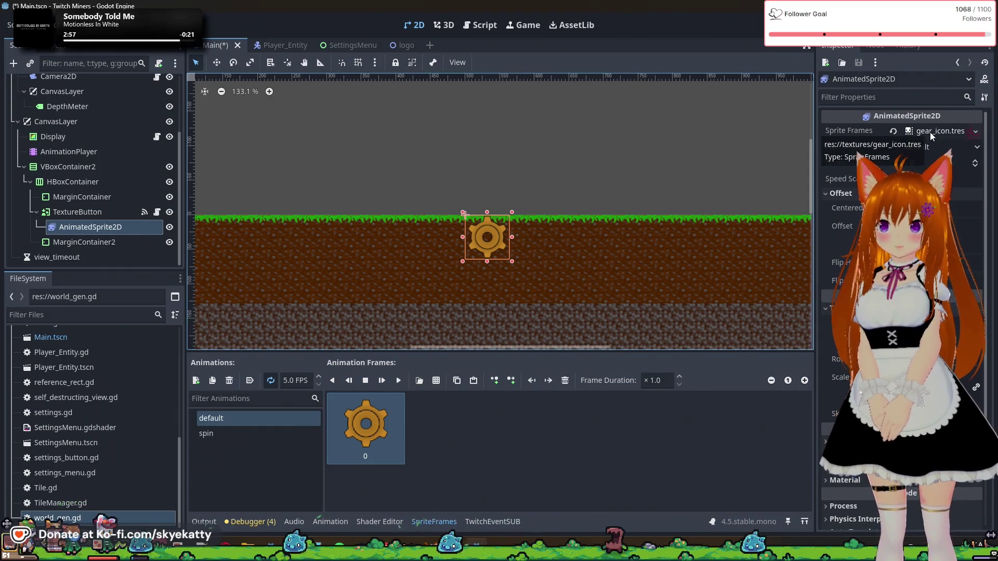
click(931, 132)
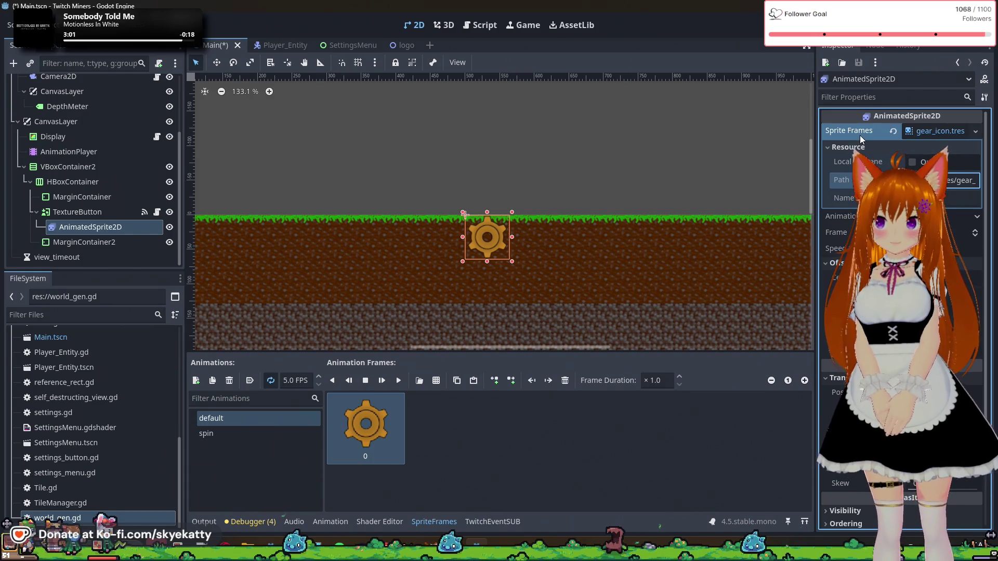
scroll(115, 392, up, 3)
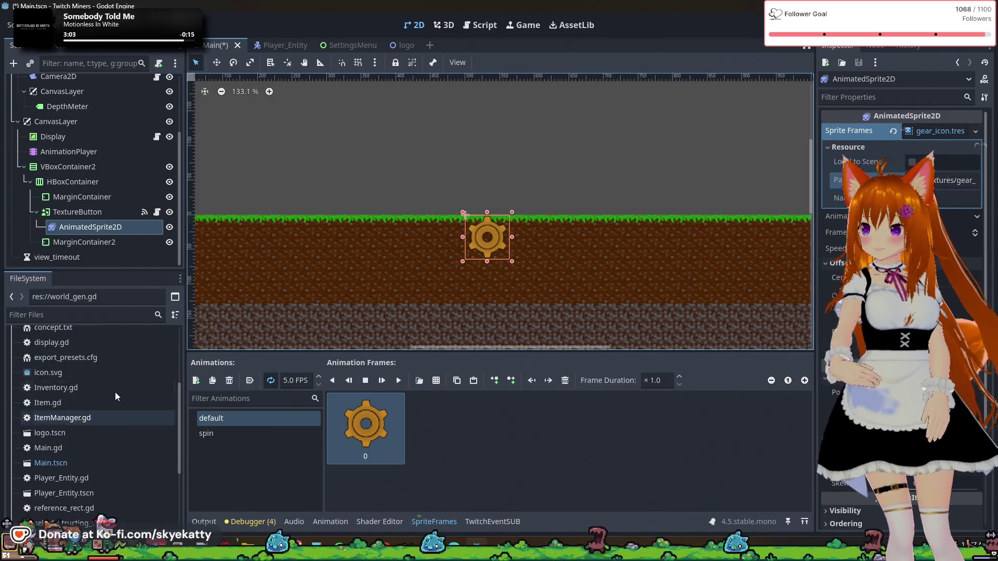
scroll(116, 392, up, 3)
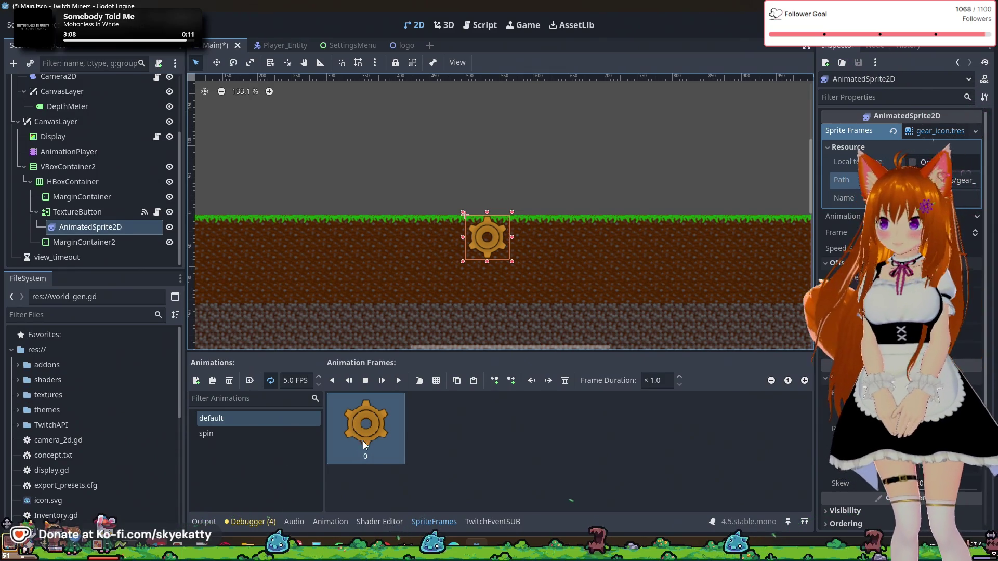
click(372, 422)
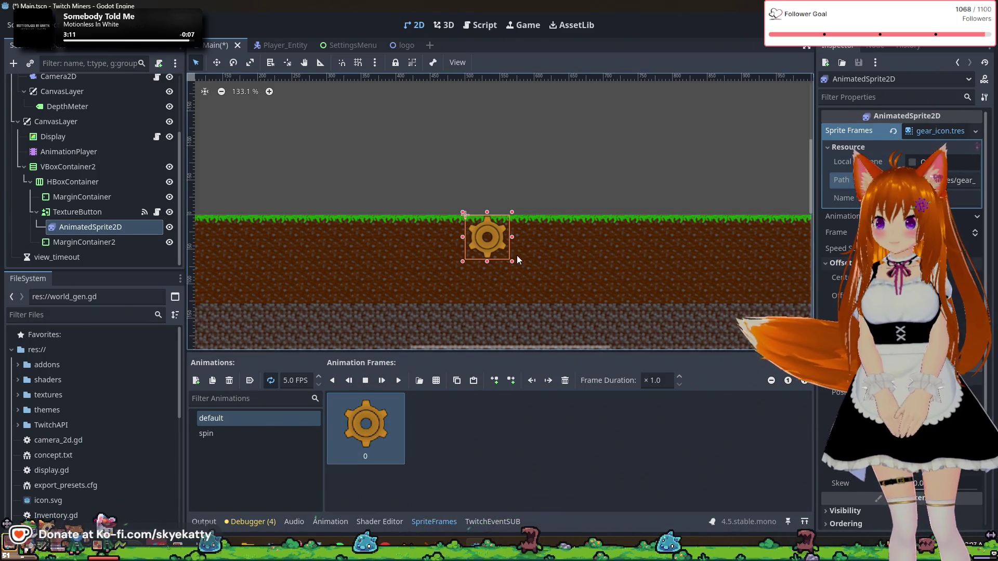
- Find gear.png in res://textures and open its read-only texture properties
scroll(479, 243, up, 7)
scroll(477, 243, down, 5)
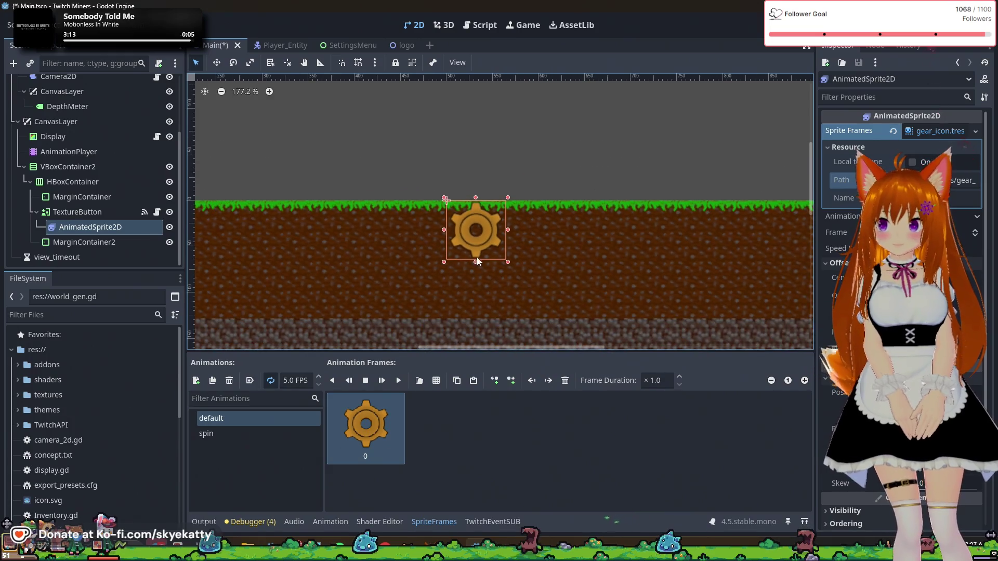
scroll(469, 254, right, 5)
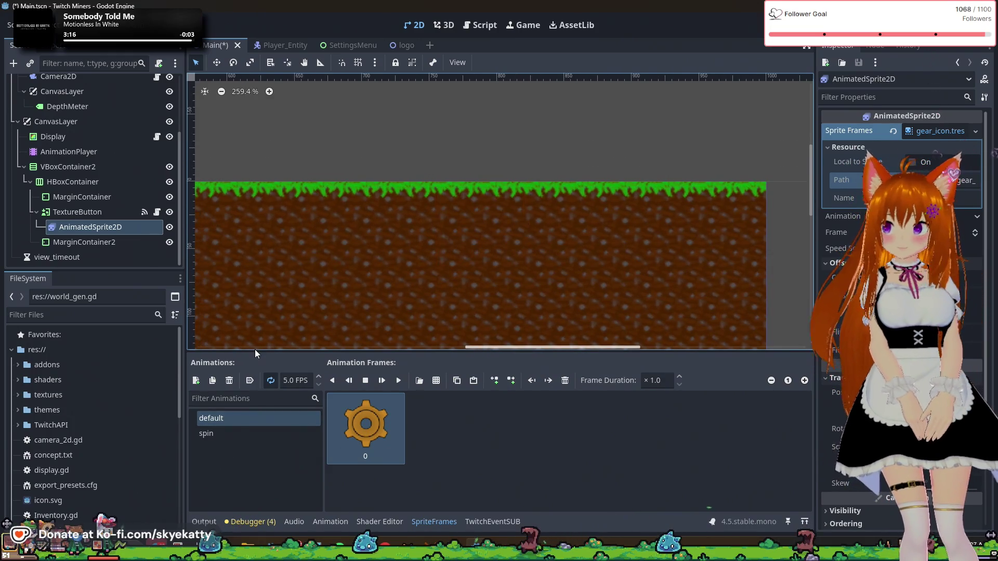
scroll(288, 310, left, 2)
scroll(226, 311, up, 4)
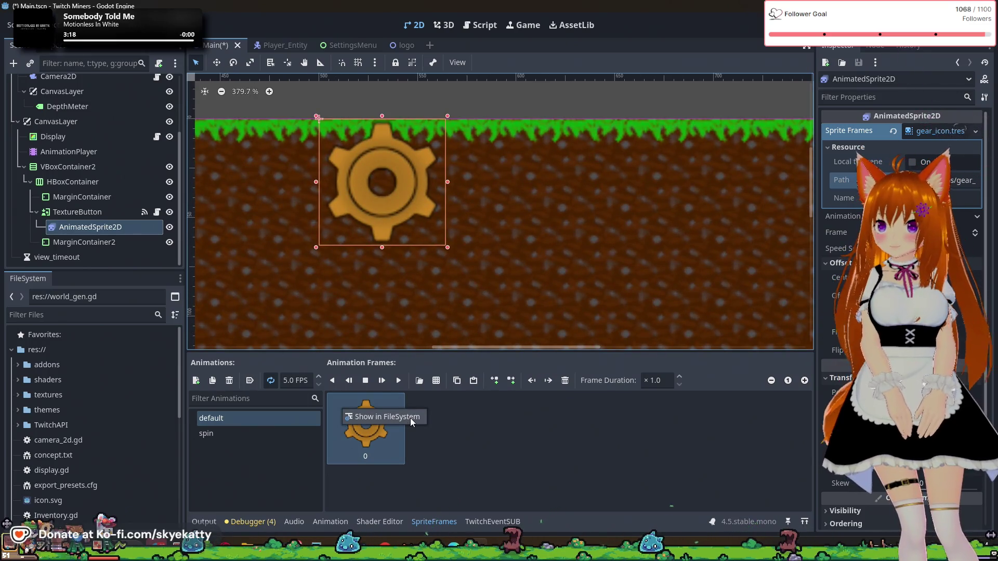
scroll(102, 419, down, 3)
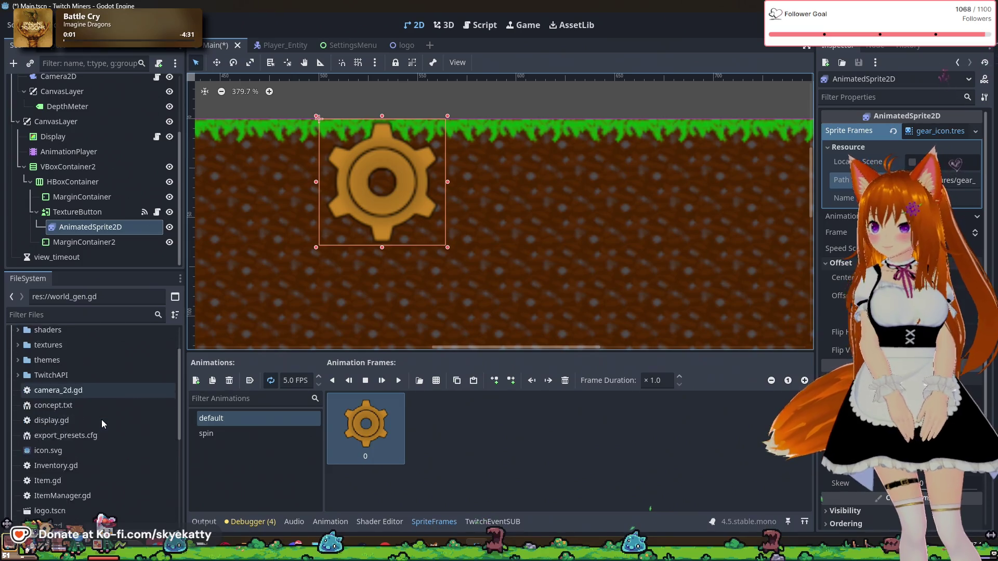
scroll(29, 409, up, 3)
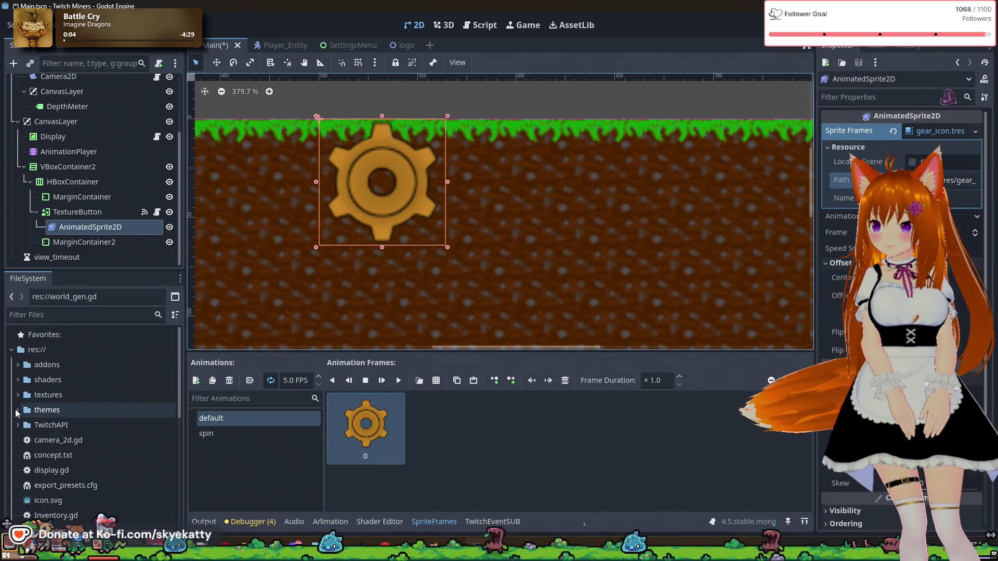
click(17, 395)
scroll(82, 418, down, 5)
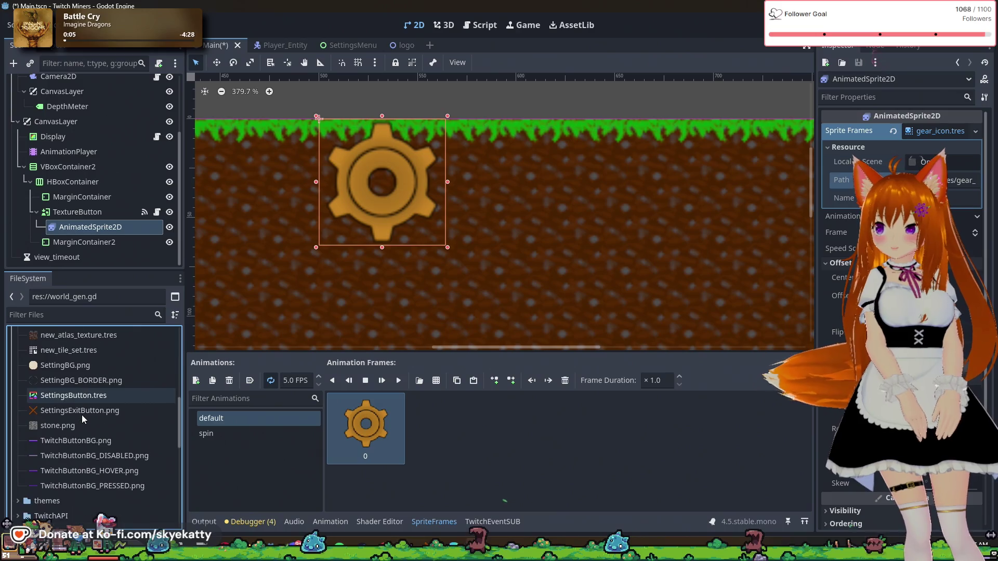
scroll(82, 415, up, 5)
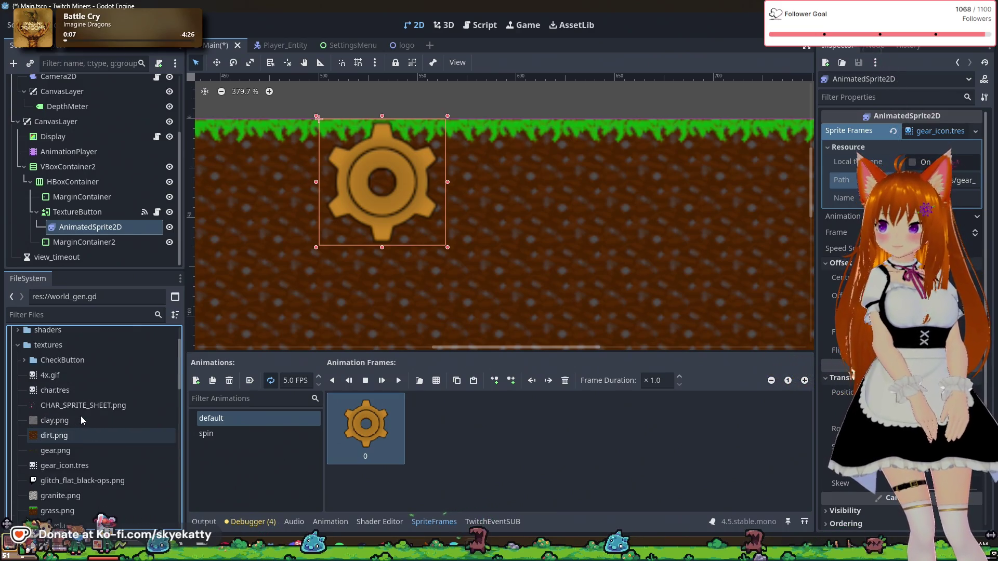
click(62, 452)
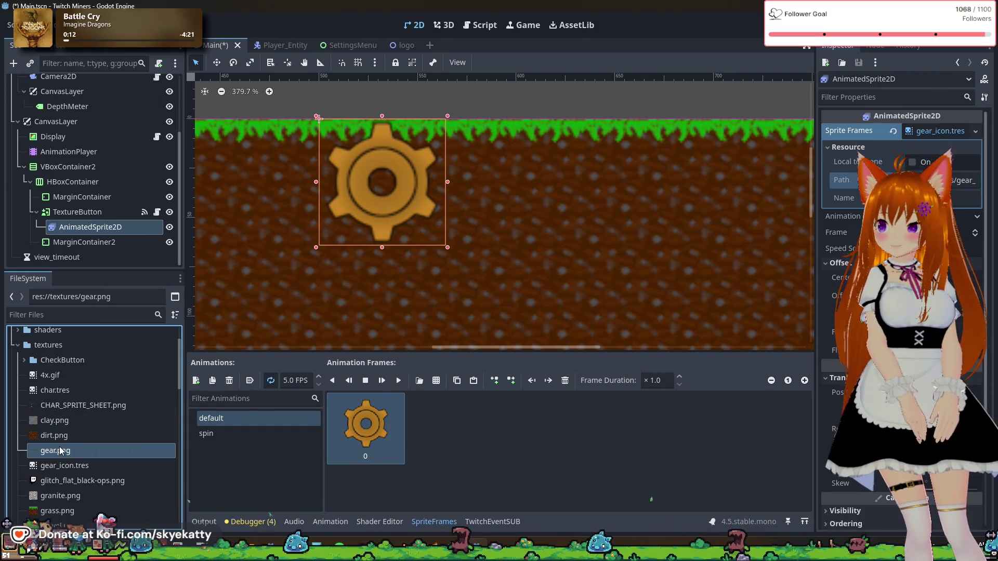
double_click(61, 451)
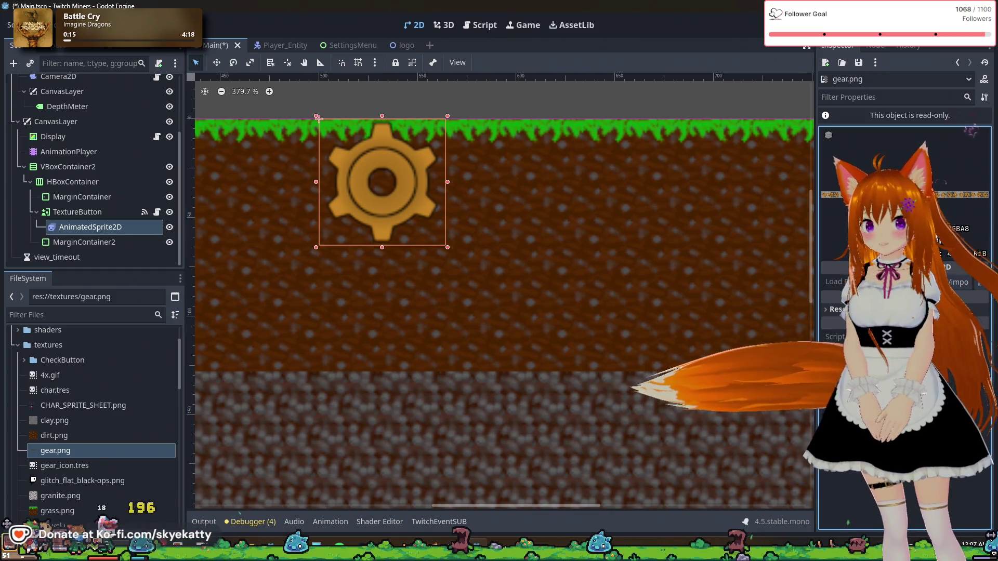
click(95, 244)
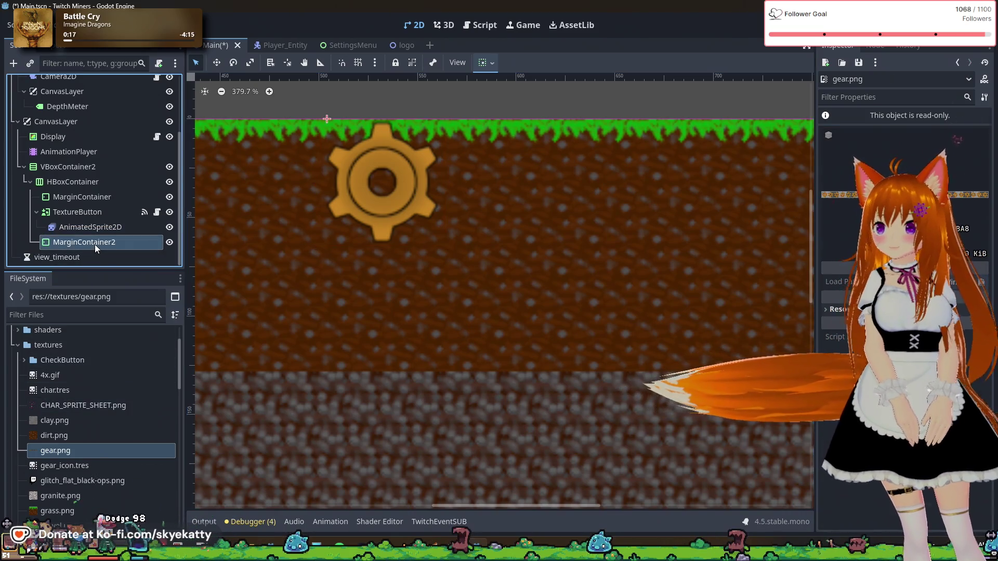
- Set a custom minimum size on the TextureButton in its Layout properties
click(94, 229)
click(96, 213)
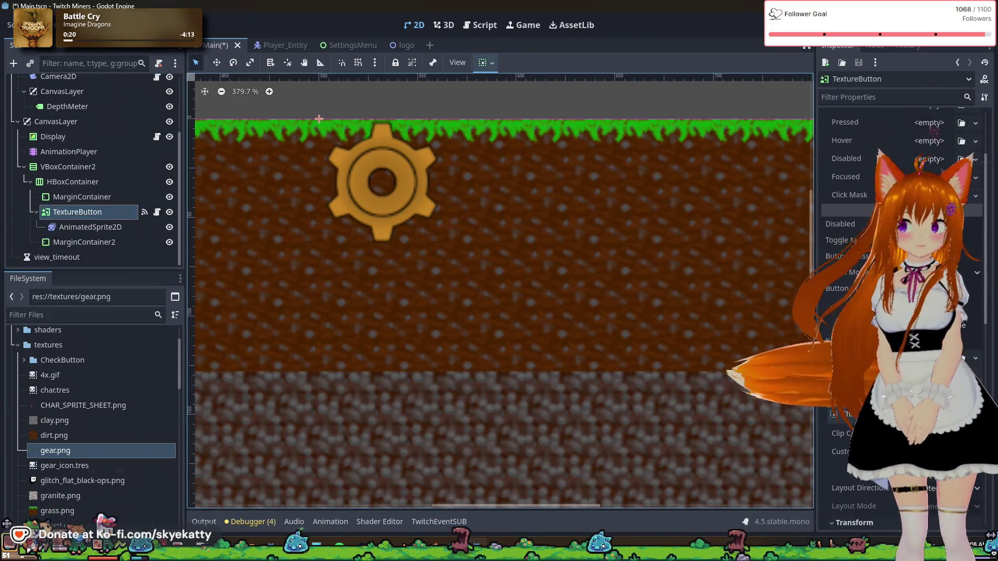
scroll(910, 165, down, 10)
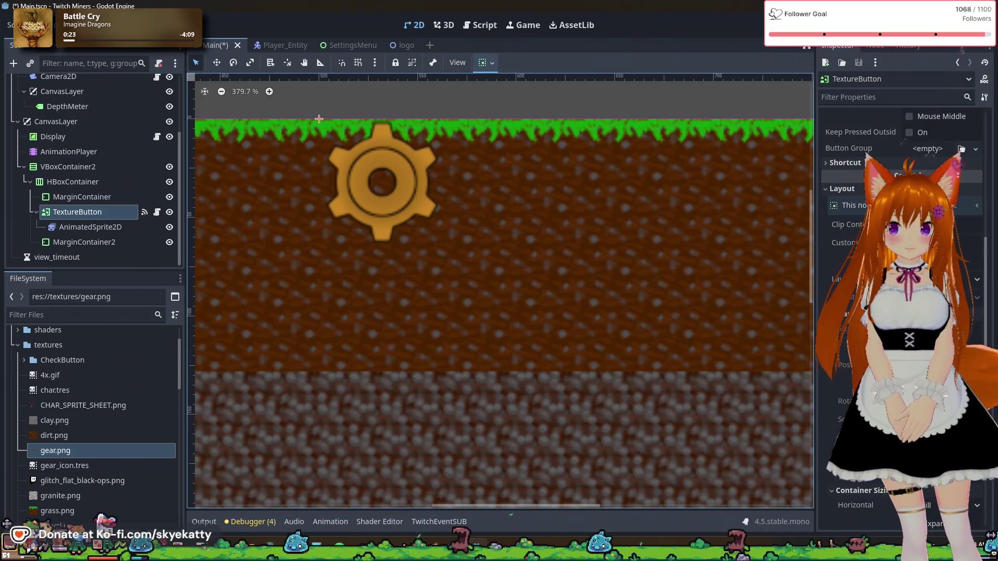
click(946, 243)
key(Tab)
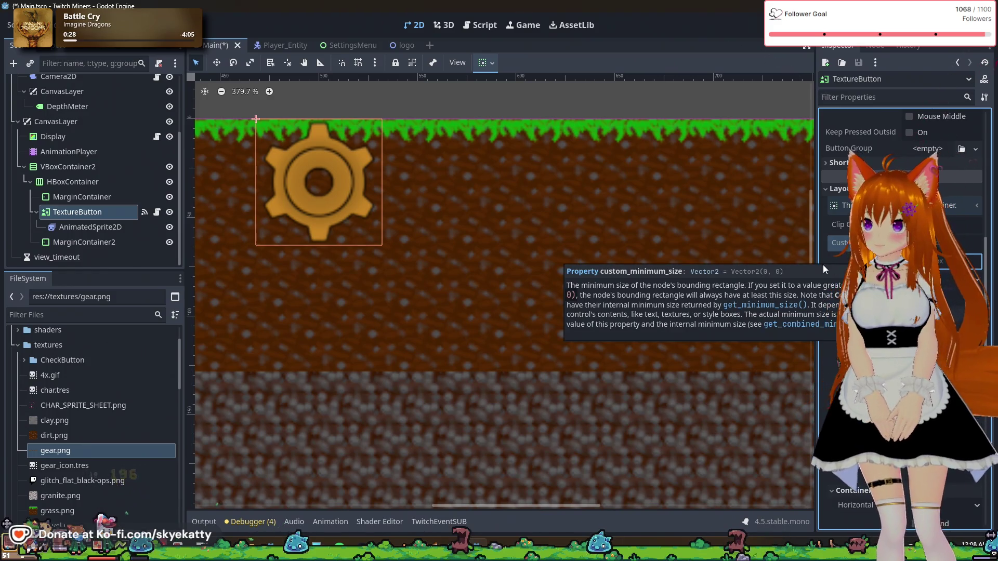
- Delete the MarginContainer2 node and run the game to test the settings button
click(60, 242)
key(Delete)
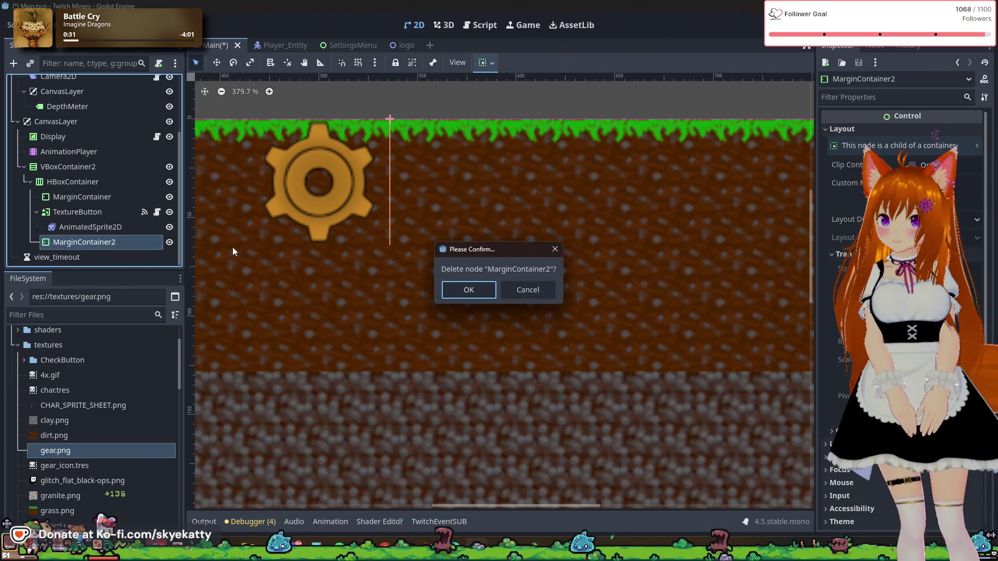
key(Return)
scroll(390, 258, down, 6)
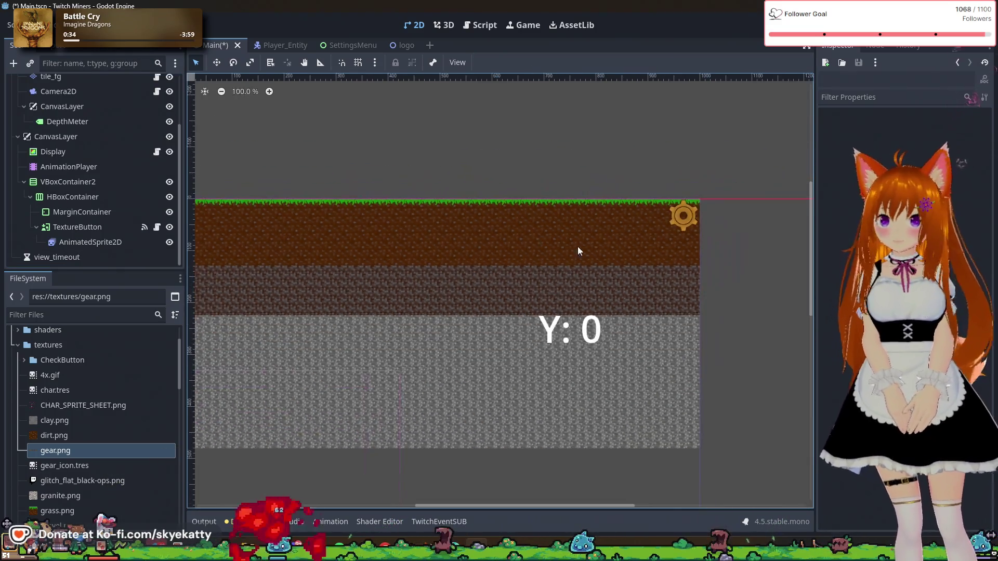
scroll(734, 243, down, 3)
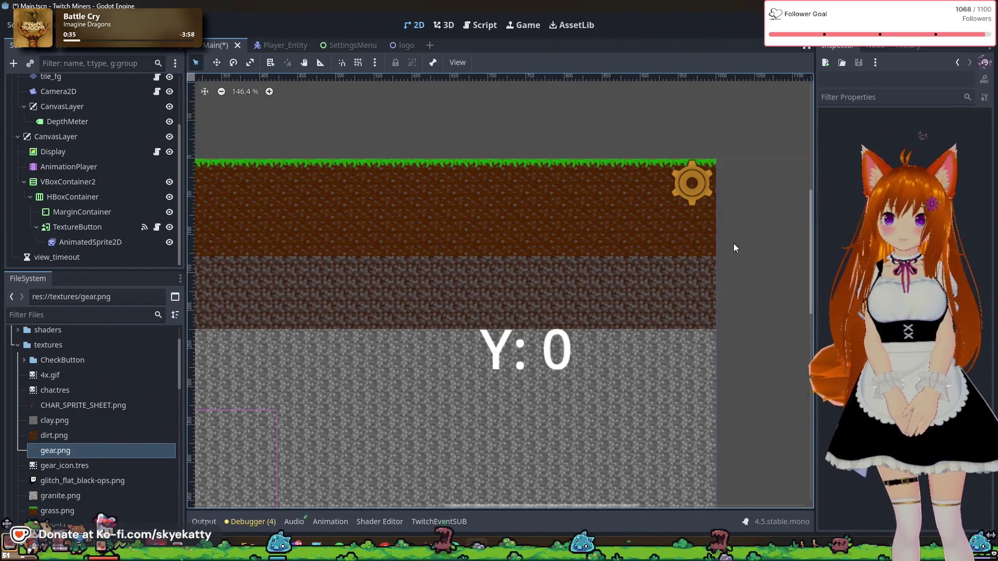
scroll(734, 242, down, 2)
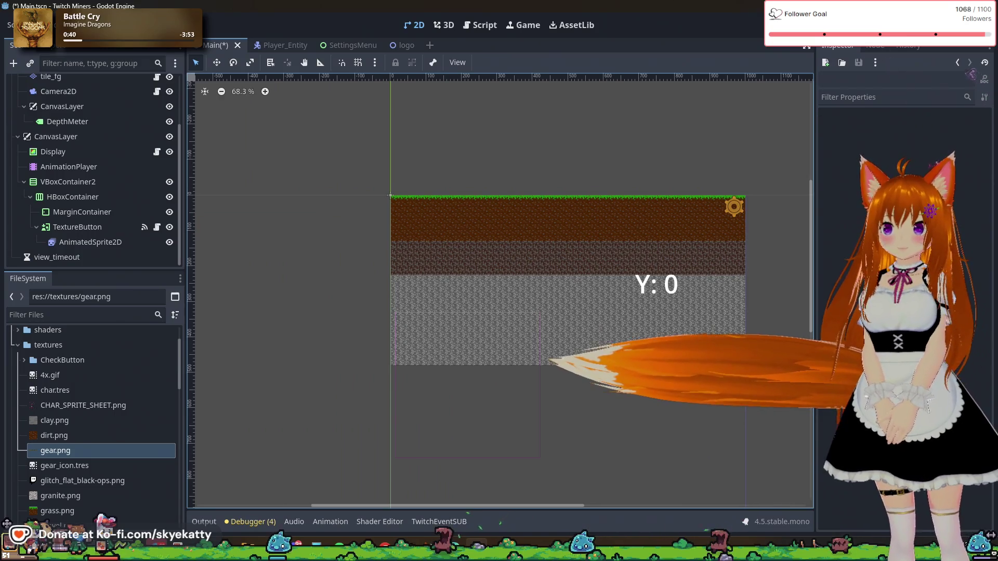
click(818, 42)
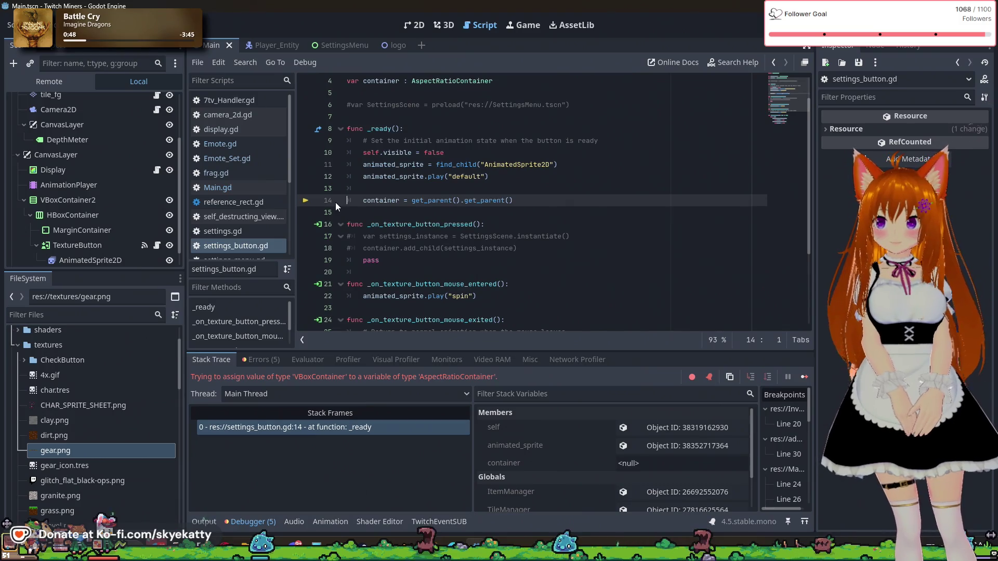
- Add a breakpoint at line 14, then replace AspectRatioContainer on line 4 with 'VBox'
click(306, 201)
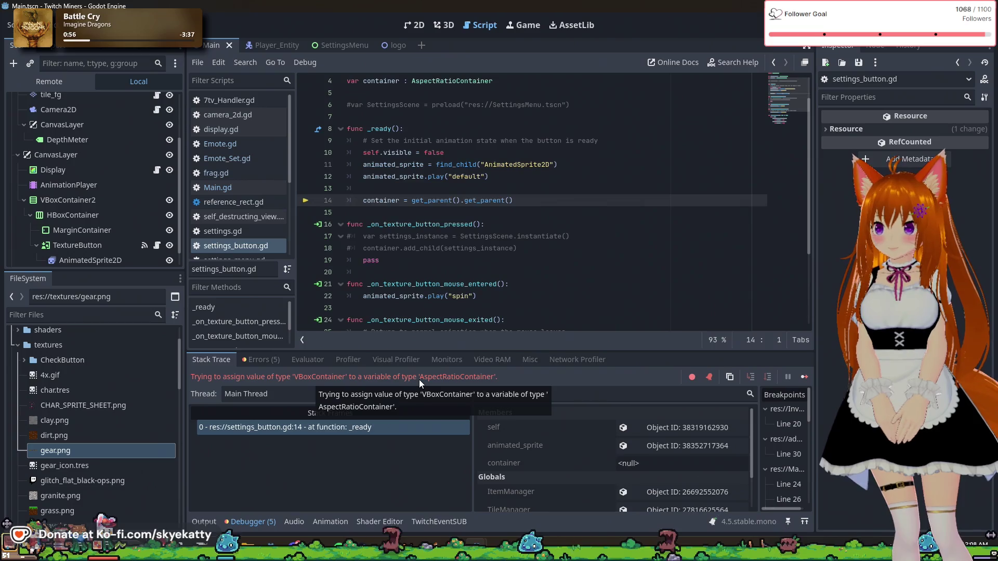
scroll(468, 247, up, 1)
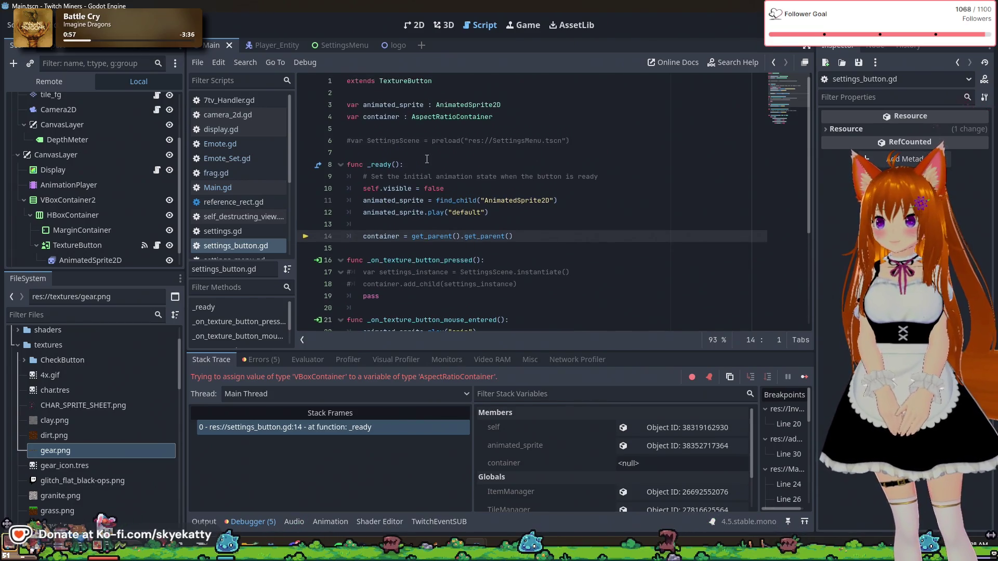
drag(505, 118, 426, 124)
text(V)
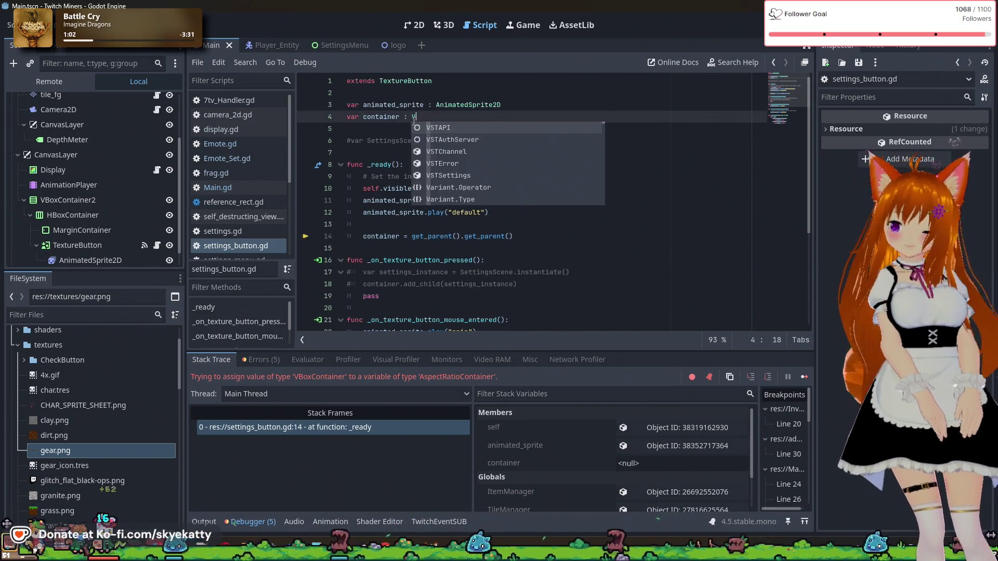
text(Box)
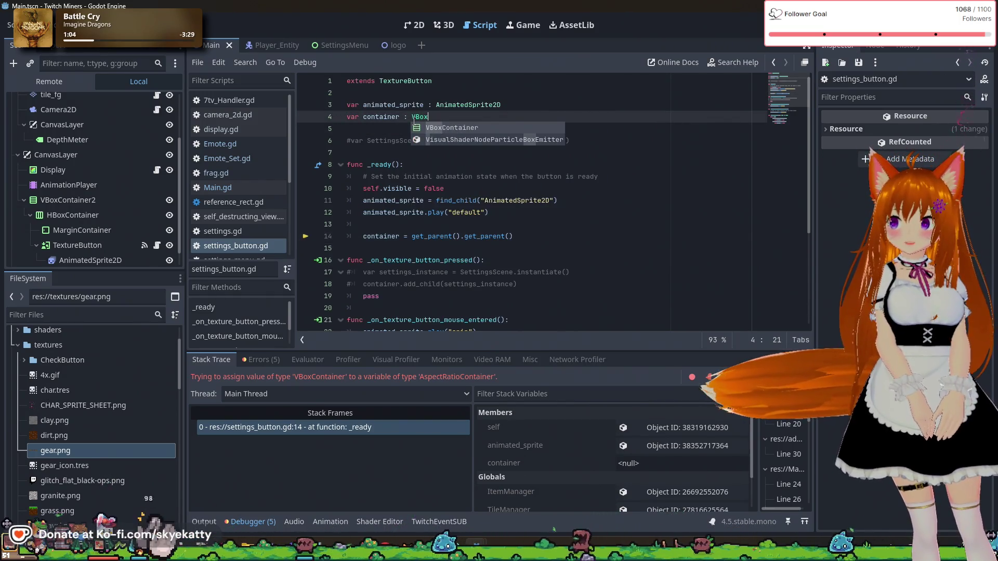
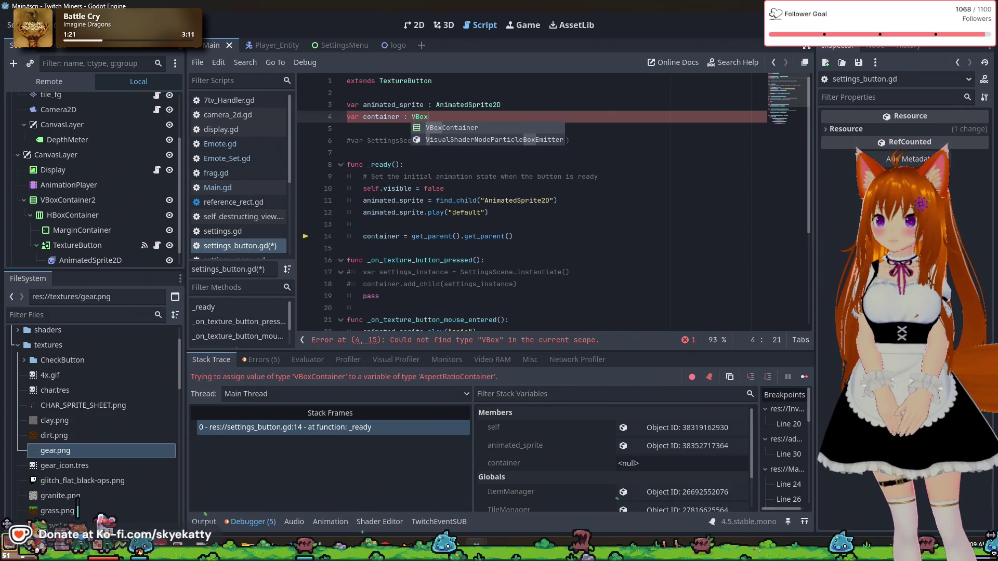
- Declare container as CanvasLayer, add a third .get_parent() on line 14, and run the project
key(BackSpace)
key(BackSpace)
key(BackSpace)
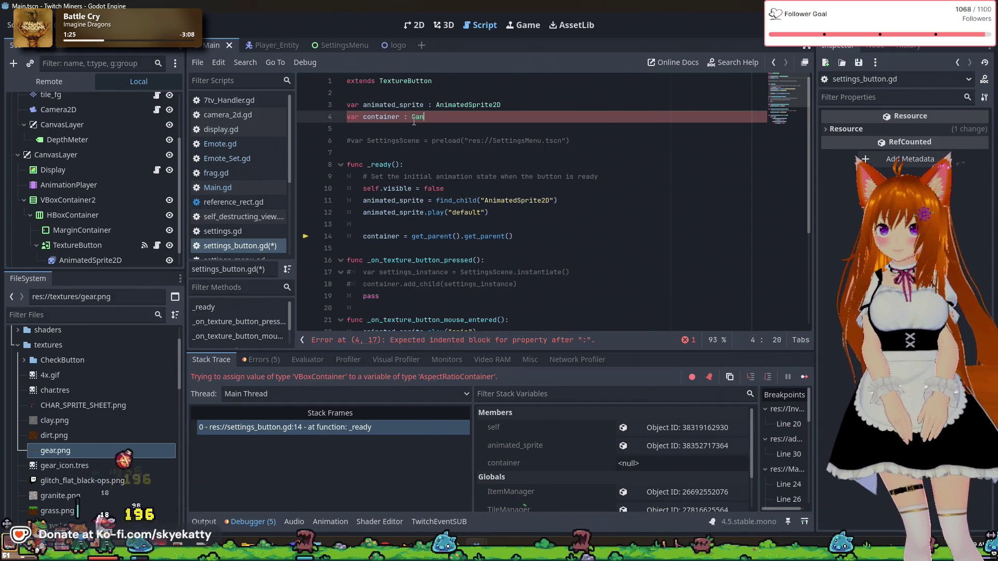
text(vas)
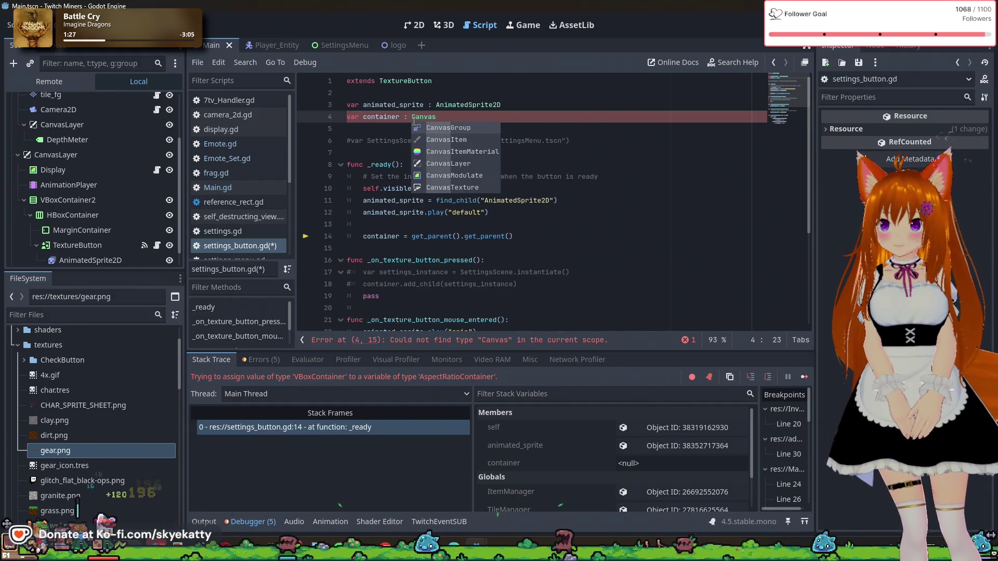
text(Layer)
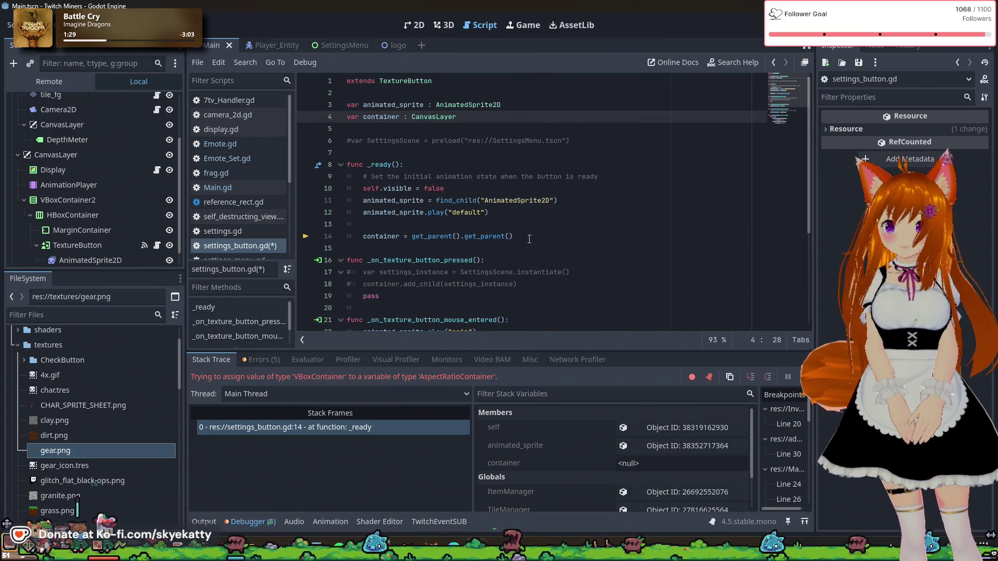
click(525, 230)
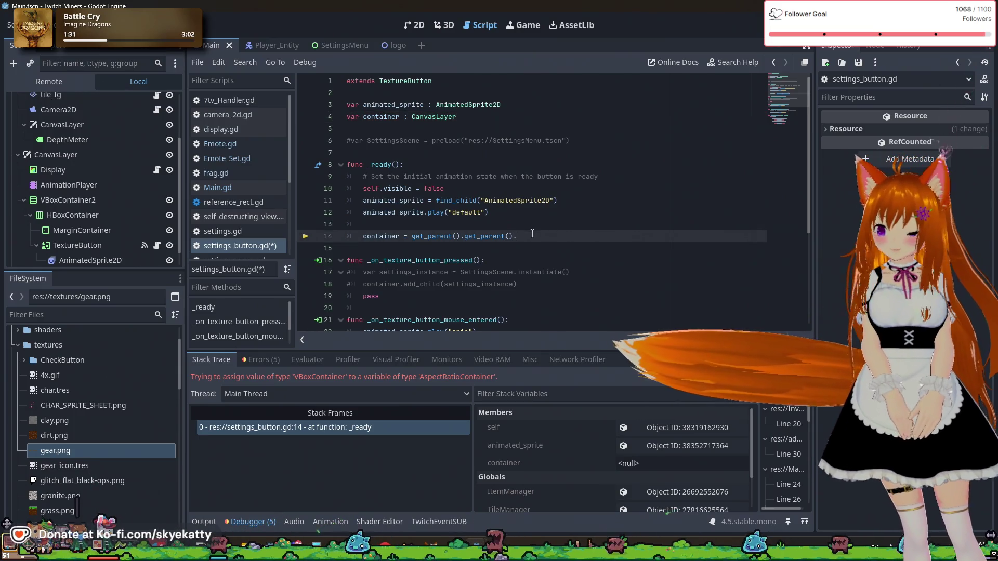
text(.get)
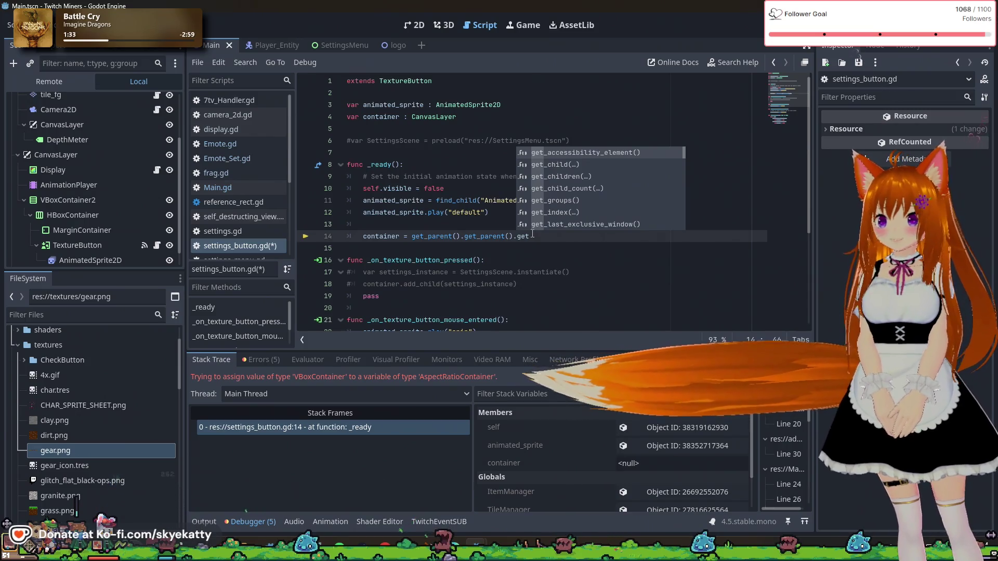
text(_parent()
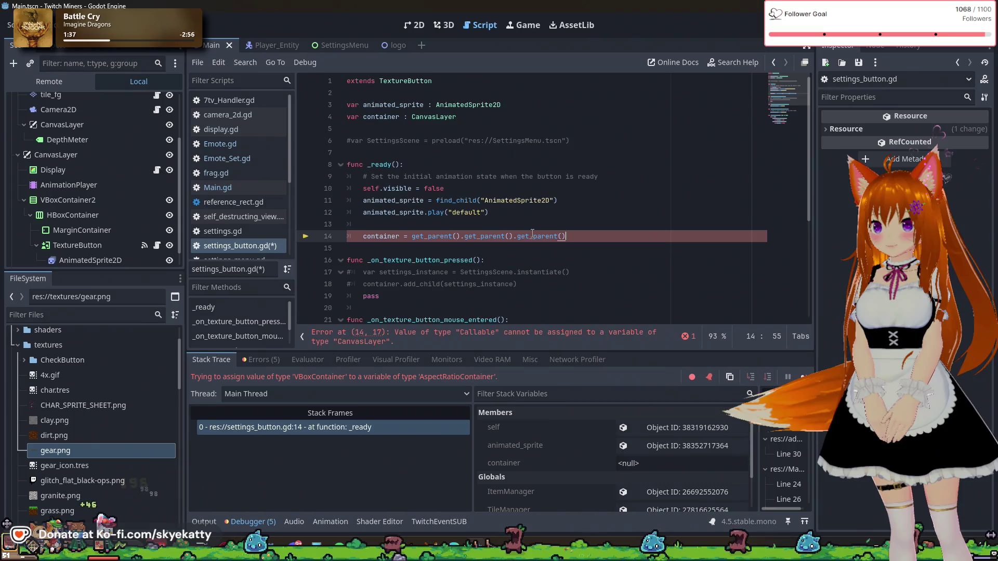
key(Return)
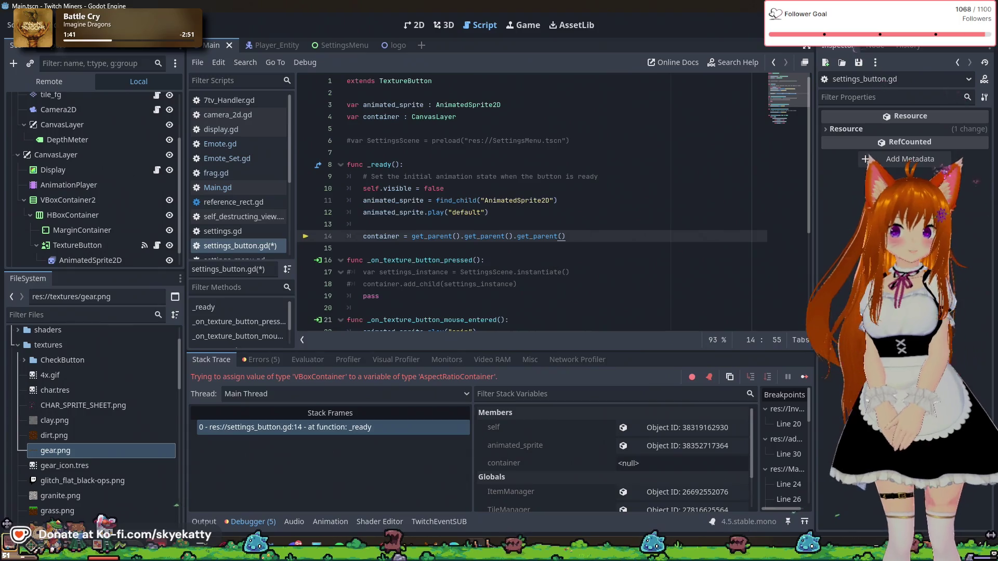
key(F5)
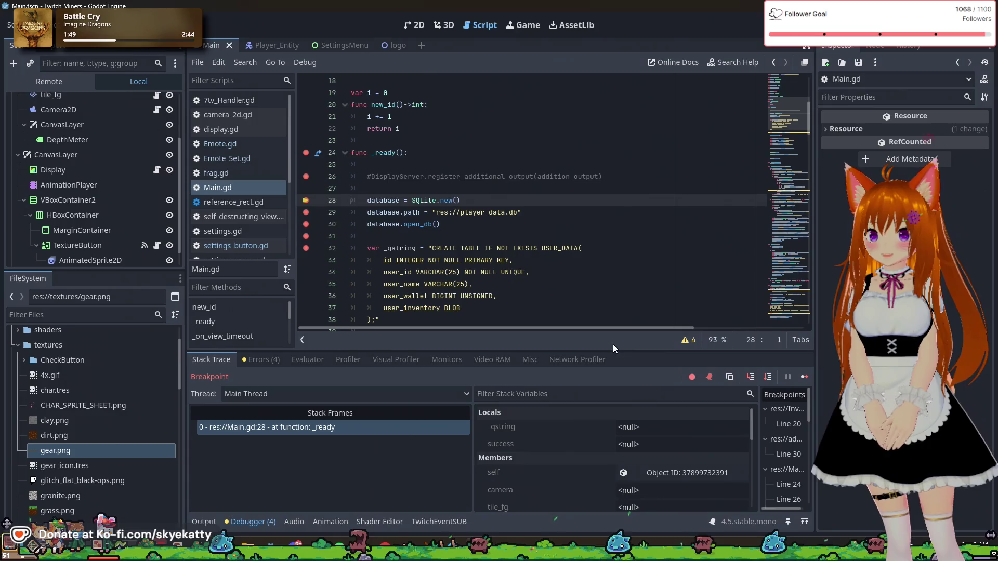
- Skip breakpoints, resume the paused game, then stop it with F8
click(686, 378)
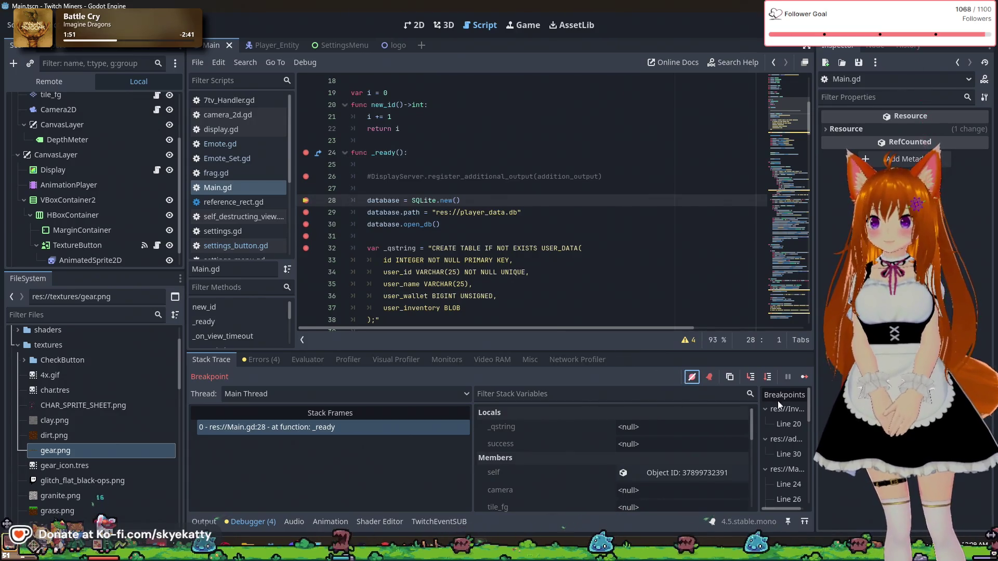
click(806, 377)
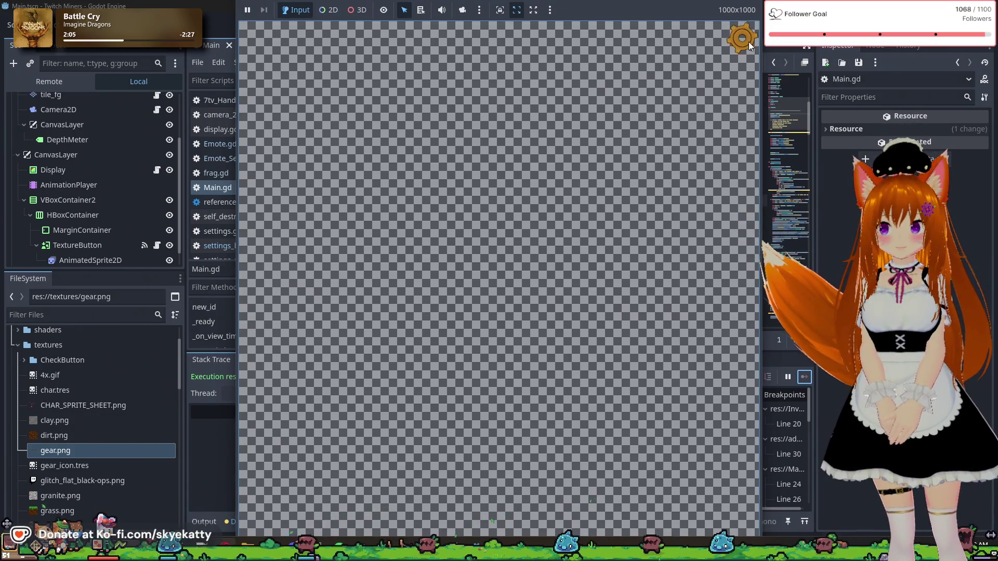
key(F8)
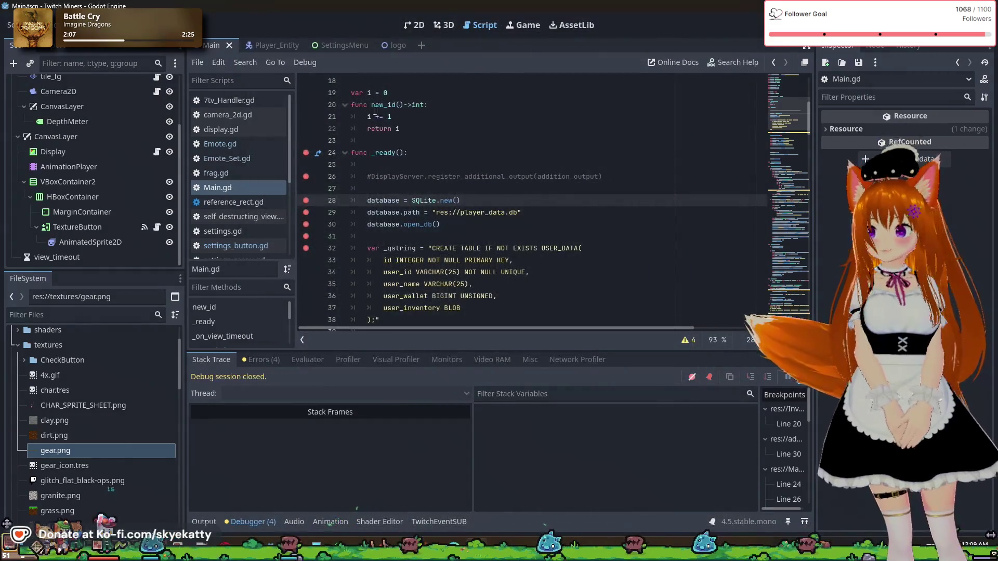
scroll(237, 203, down, 3)
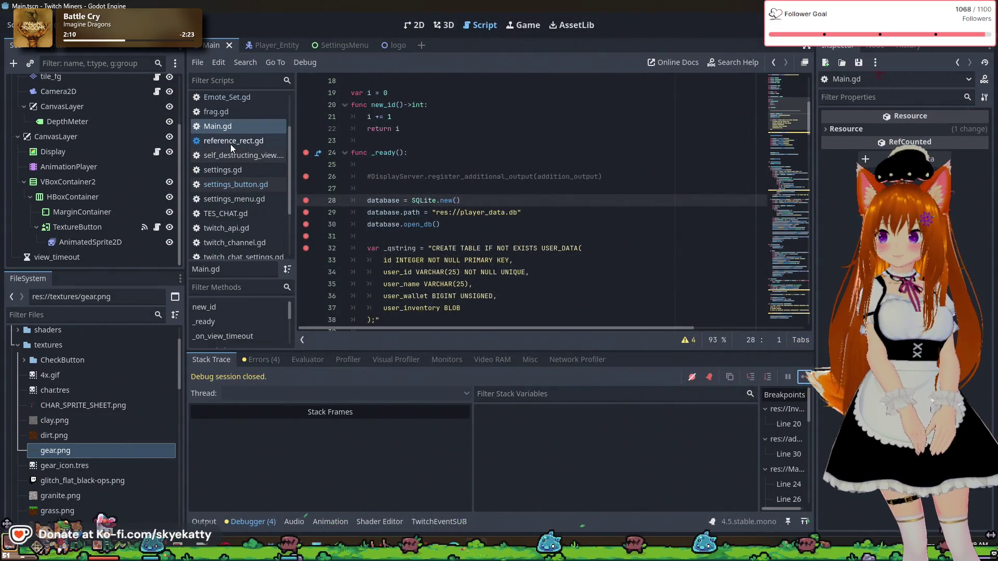
- Review the commented DisplayServer line and line 28 in Main.gd's _ready function
scroll(229, 161, down, 3)
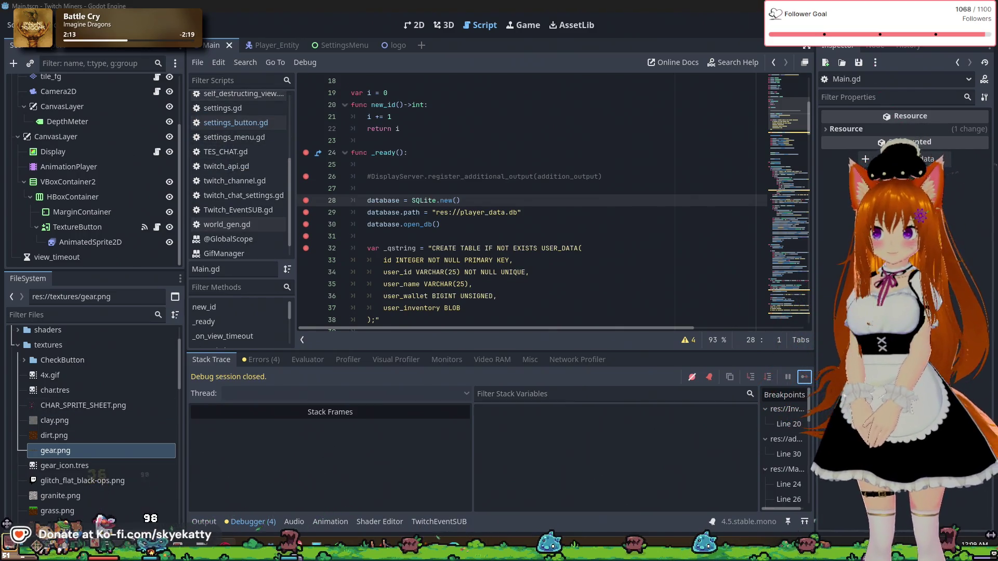
scroll(402, 226, up, 3)
scroll(397, 255, down, 3)
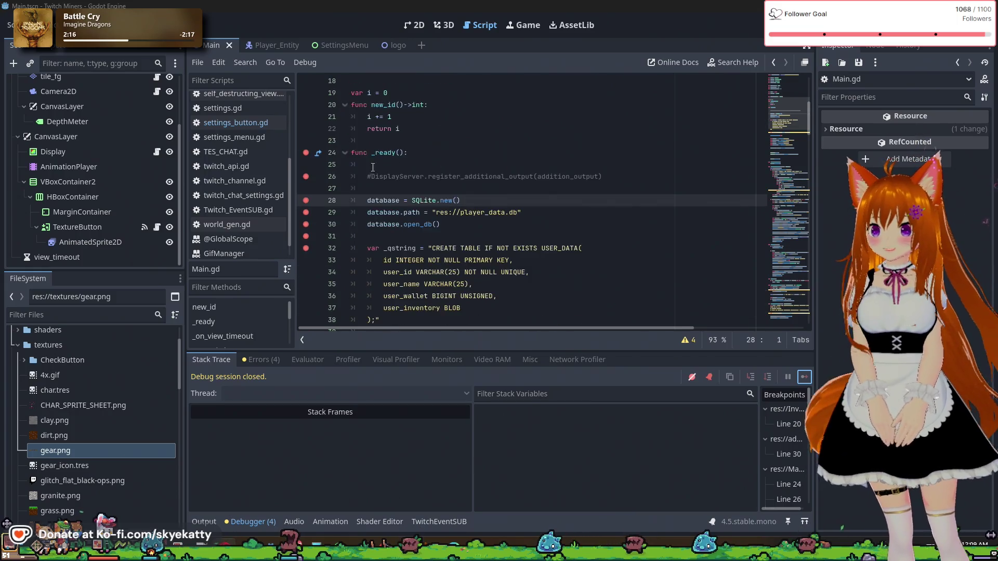
scroll(394, 275, up, 3)
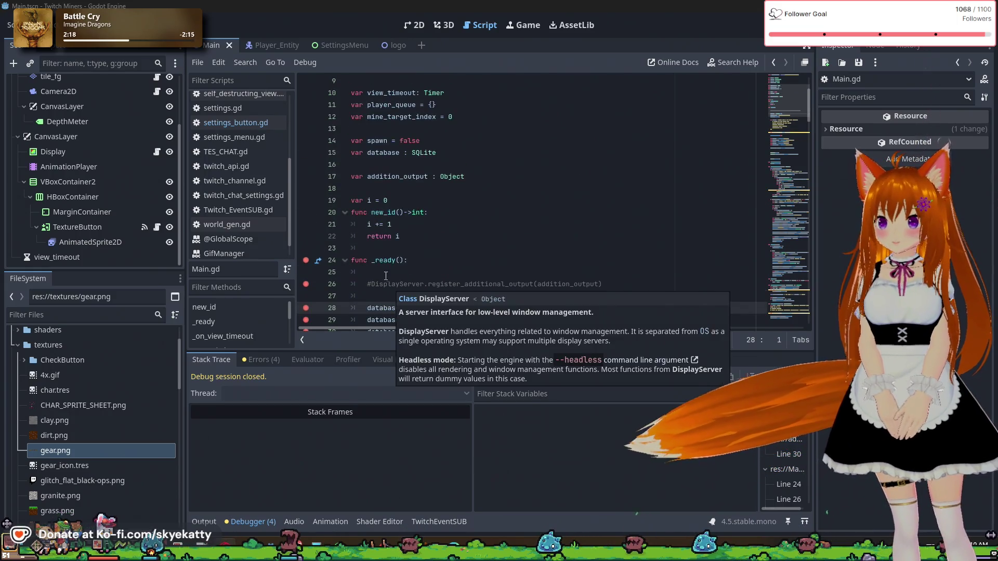
scroll(384, 260, down, 2)
click(368, 220)
drag(368, 213, 590, 213)
drag(368, 212, 485, 212)
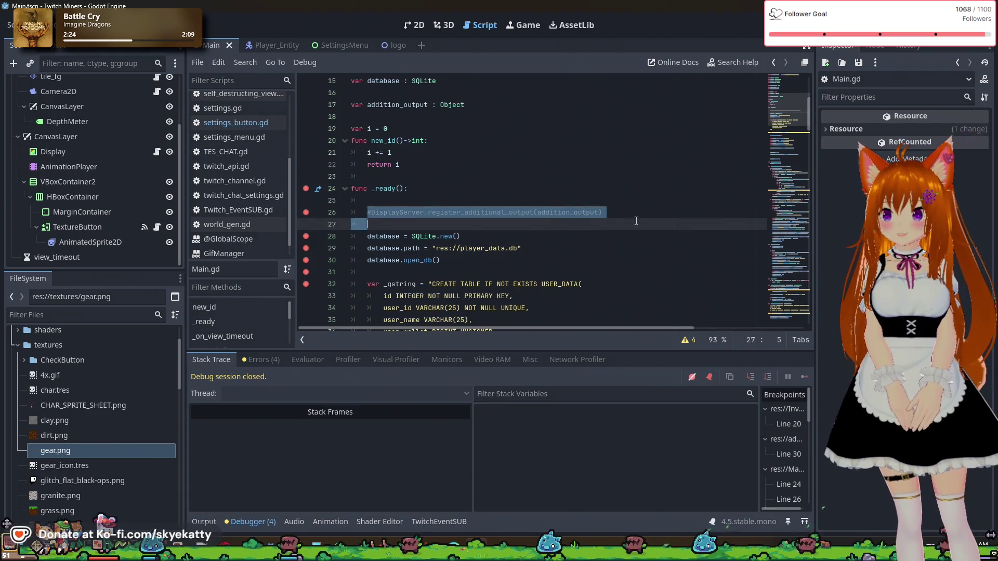
click(537, 269)
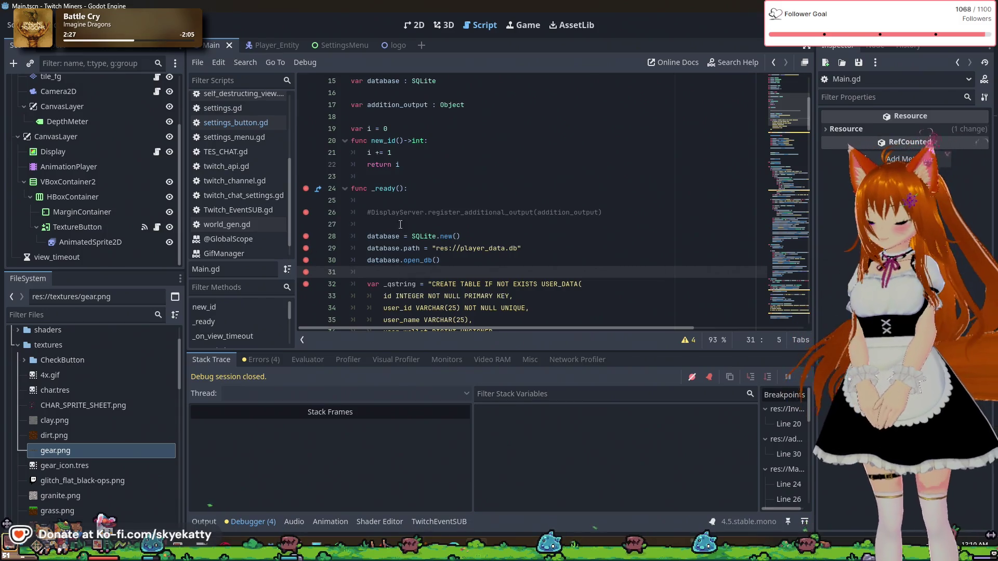
click(372, 209)
click(532, 237)
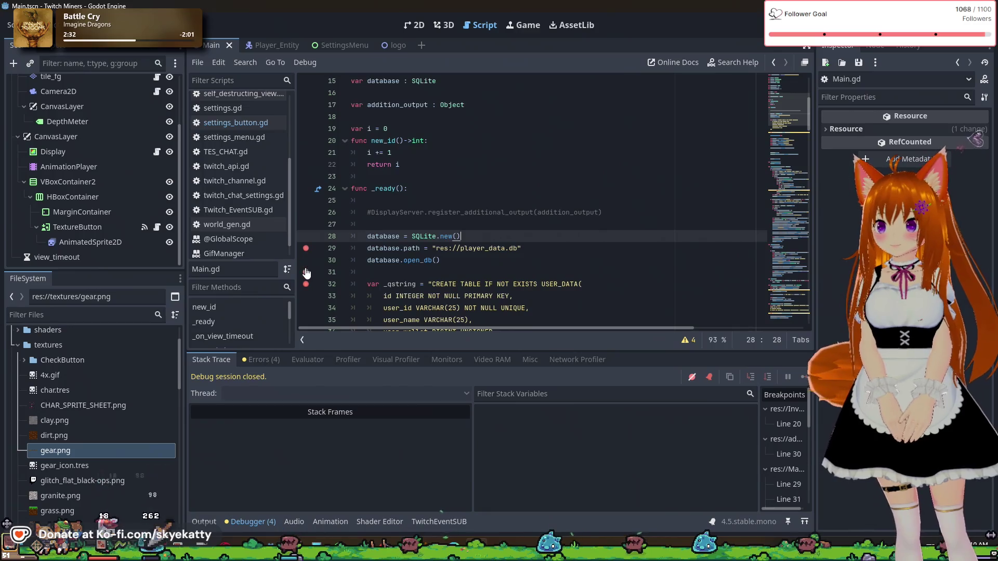
- Remove the breakpoints on Main.gd lines 40, 42, 44, 45, 46, 47, 48 and 50
scroll(308, 293, down, 6)
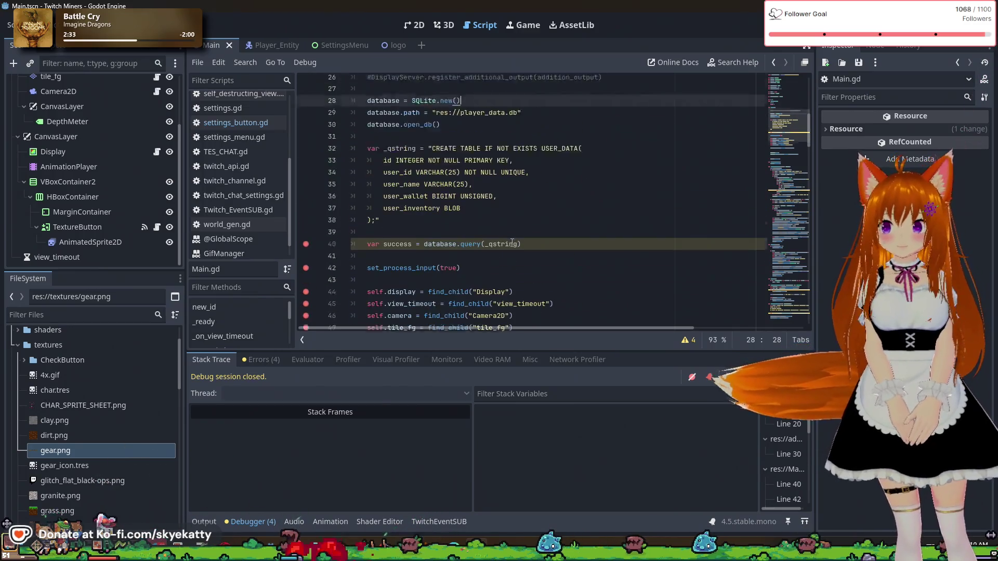
click(306, 164)
click(306, 188)
click(306, 212)
click(305, 224)
click(306, 236)
click(305, 248)
shift+click(305, 259)
click(305, 284)
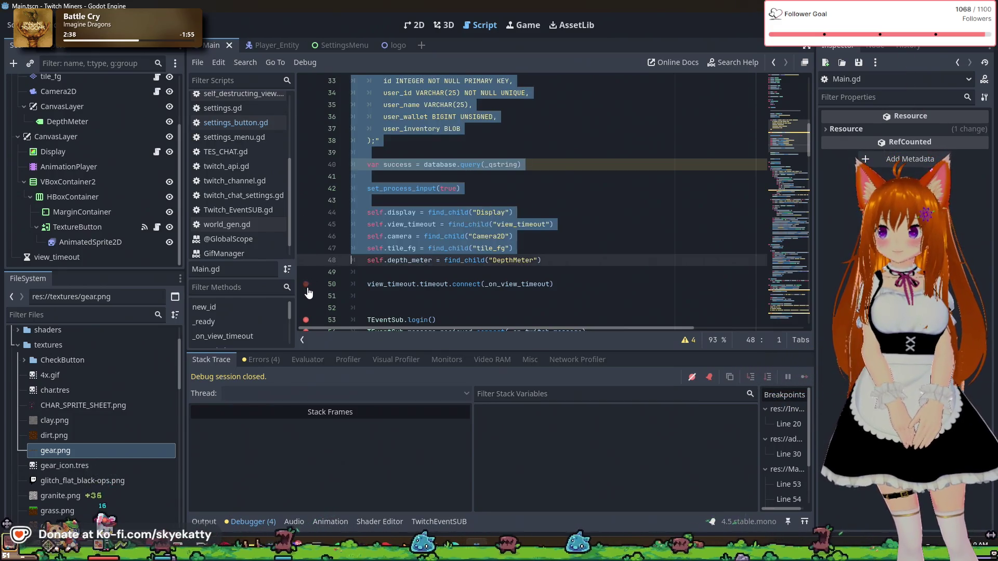
scroll(311, 301, down, 3)
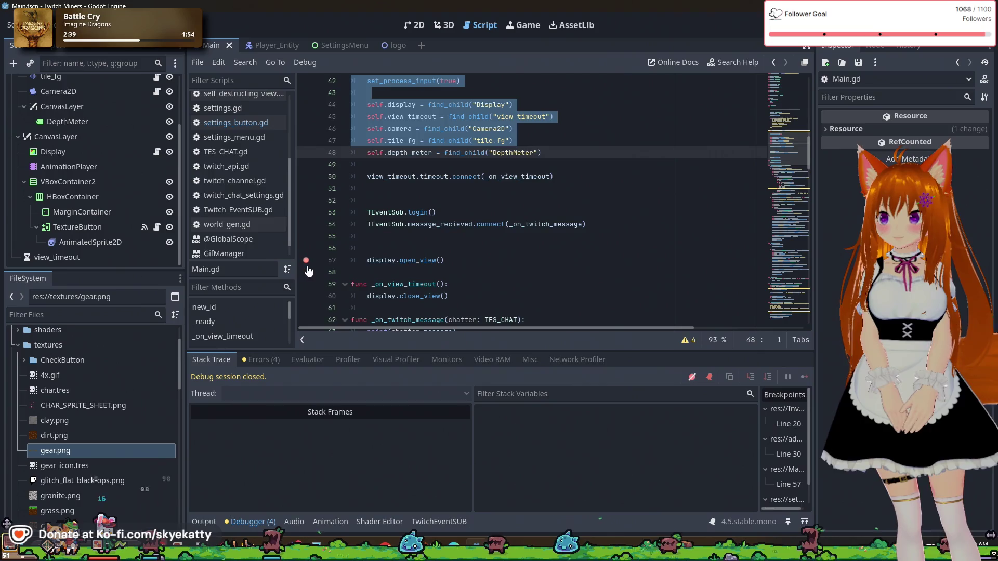
scroll(366, 277, down, 5)
scroll(384, 260, up, 2)
scroll(395, 250, down, 4)
scroll(409, 241, up, 6)
scroll(409, 241, up, 10)
click(395, 224)
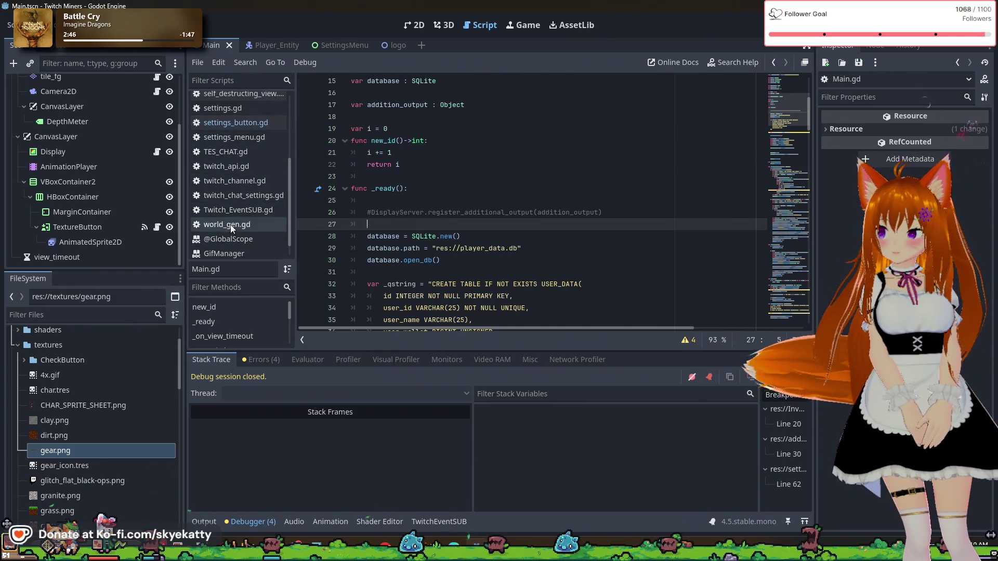
scroll(230, 222, up, 3)
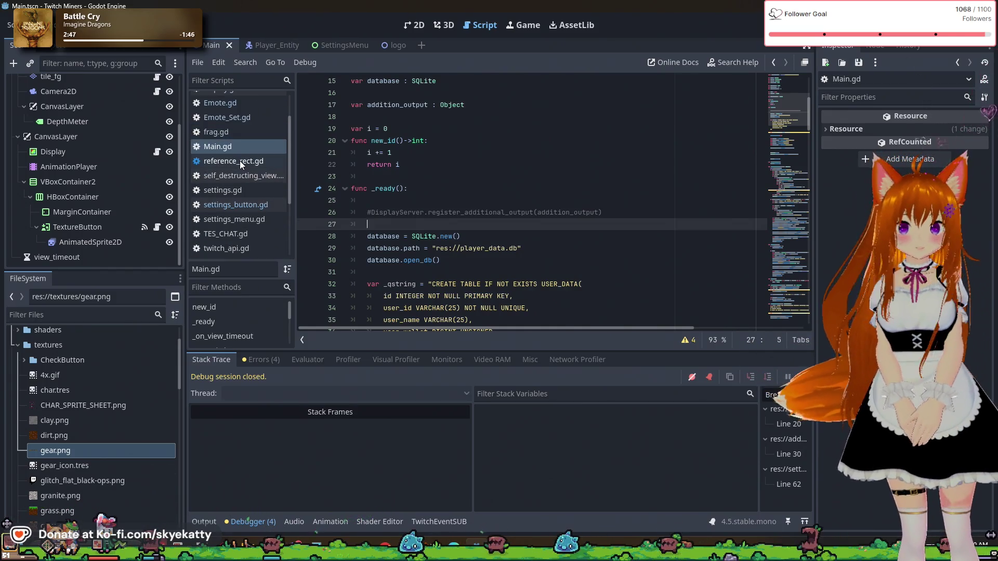
- Browse Emote_Set.gd, Emote.gd, settings.gd, twitch_api.gd and others, ending on settings_button.gd
click(254, 116)
scroll(249, 133, up, 2)
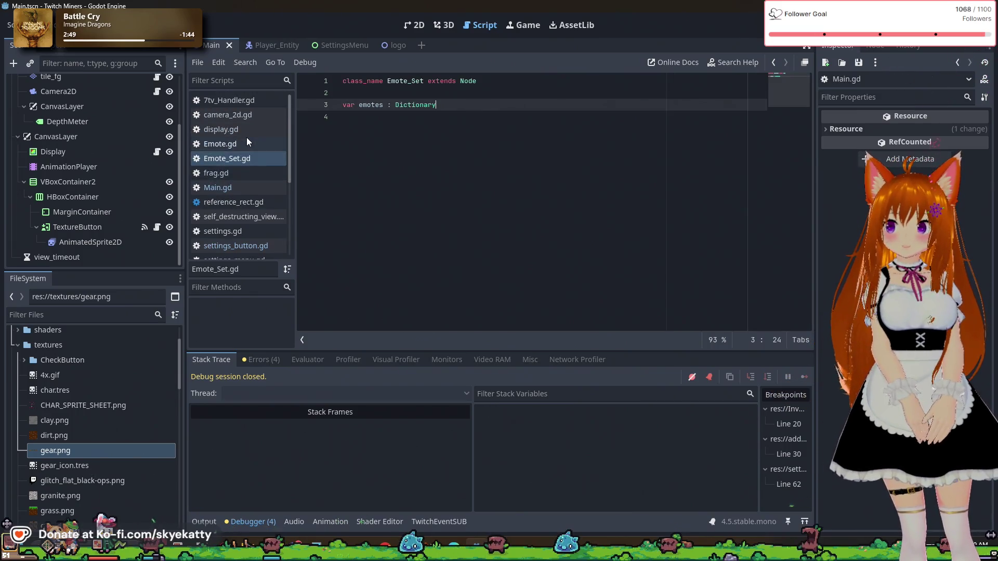
click(247, 138)
scroll(248, 132, down, 3)
click(242, 150)
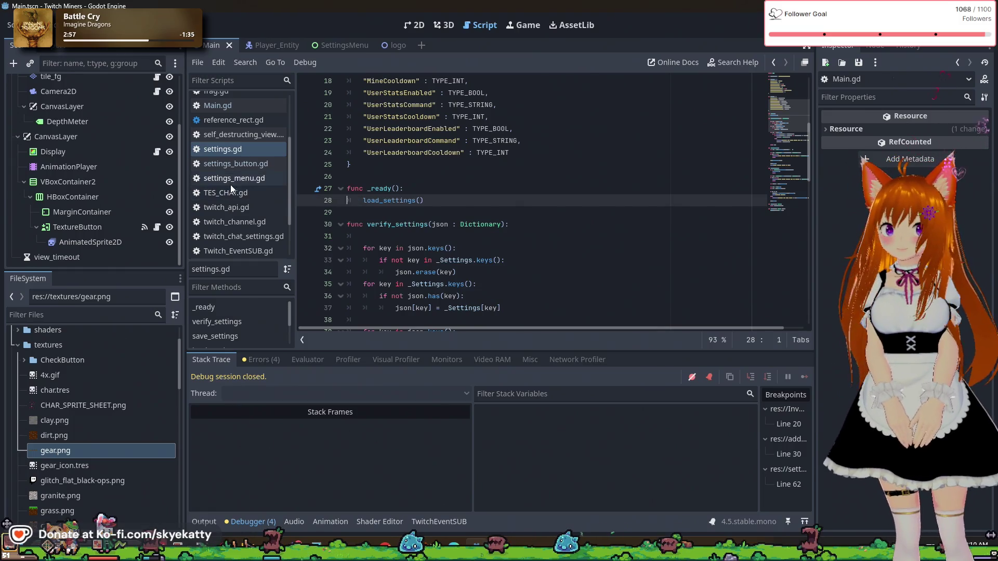
click(227, 177)
scroll(220, 208, down, 2)
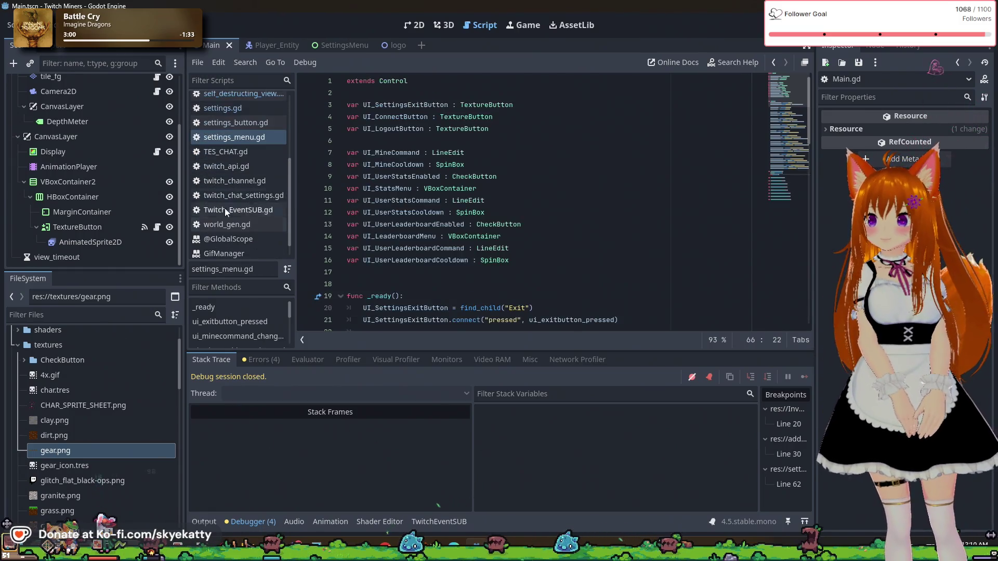
click(239, 196)
click(240, 181)
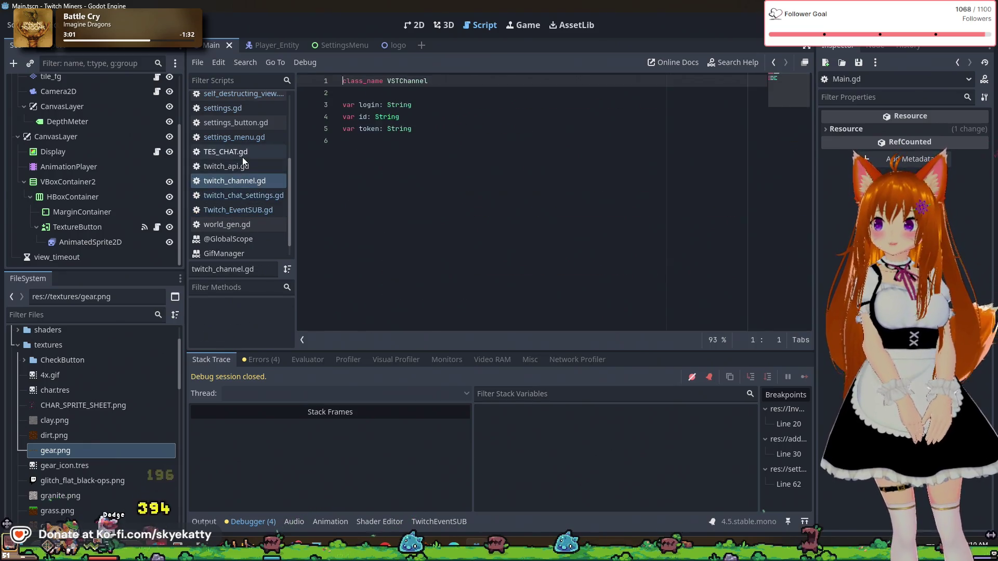
click(242, 165)
click(254, 125)
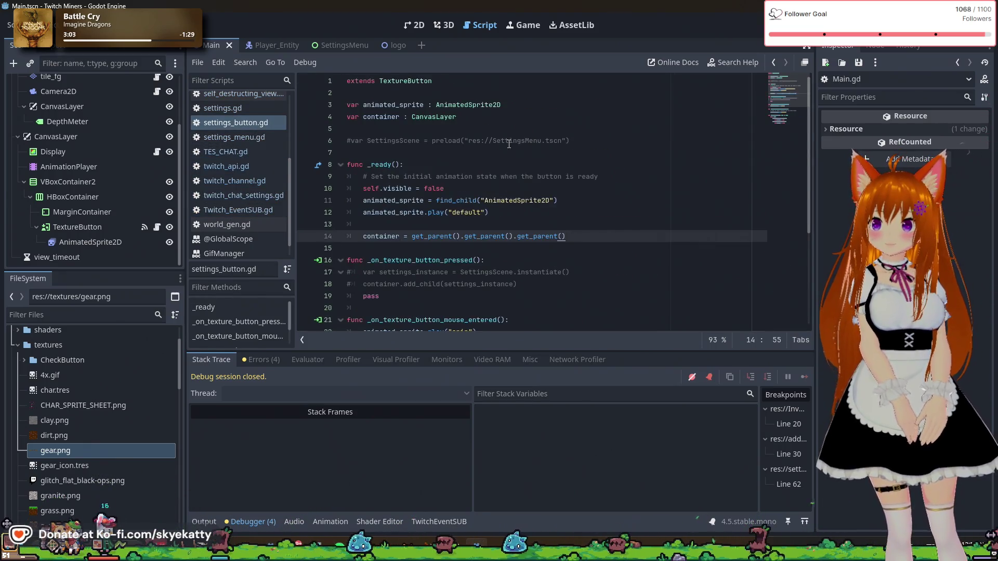
- Uncomment the SettingsScene preload, instantiate and container.add_child lines, then run with F5
click(352, 140)
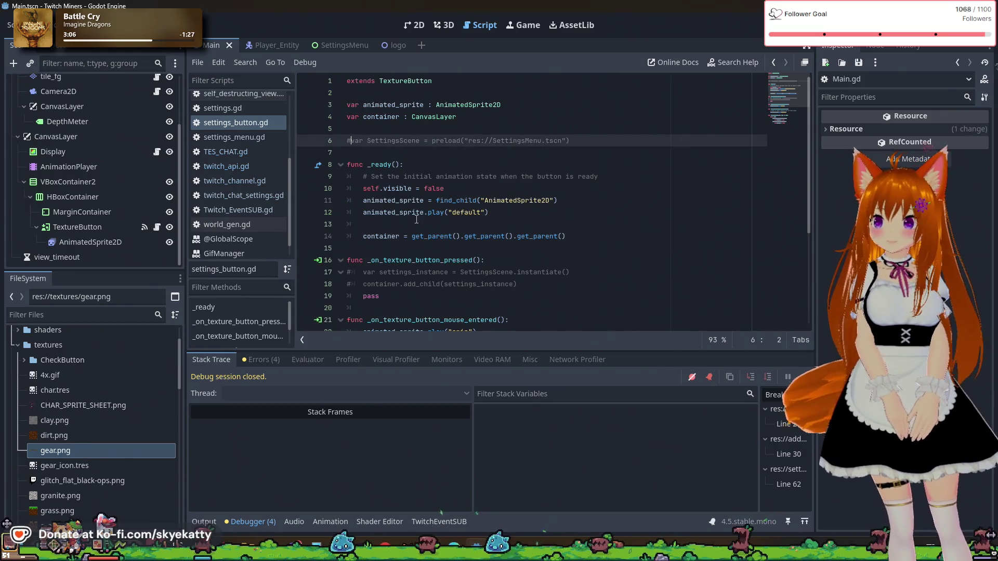
key(ctrl+k)
scroll(368, 218, down, 1)
click(351, 236)
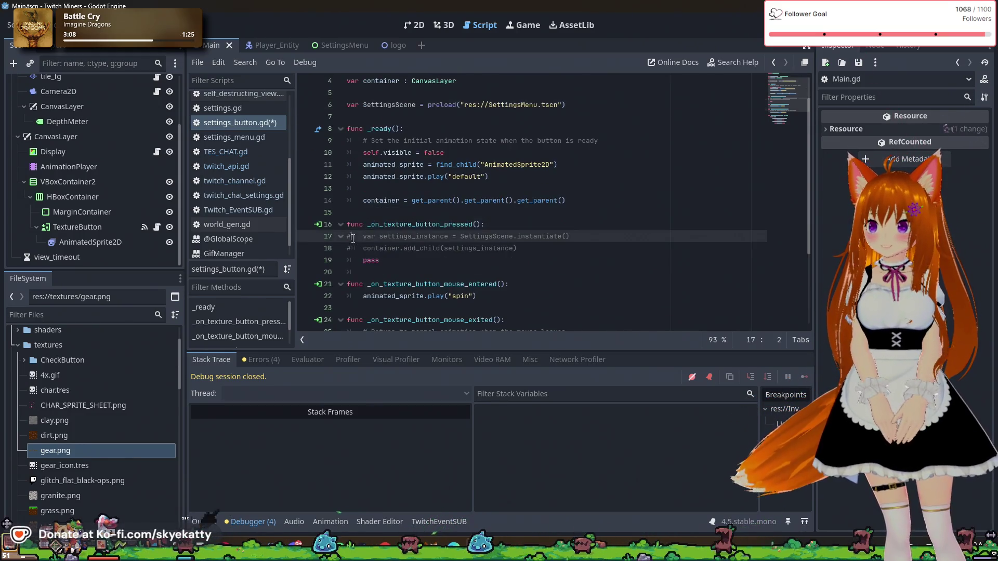
key(ctrl+k)
click(351, 248)
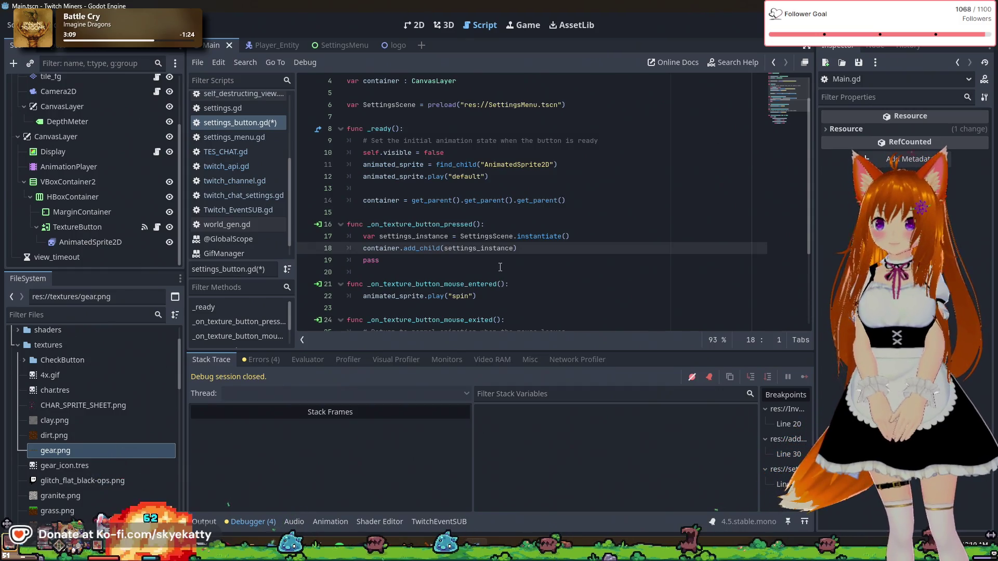
key(ctrl+k)
click(442, 260)
scroll(521, 236, up, 1)
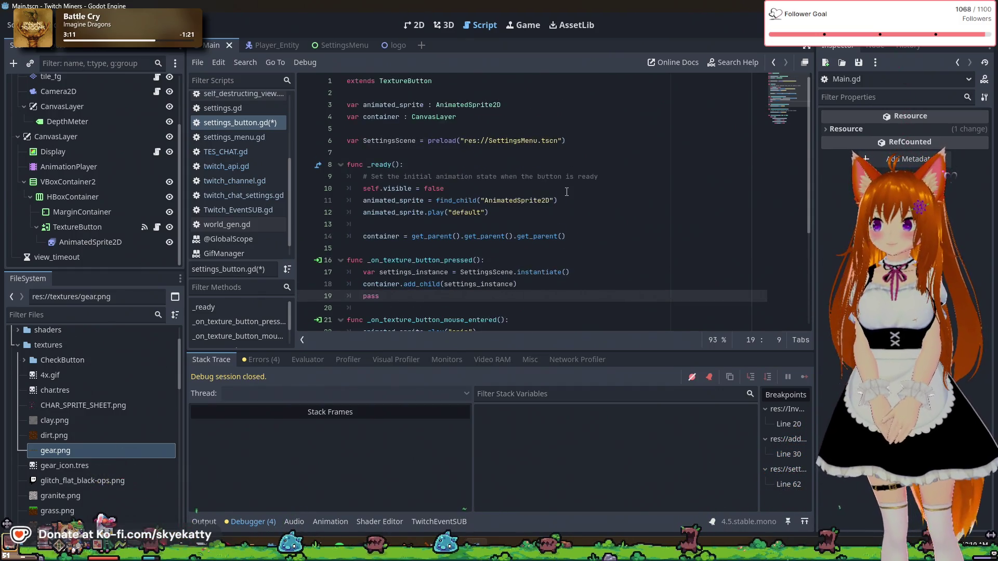
key(F5)
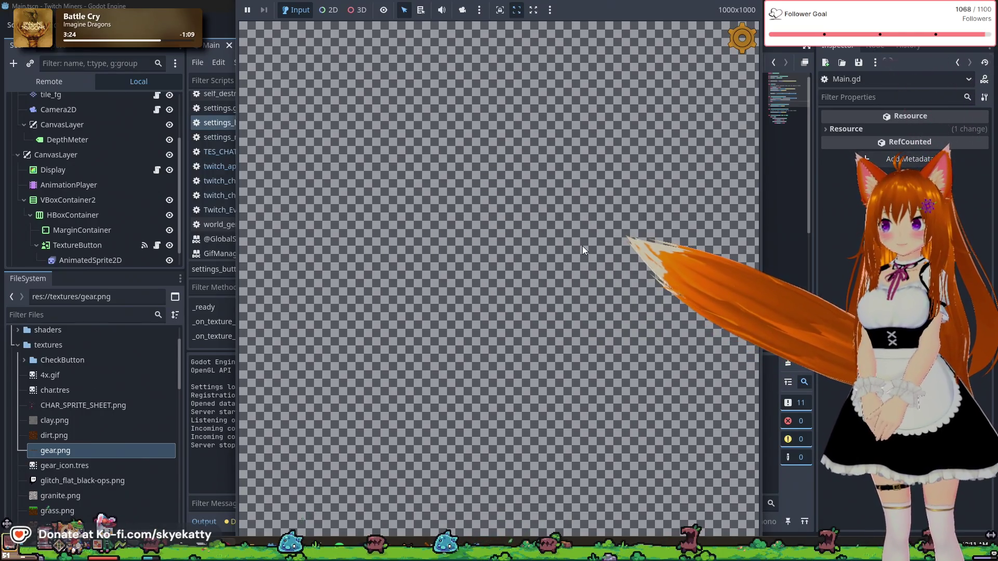
- Open the game's Settings panel, scroll through its options, and close it
click(744, 38)
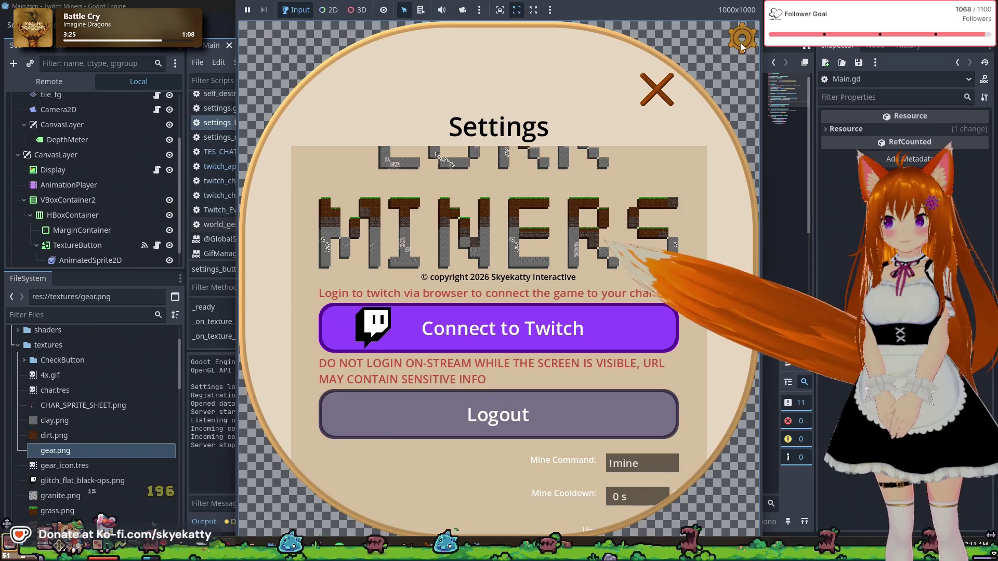
scroll(499, 236, down, 6)
scroll(505, 243, up, 5)
scroll(510, 260, up, 1)
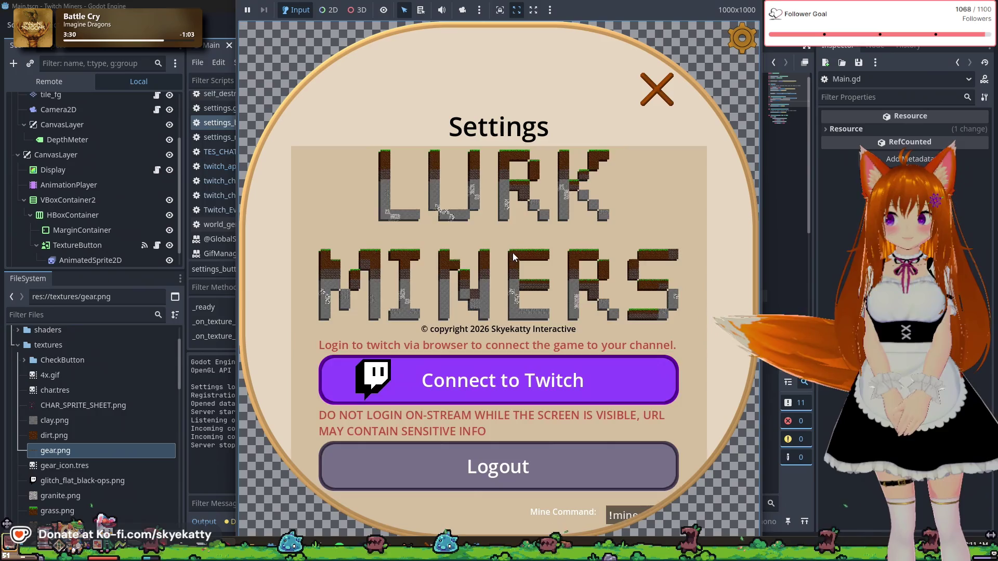
scroll(525, 250, down, 6)
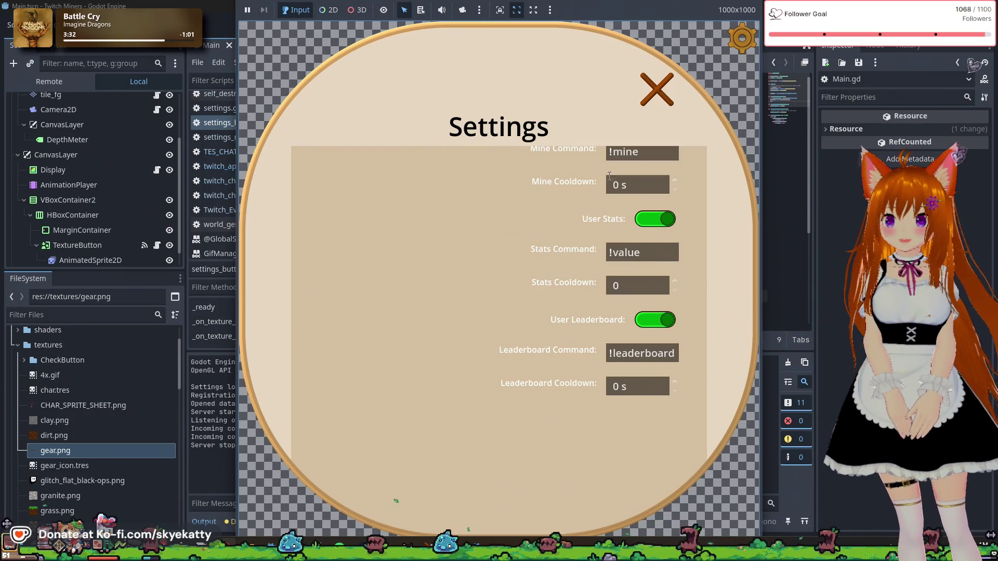
scroll(538, 183, up, 7)
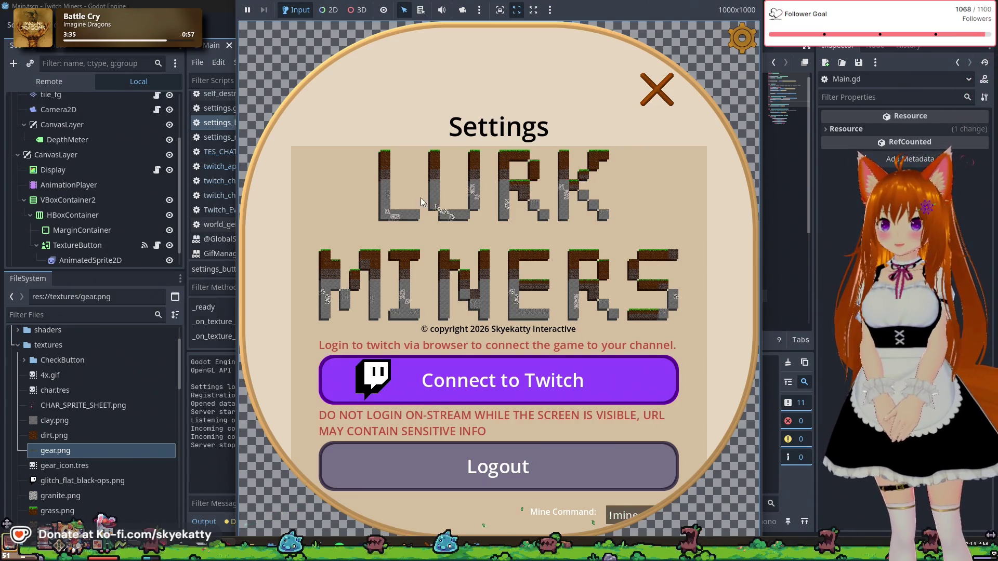
click(664, 99)
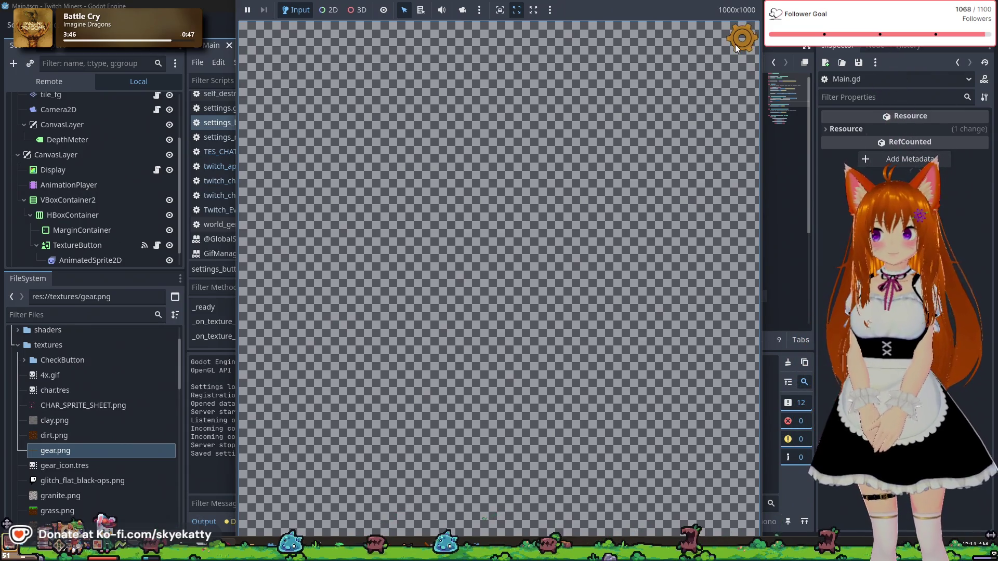
- Reopen and close the Settings panel twice more, scrolling it once
click(735, 45)
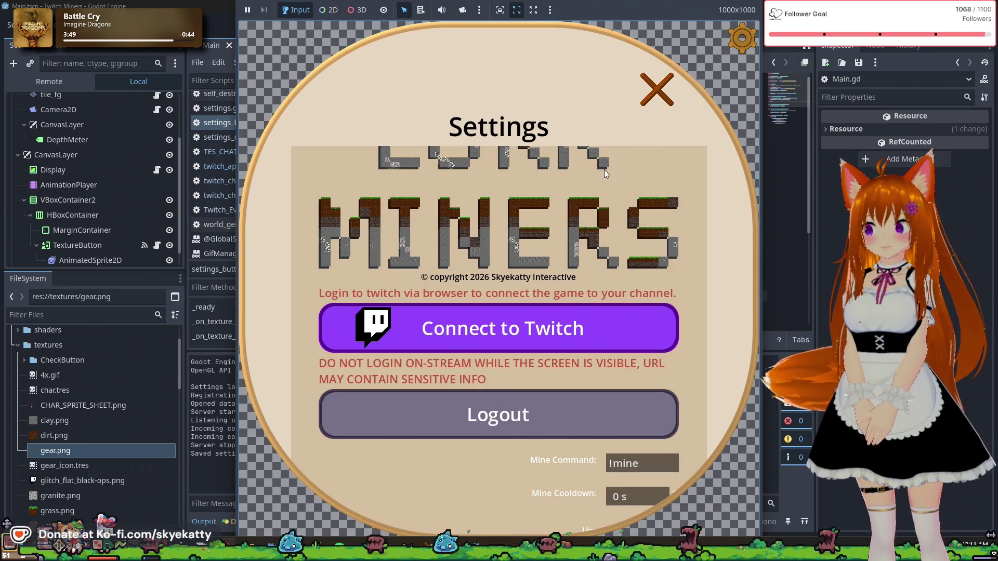
click(653, 96)
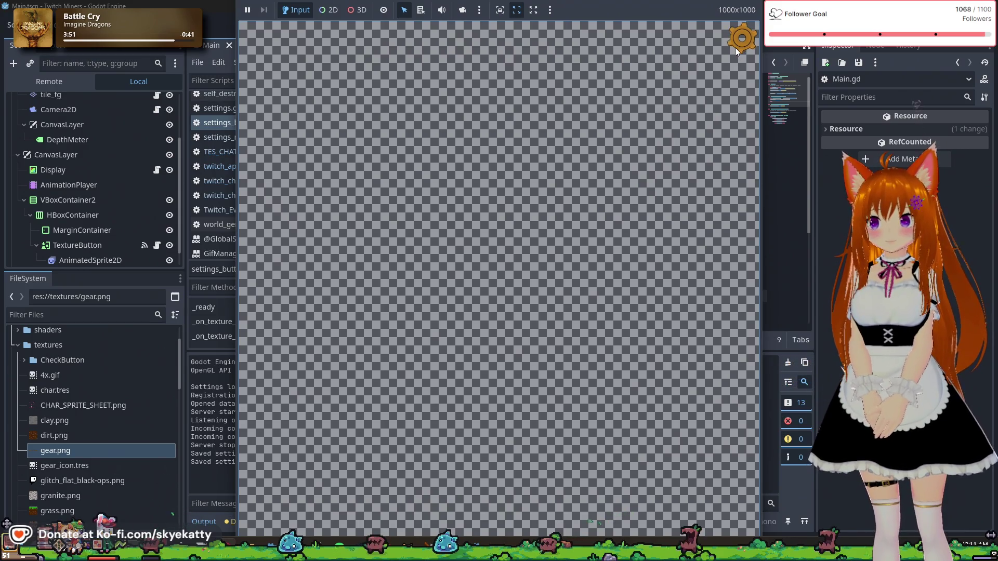
click(735, 47)
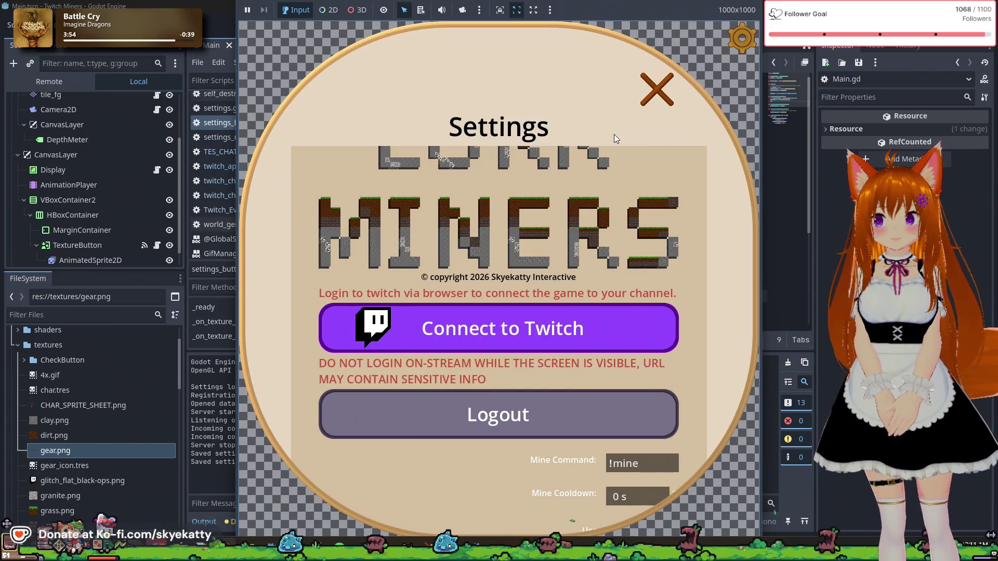
scroll(584, 208, down, 5)
scroll(586, 204, up, 8)
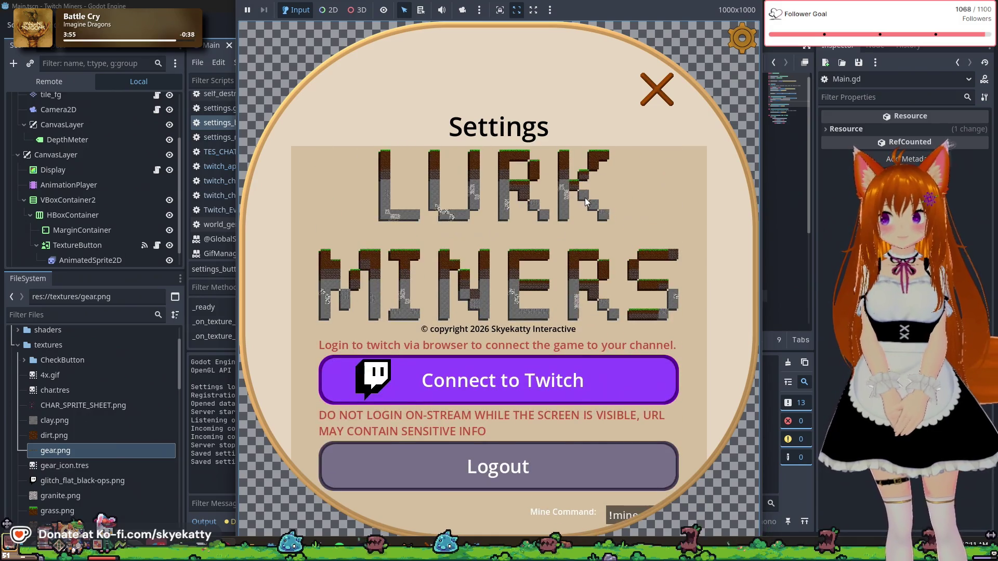
click(653, 92)
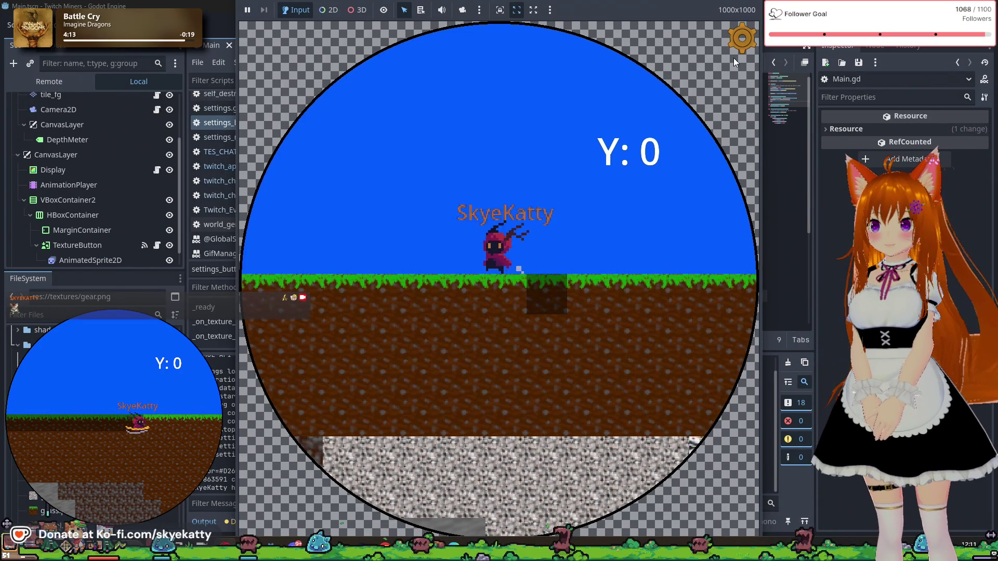
- Open, close and reopen the Settings panel, scrolling down to the Connect to Twitch button
click(738, 42)
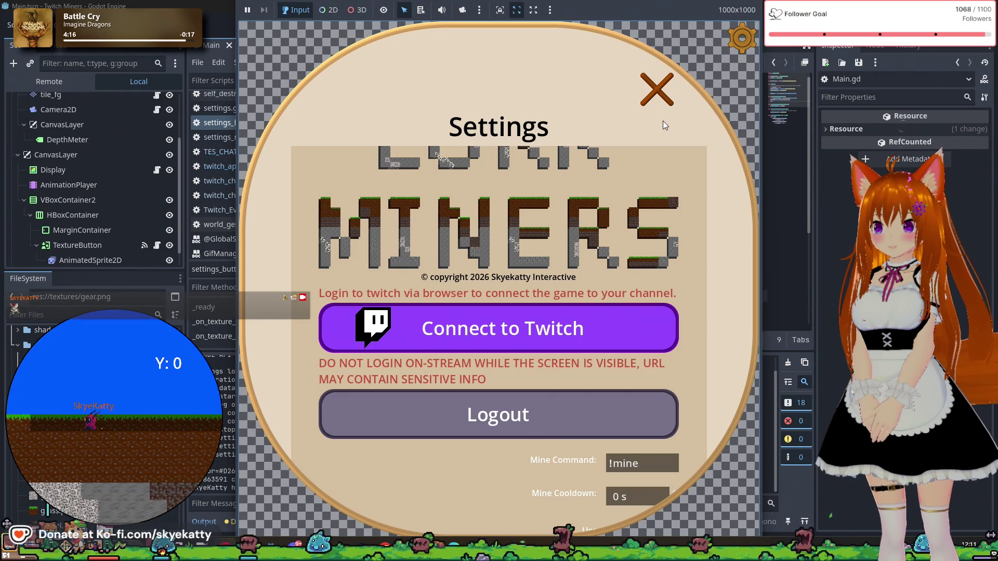
click(658, 93)
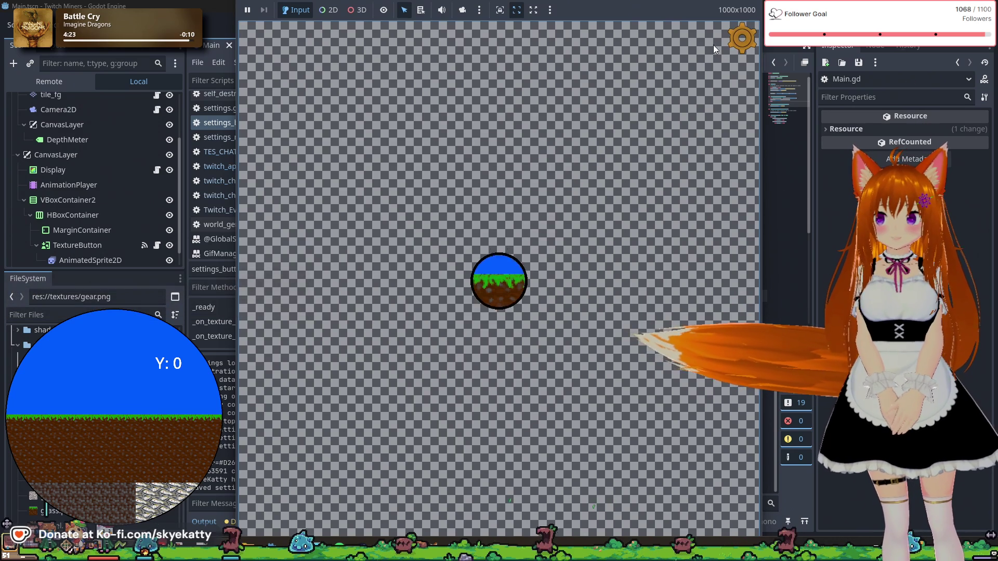
click(742, 37)
scroll(614, 234, down, 3)
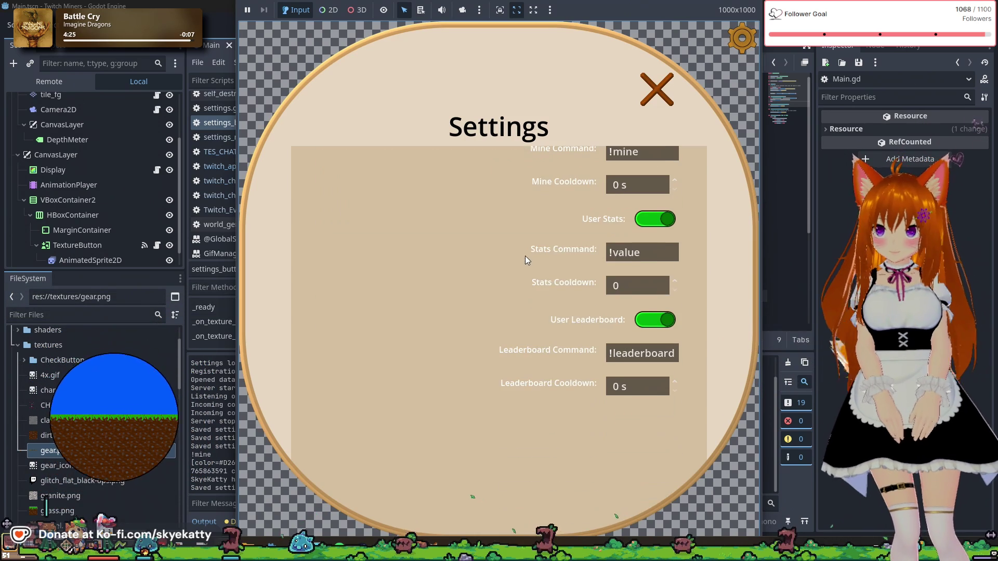
scroll(525, 255, up, 7)
scroll(549, 261, down, 5)
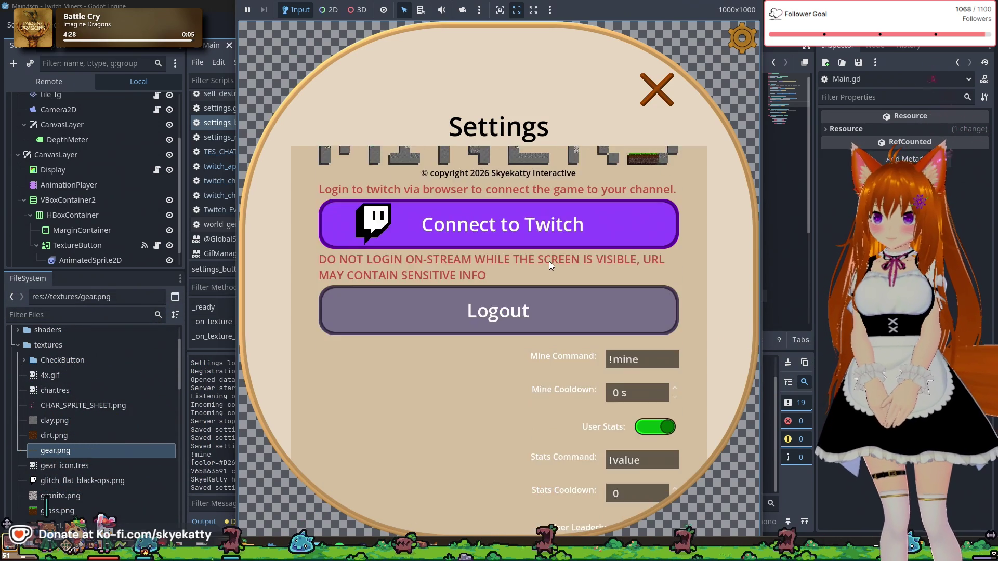
scroll(548, 261, up, 5)
scroll(547, 258, down, 4)
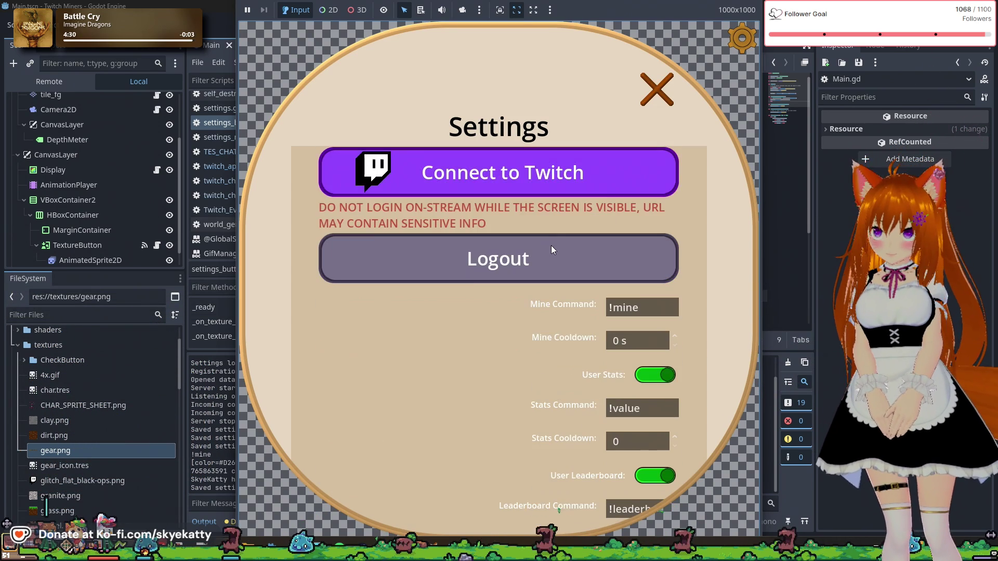
scroll(497, 255, down, 2)
scroll(547, 279, up, 2)
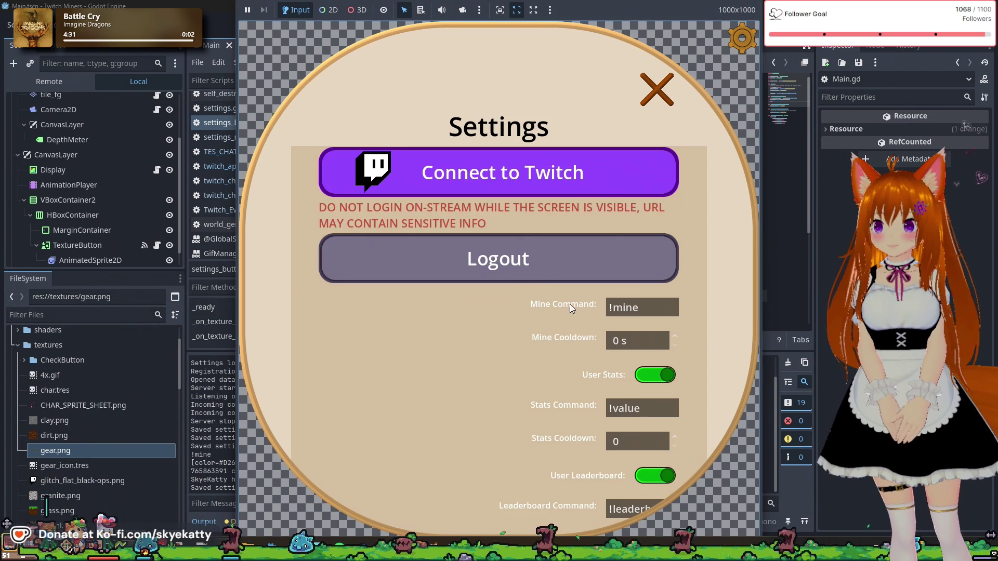
scroll(572, 291, down, 2)
scroll(557, 286, up, 1)
scroll(554, 281, up, 5)
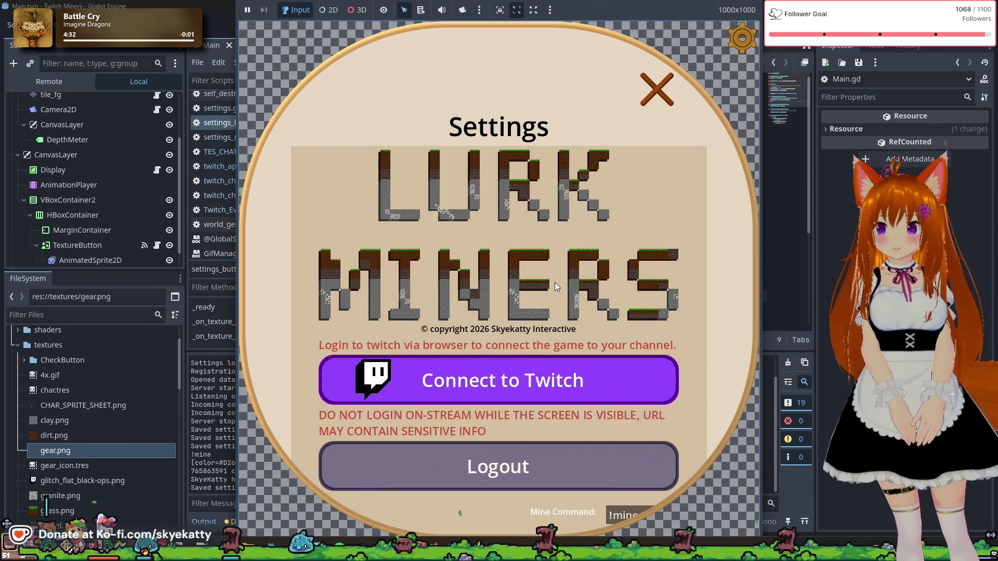
scroll(554, 284, down, 4)
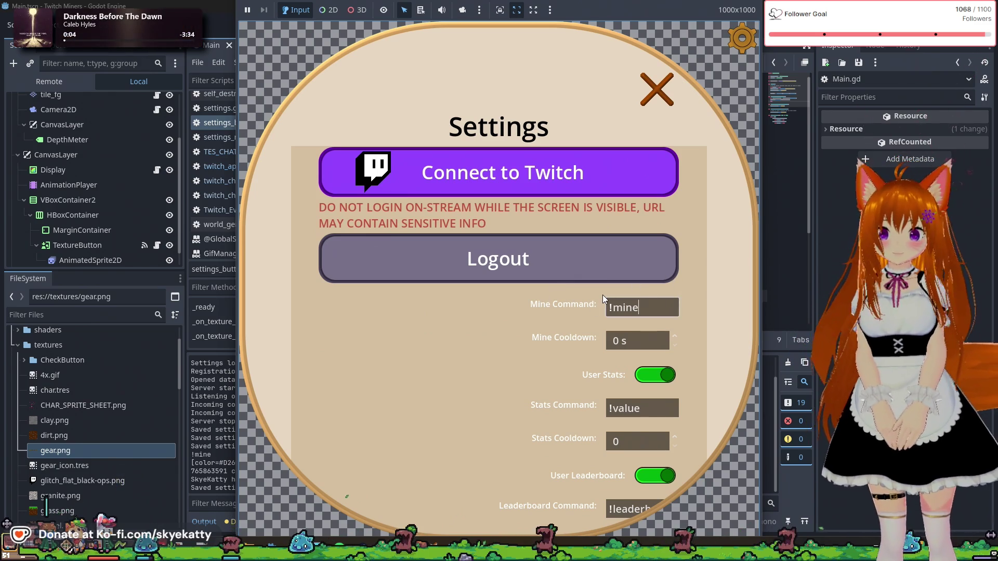
scroll(453, 283, up, 4)
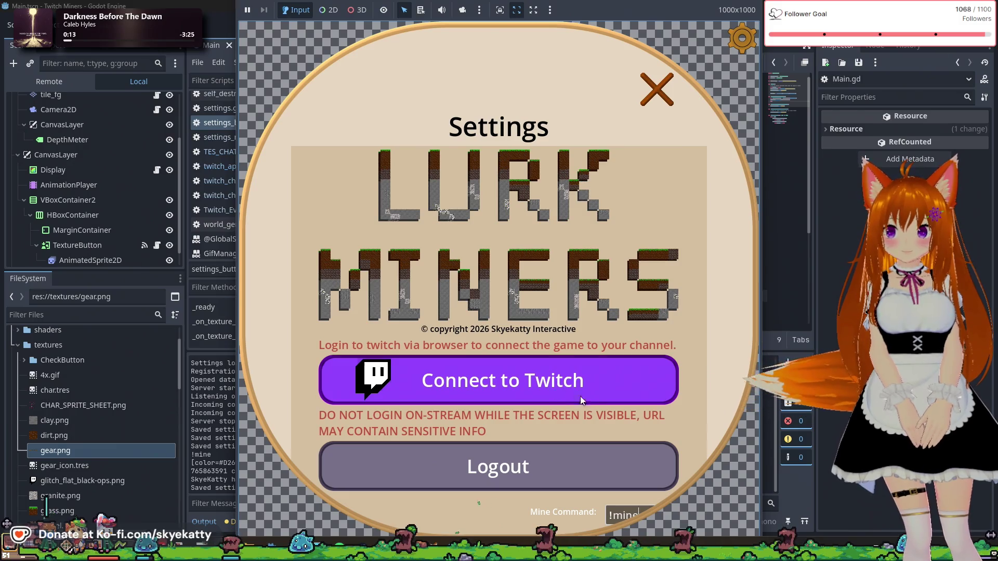
scroll(566, 410, down, 2)
- Press Connect to Twitch five times, then close the game window to stop debugging
click(590, 293)
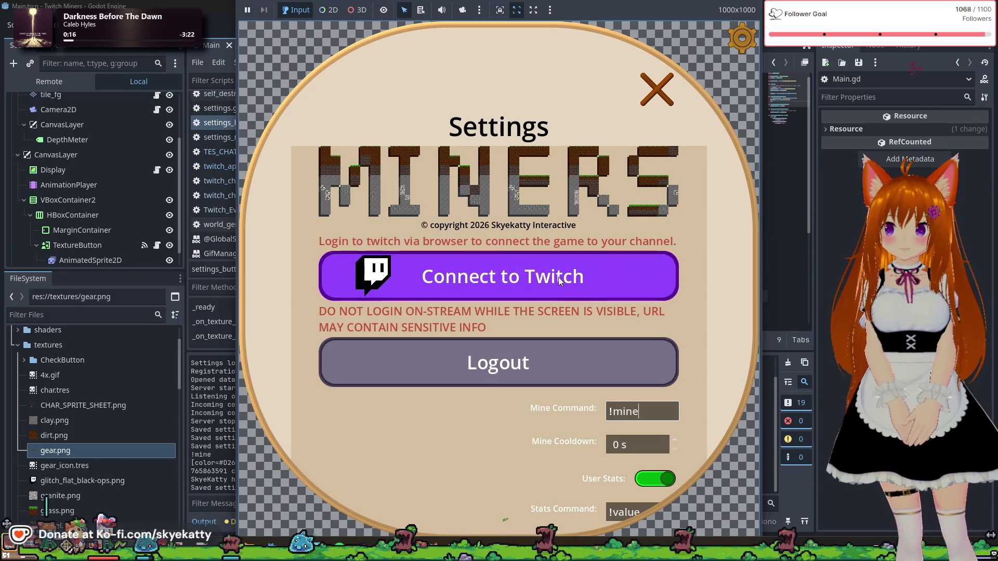
click(544, 276)
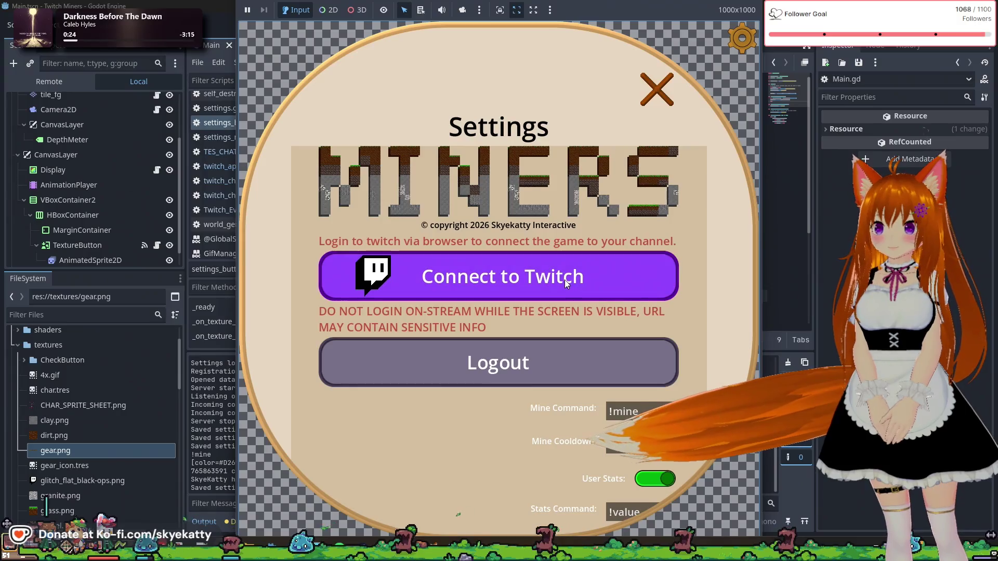
click(595, 279)
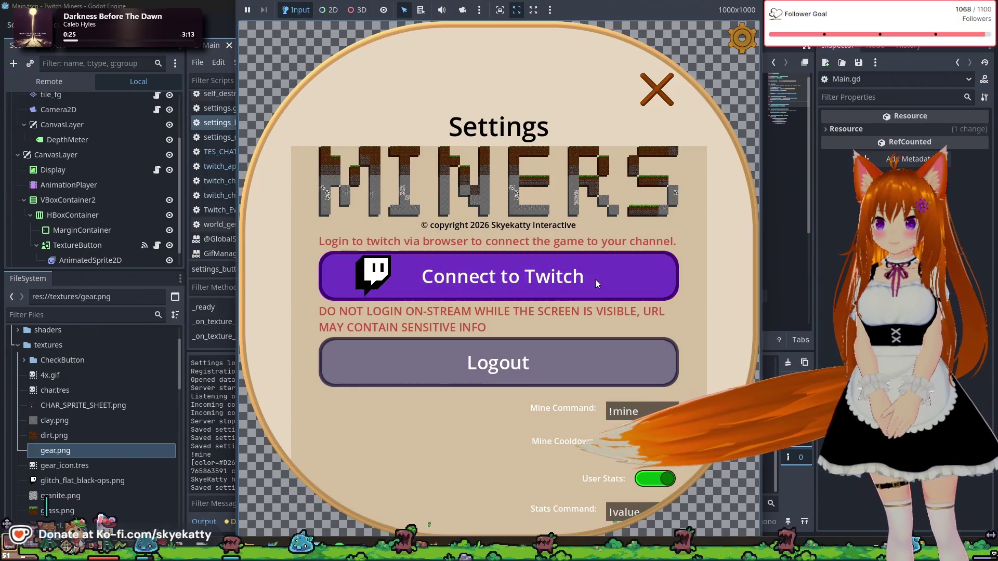
click(568, 276)
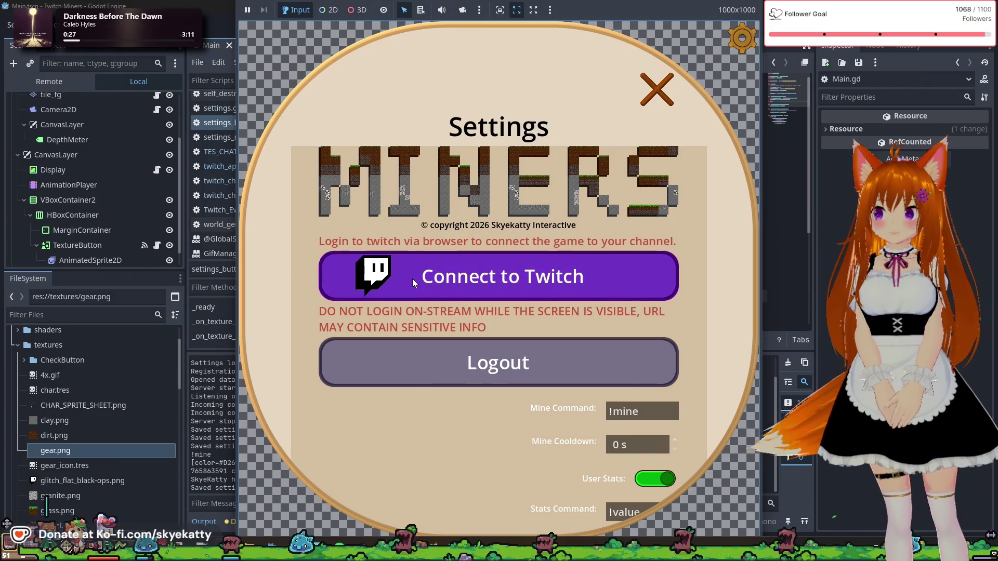
click(371, 287)
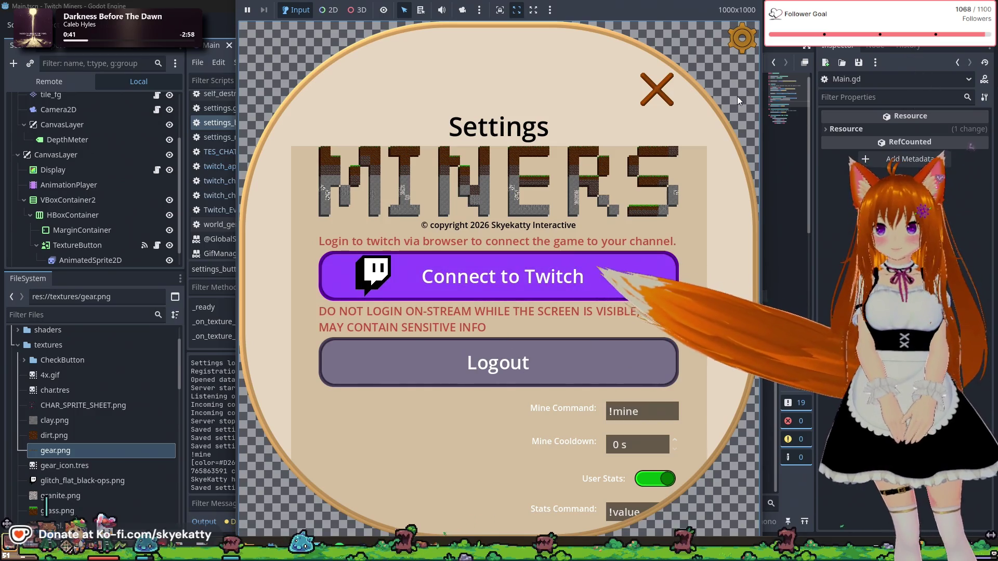
click(845, 25)
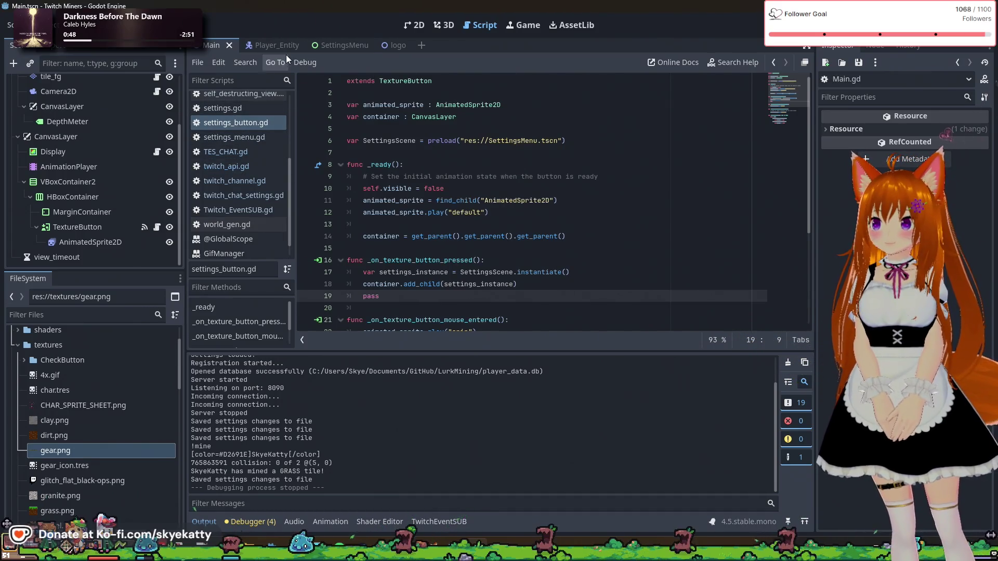
- Switch to the SettingsMenu scene and browse its tree to the HBoxContainer node
click(323, 46)
scroll(148, 159, down, 2)
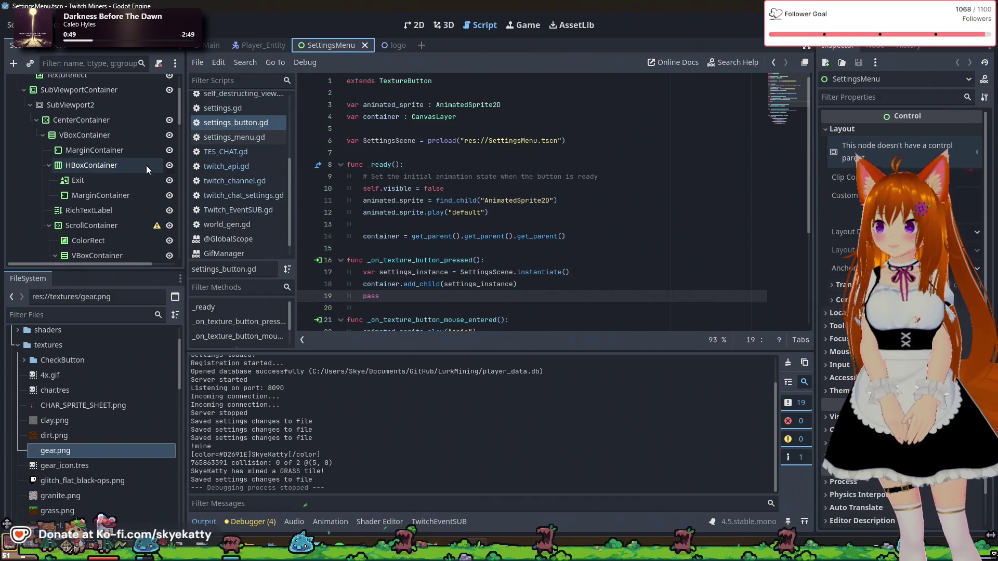
scroll(121, 184, up, 2)
scroll(77, 181, down, 2)
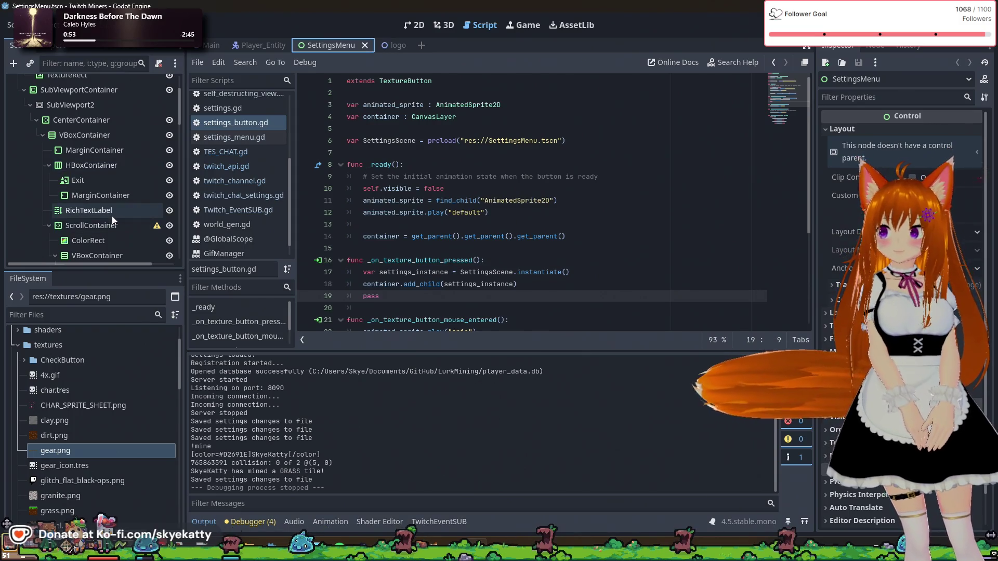
scroll(105, 210, up, 1)
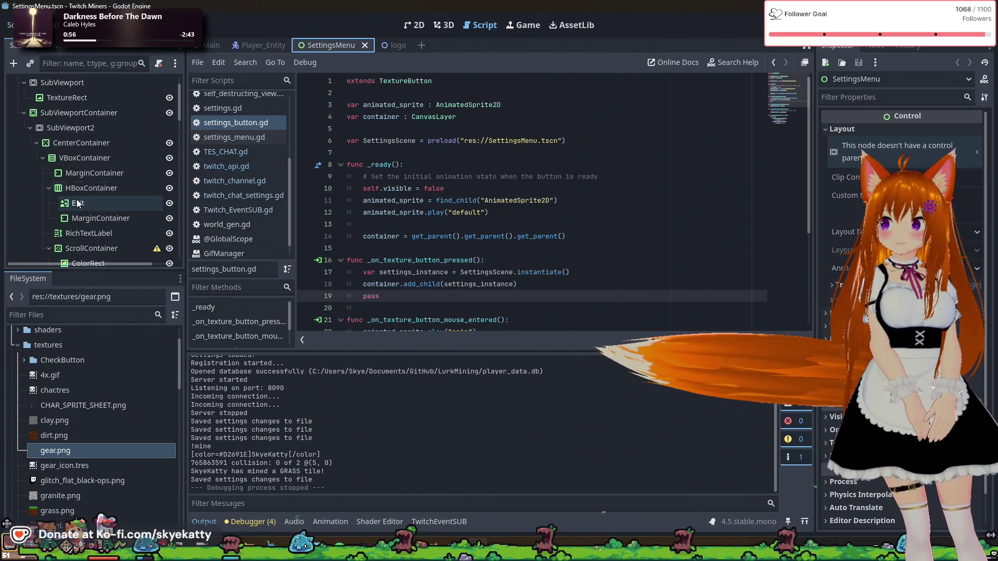
click(49, 188)
scroll(103, 182, down, 3)
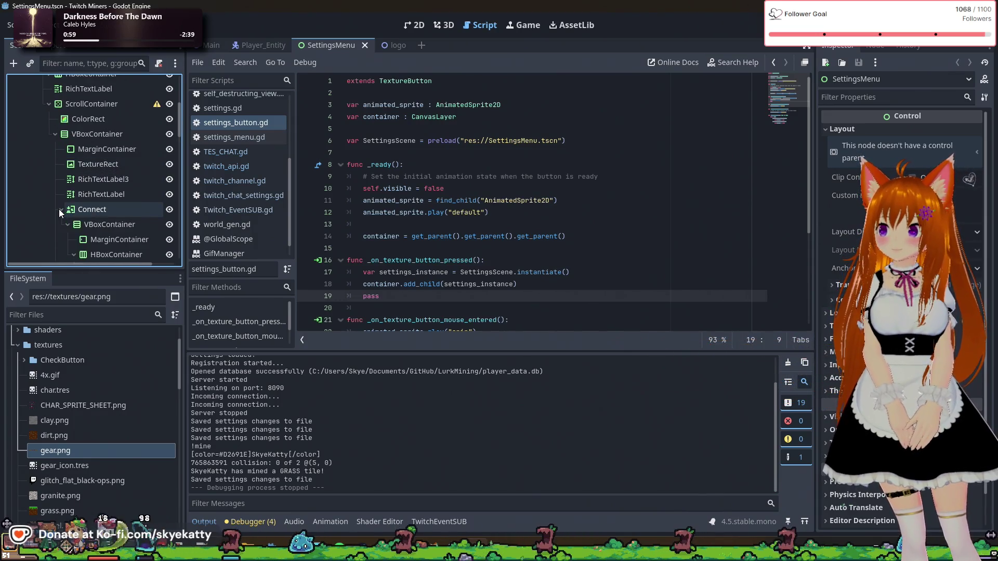
scroll(89, 210, down, 1)
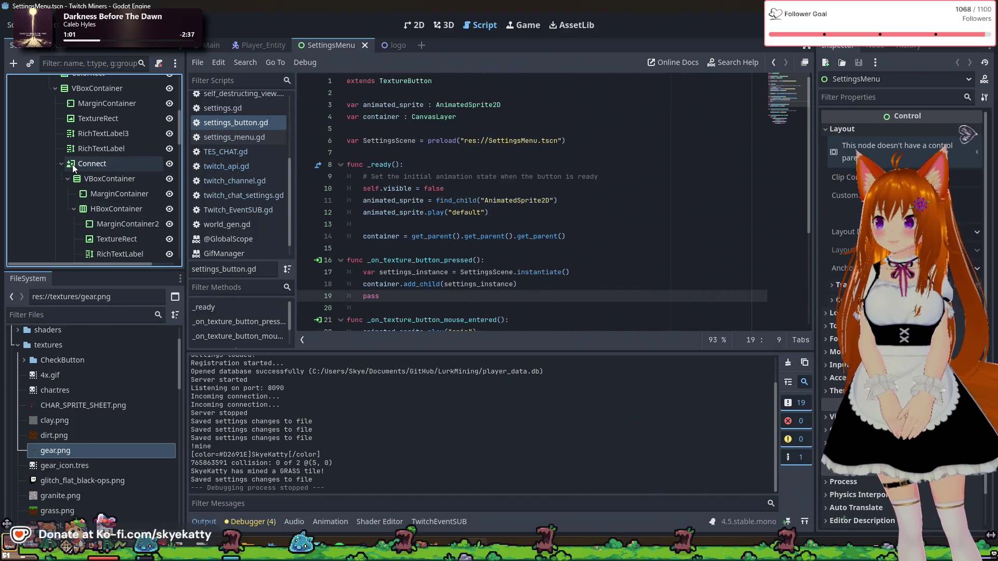
scroll(139, 188, up, 1)
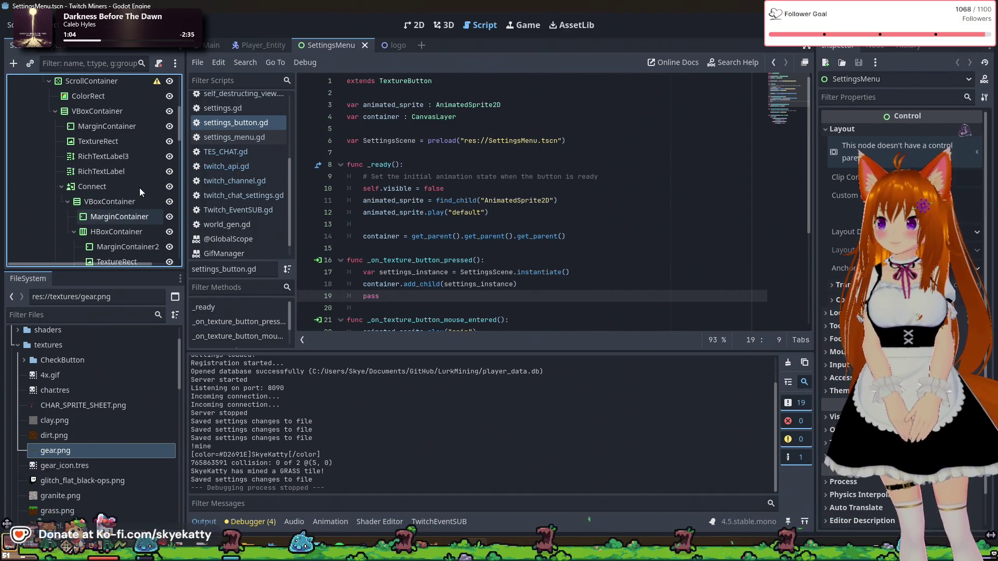
scroll(139, 186, down, 2)
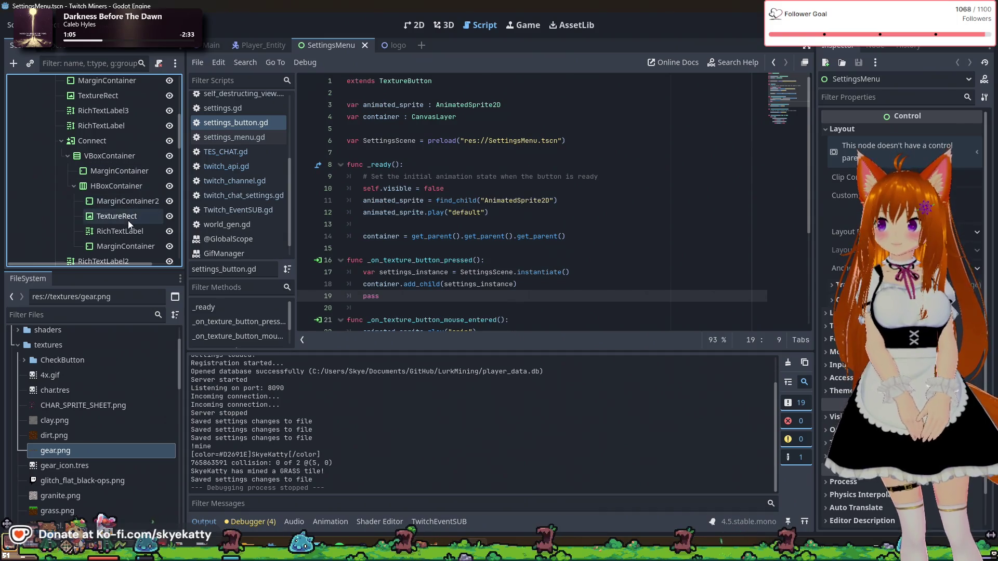
click(130, 187)
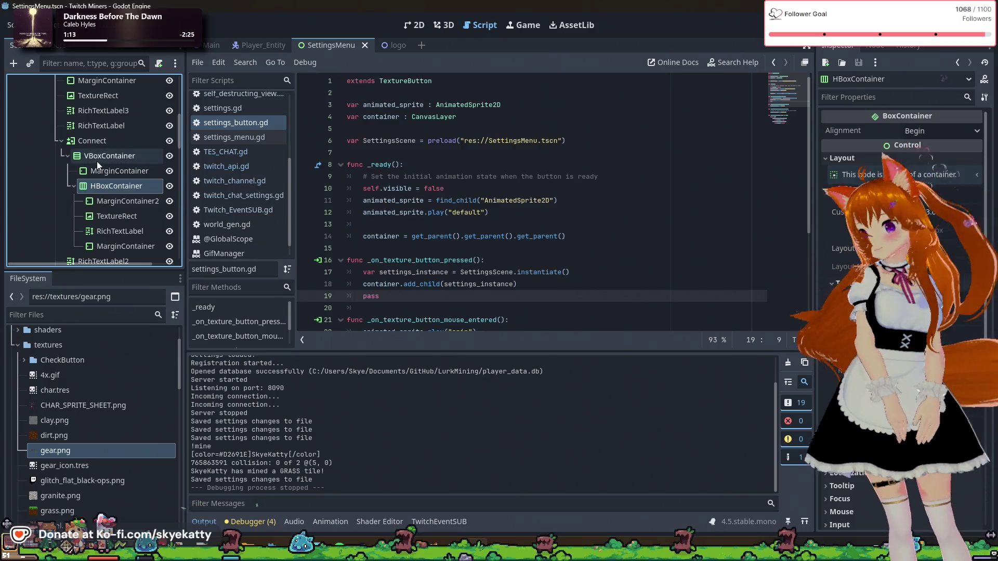
- Inspect the Connect button node's property groups in the Inspector
click(111, 142)
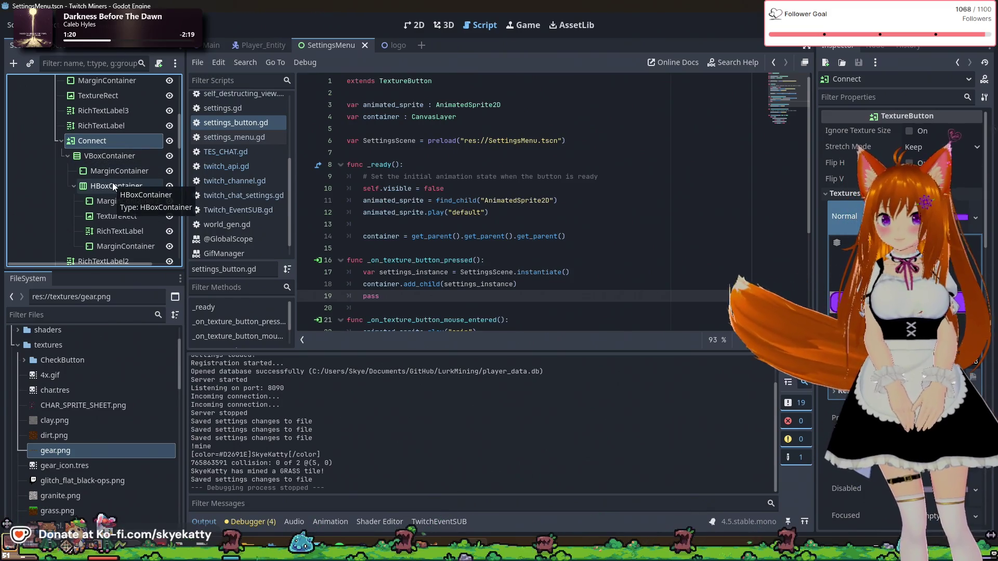
scroll(901, 312, down, 10)
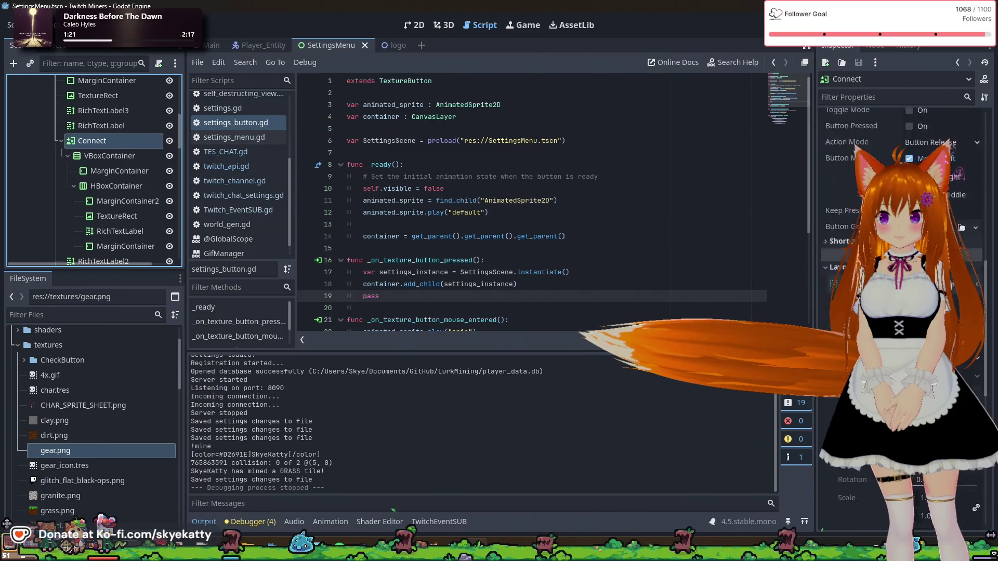
scroll(901, 312, down, 5)
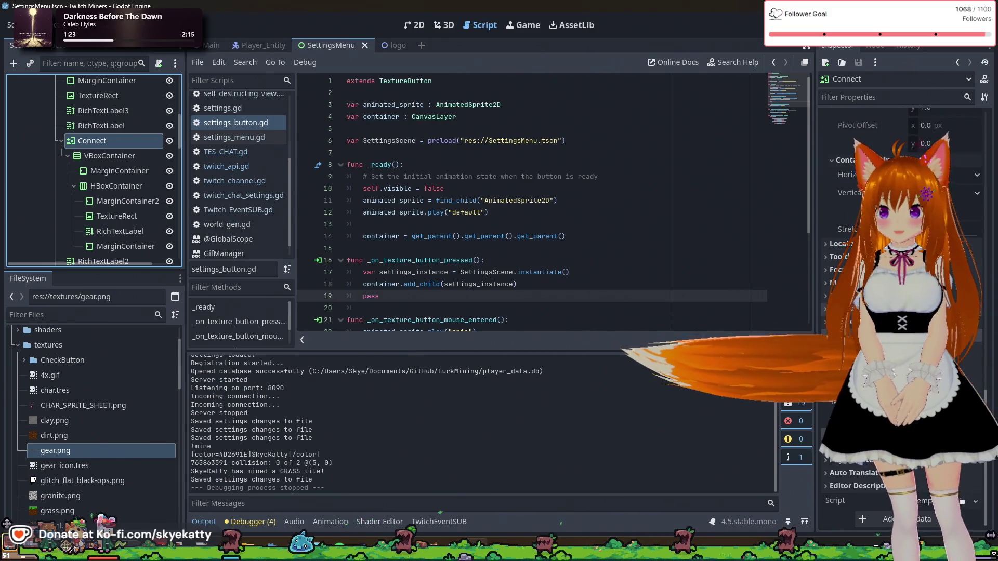
click(842, 401)
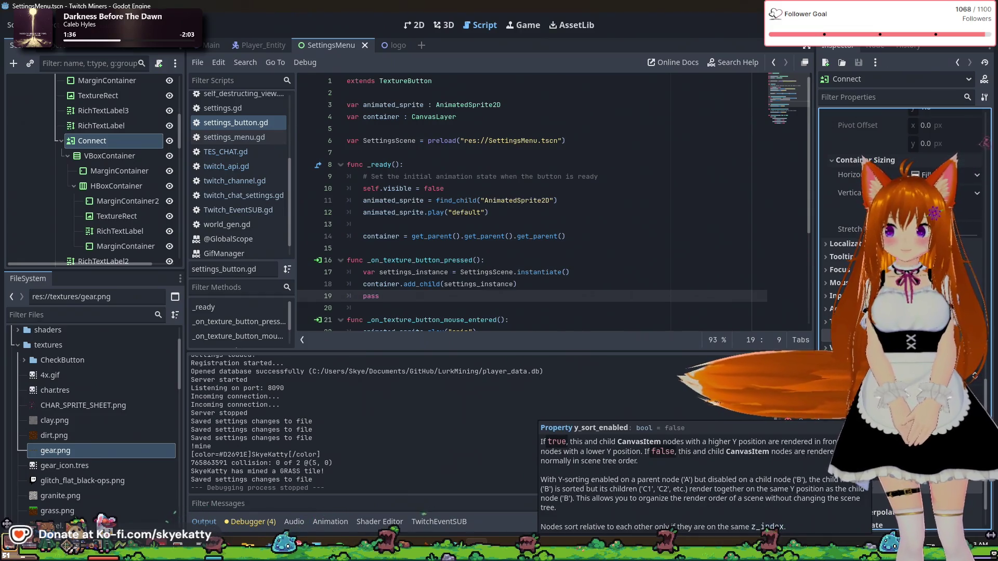
scroll(113, 154, down, 1)
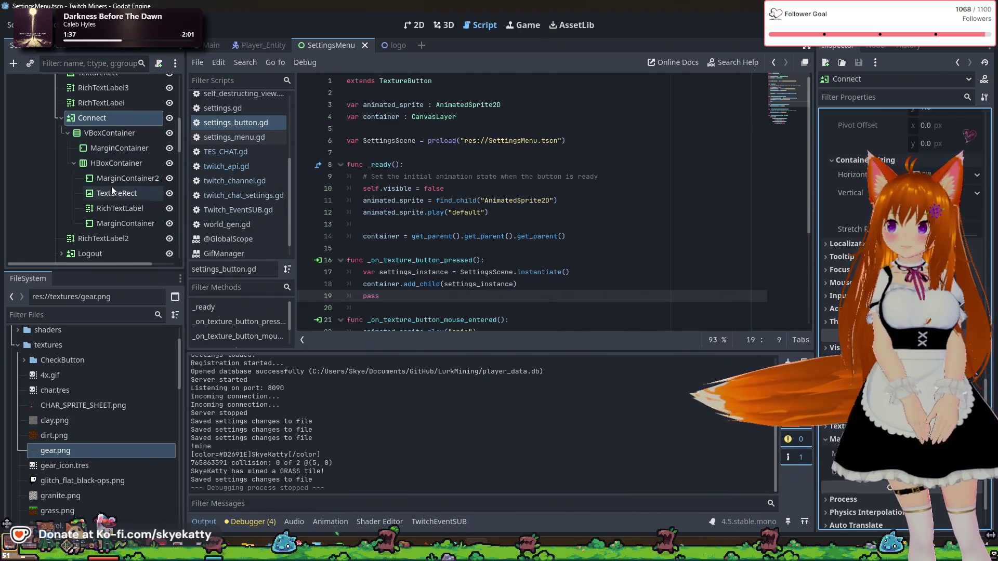
- Change the Connect button label's Ordering > Z Index, then save and run the game
click(113, 209)
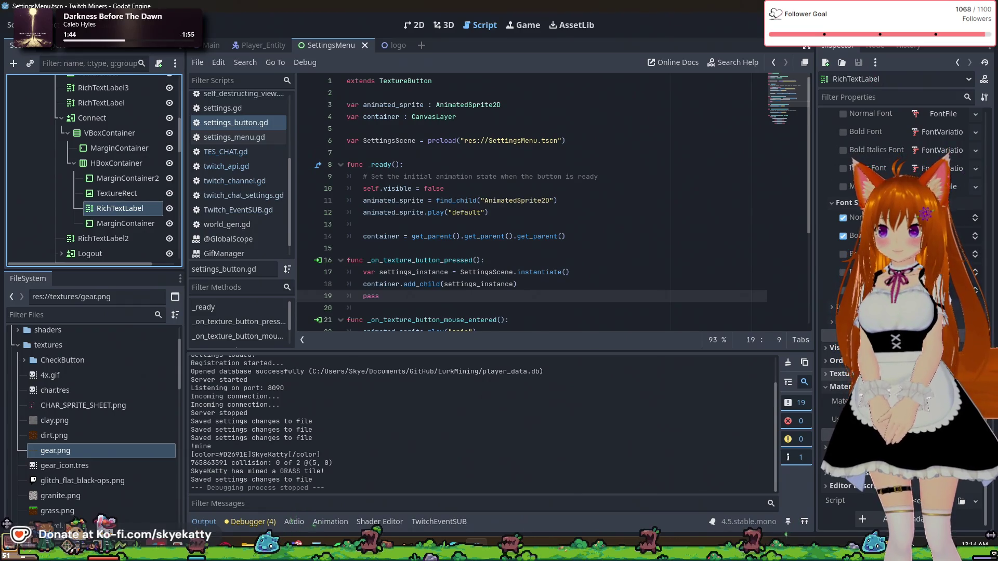
click(831, 361)
click(841, 375)
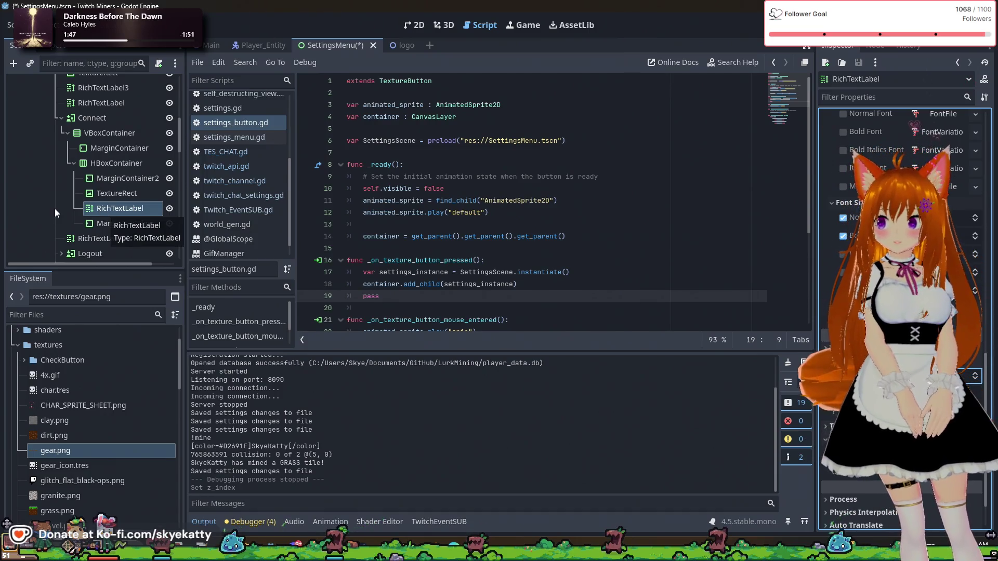
scroll(122, 202, up, 2)
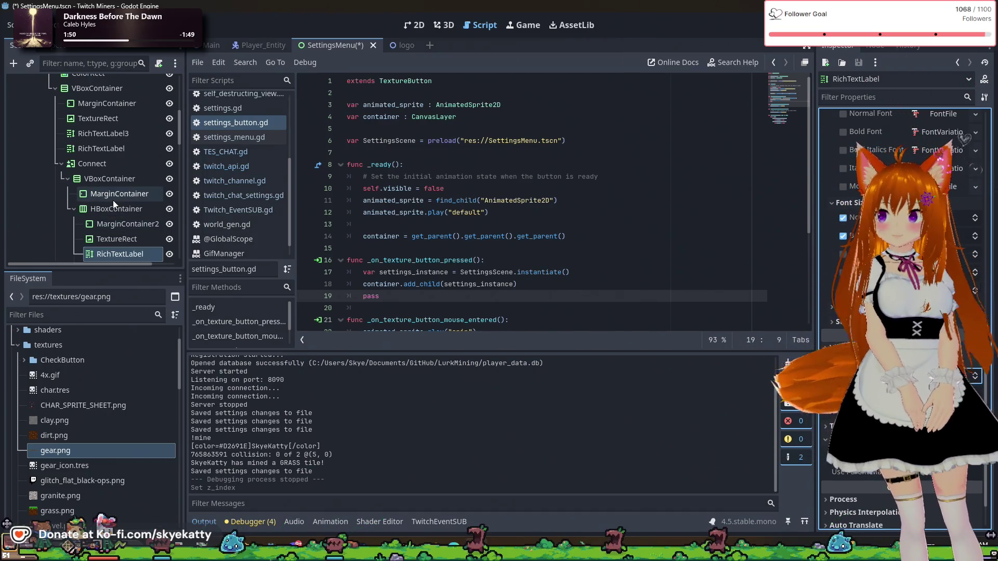
key(F5)
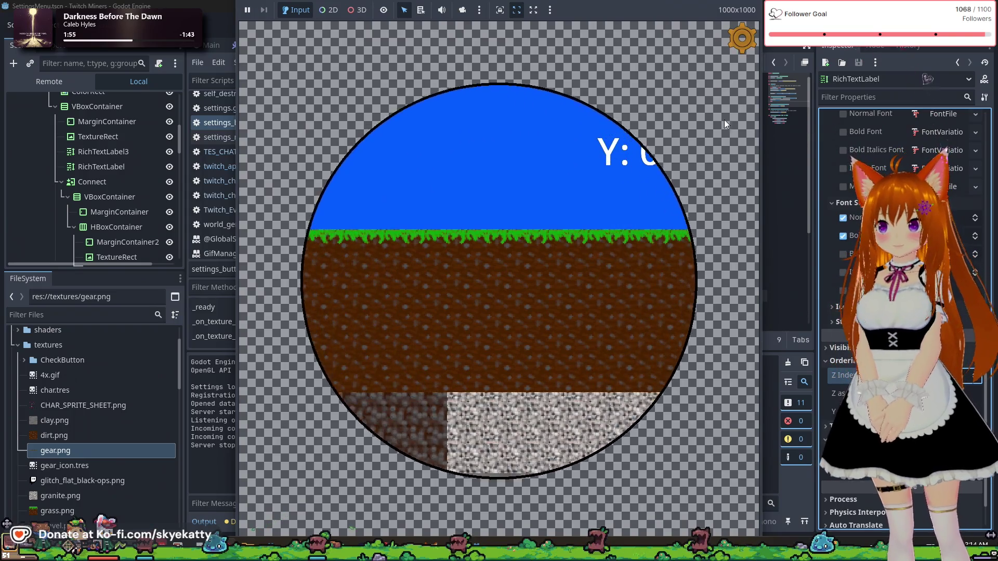
- Open Settings, press Connect to Twitch five times, close the panel, and stop with F8
click(741, 42)
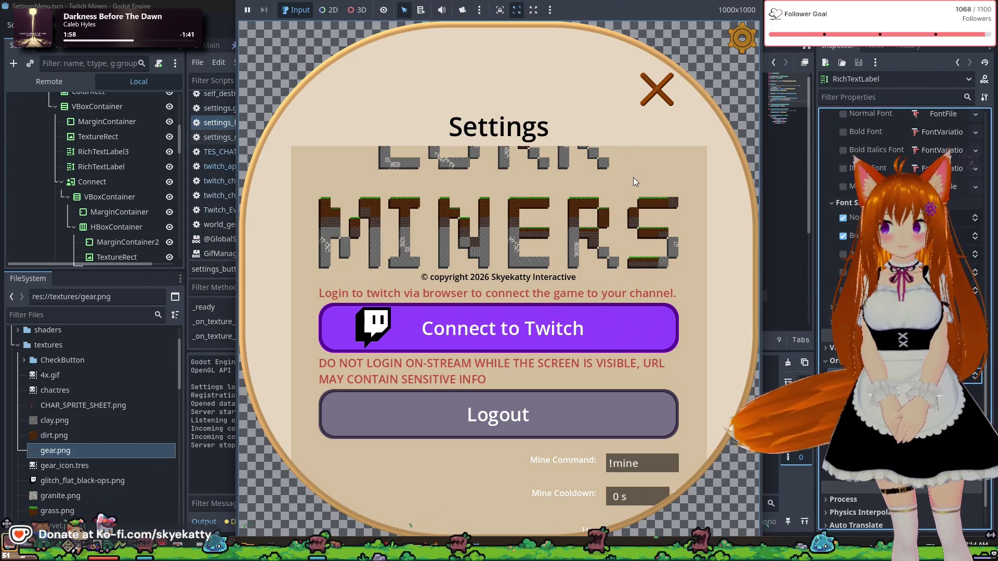
click(534, 328)
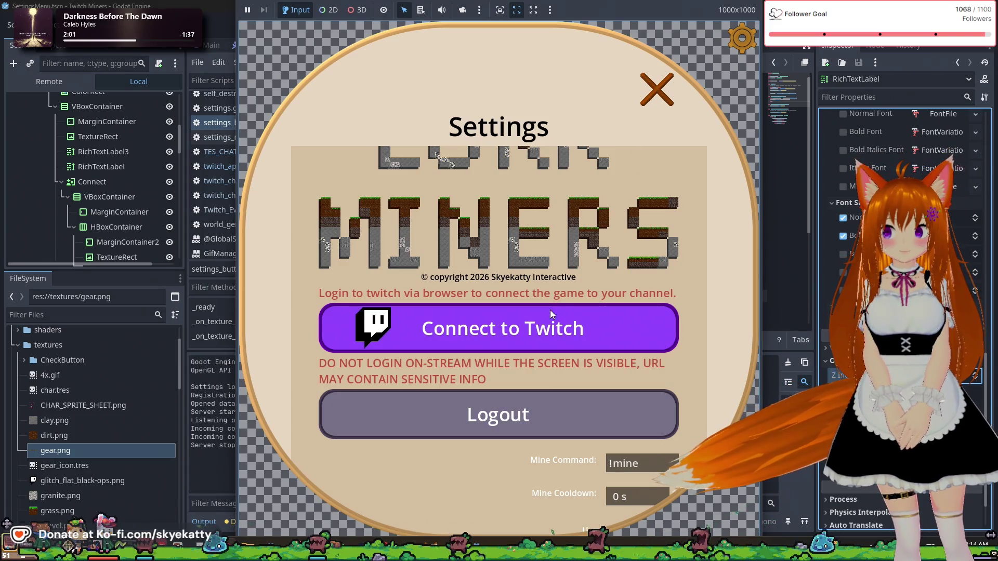
click(590, 309)
click(649, 329)
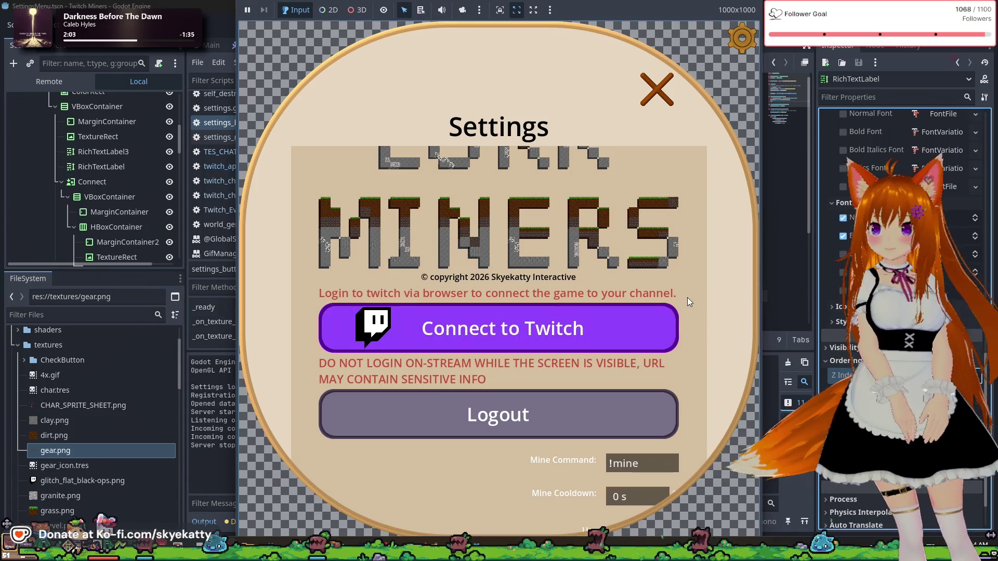
click(569, 336)
click(566, 332)
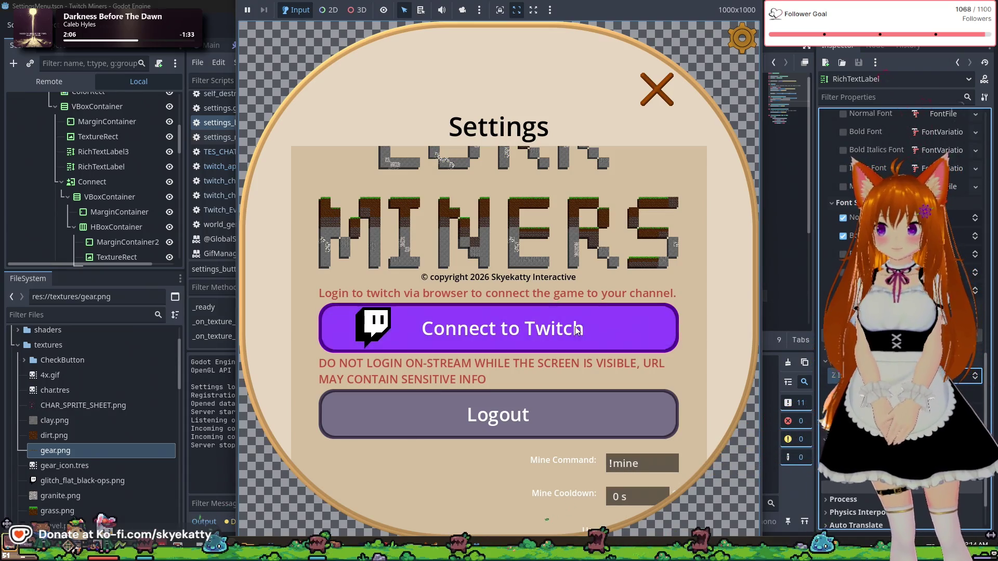
click(664, 103)
key(F8)
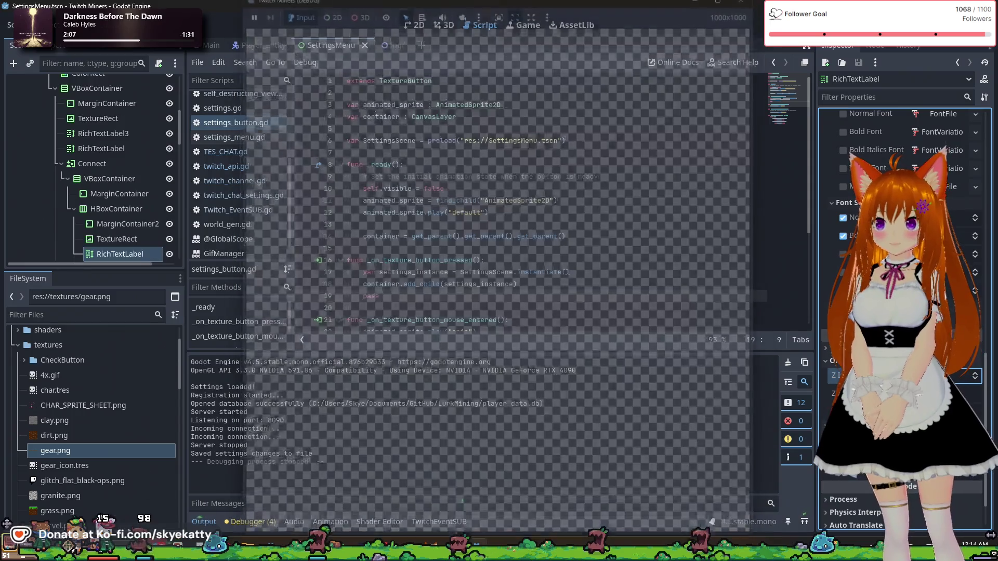
- Drag RichTextLabel4 into Connect's HBoxContainer between TextureRect and MarginContainer, then save and run
scroll(87, 241, down, 2)
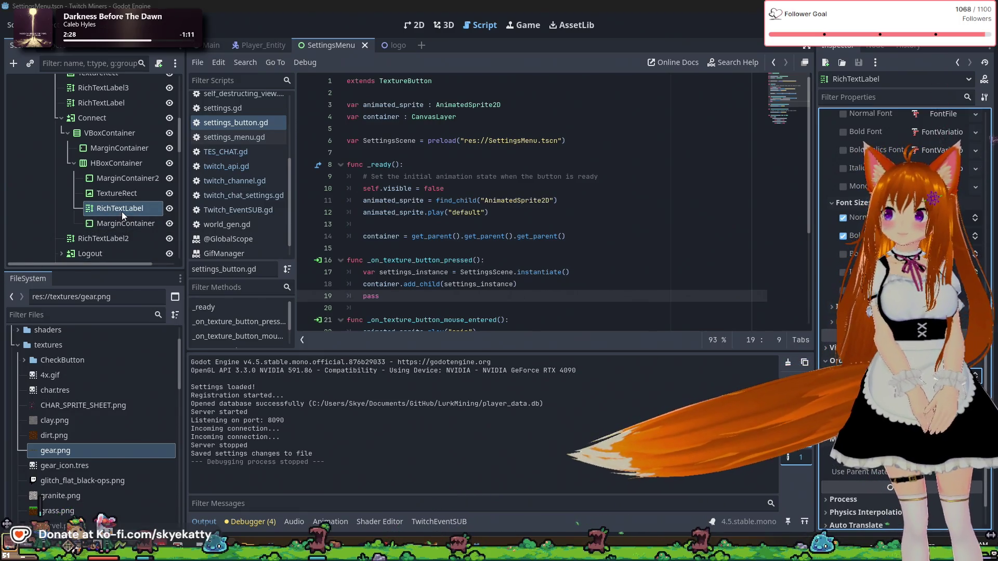
drag(120, 210, 102, 111)
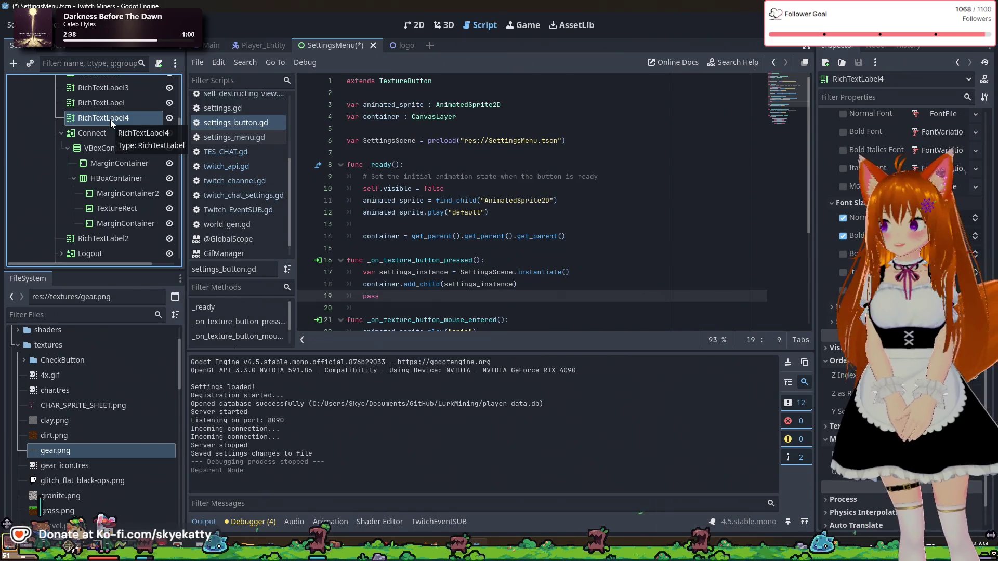
mouse_move(110, 119)
mouse_down()
mouse_move(107, 210)
mouse_move(121, 186)
mouse_move(114, 133)
mouse_move(110, 197)
mouse_move(132, 232)
mouse_move(128, 216)
mouse_move(125, 237)
mouse_move(196, 232)
mouse_move(123, 229)
mouse_up()
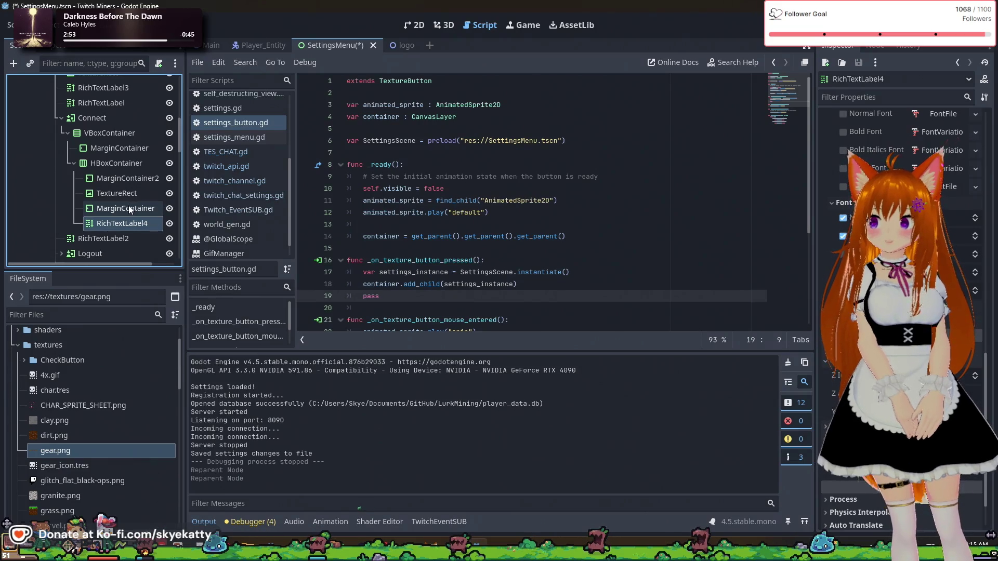
drag(123, 224, 123, 214)
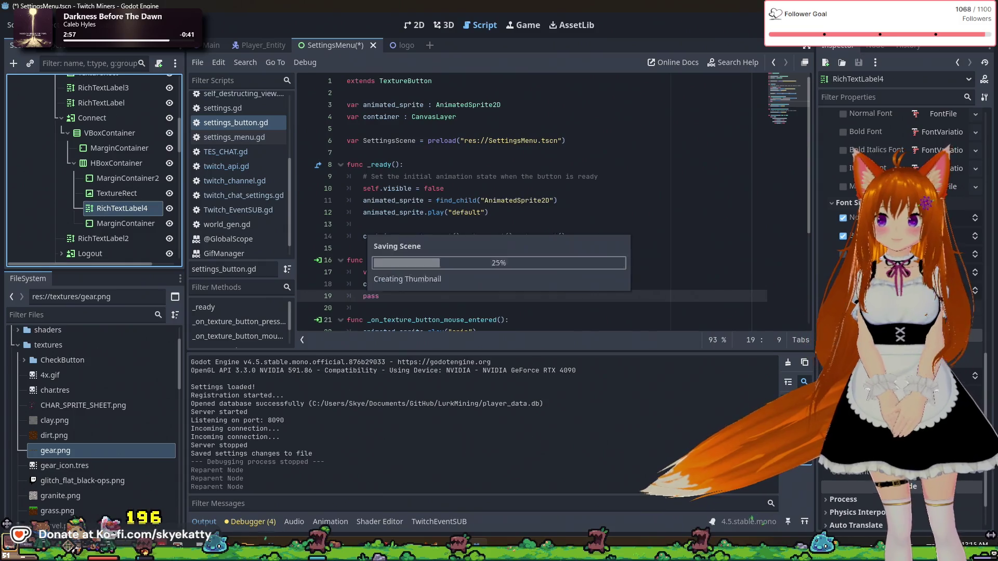
key(F5)
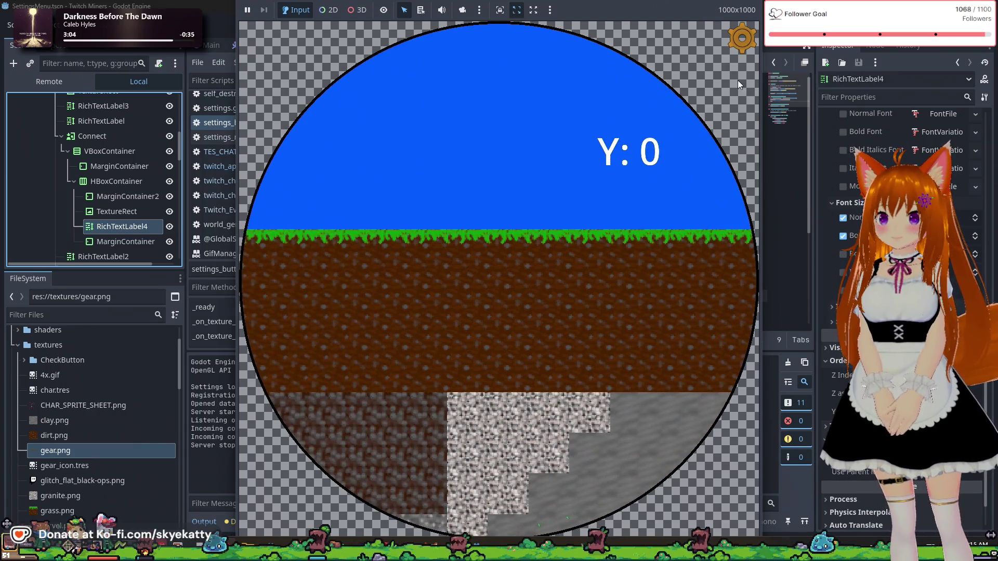
- Check the game's Settings panel, close it, and stop the game with F8
click(742, 37)
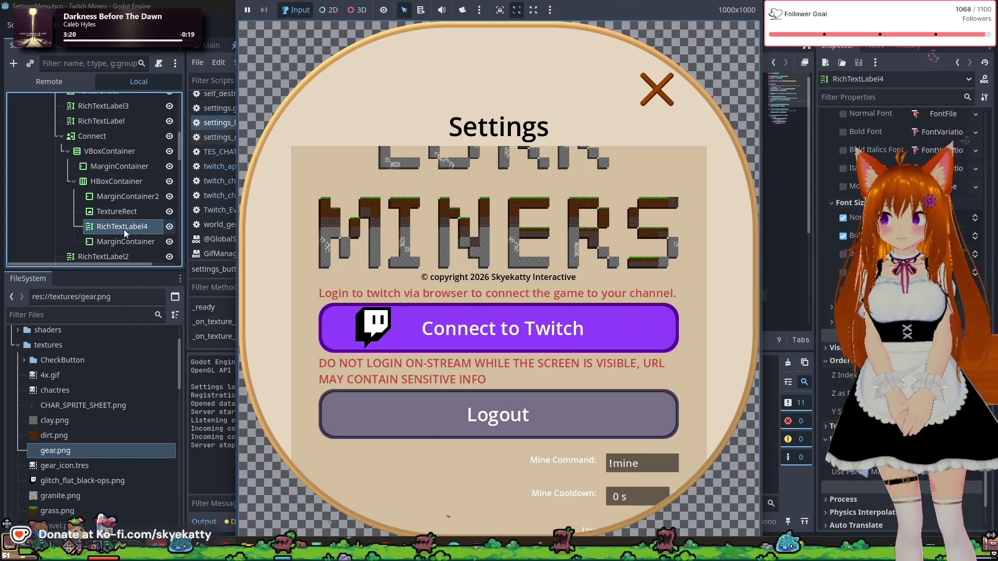
click(659, 84)
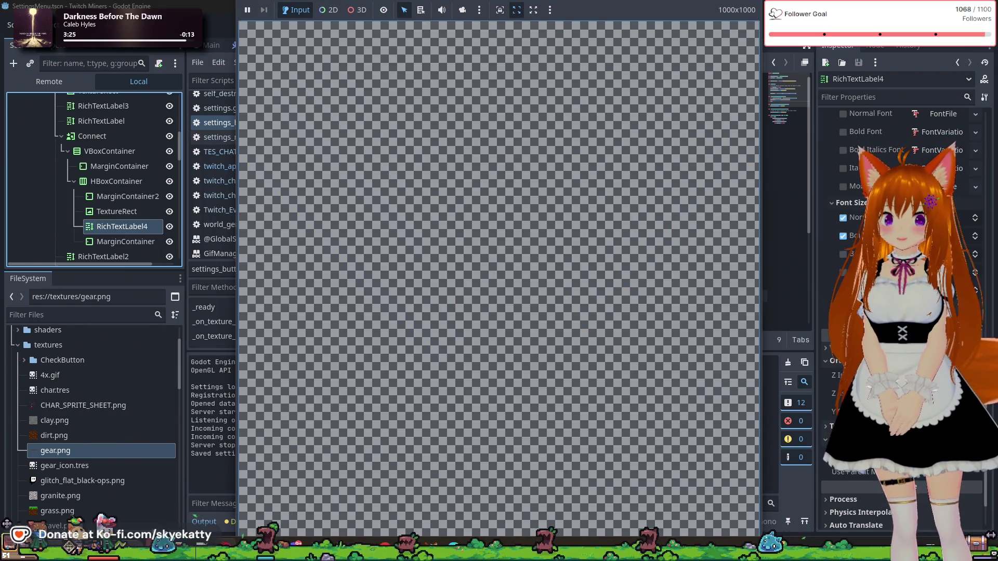
key(F8)
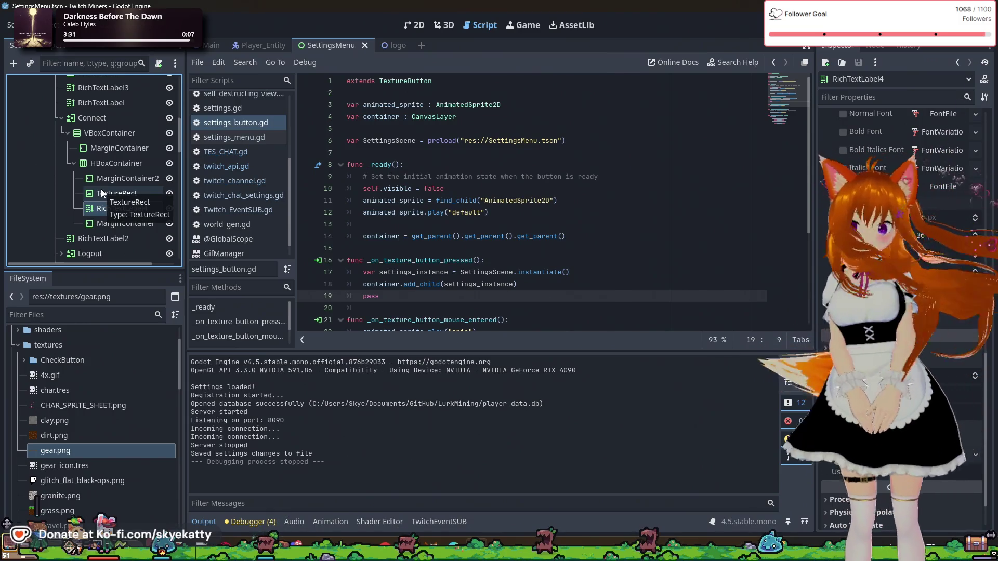
scroll(862, 162, down, 2)
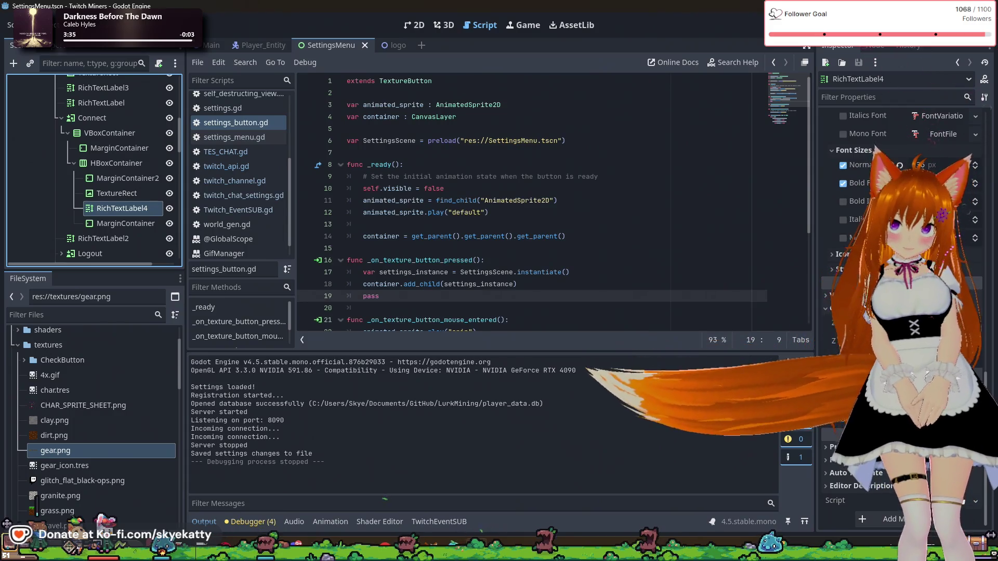
scroll(862, 208, up, 2)
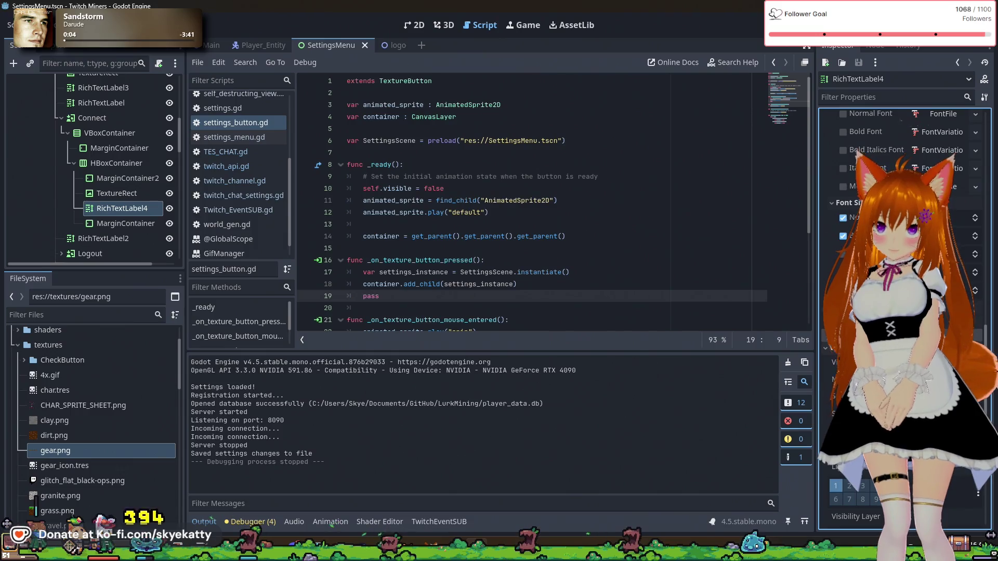
scroll(927, 145, down, 4)
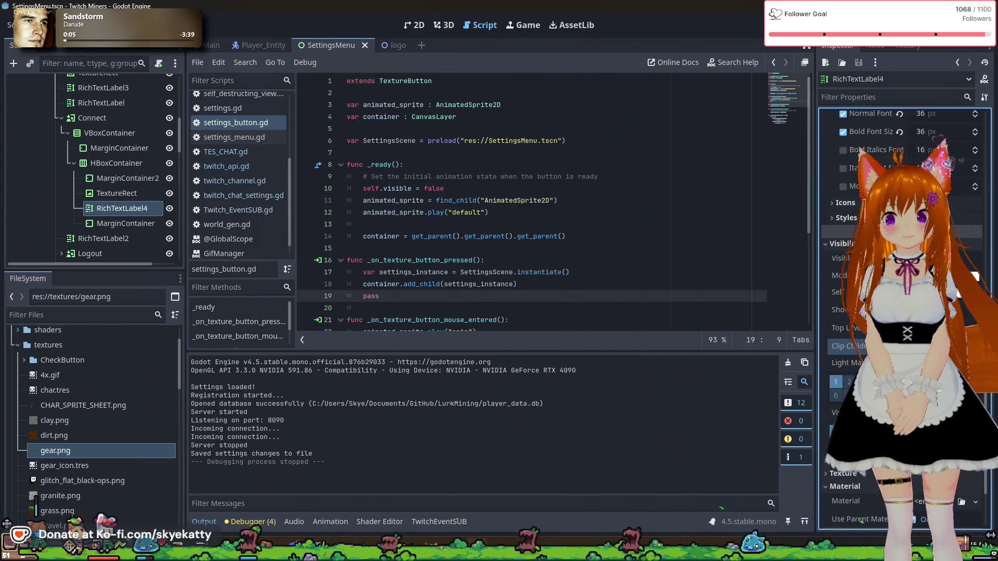
scroll(927, 145, down, 3)
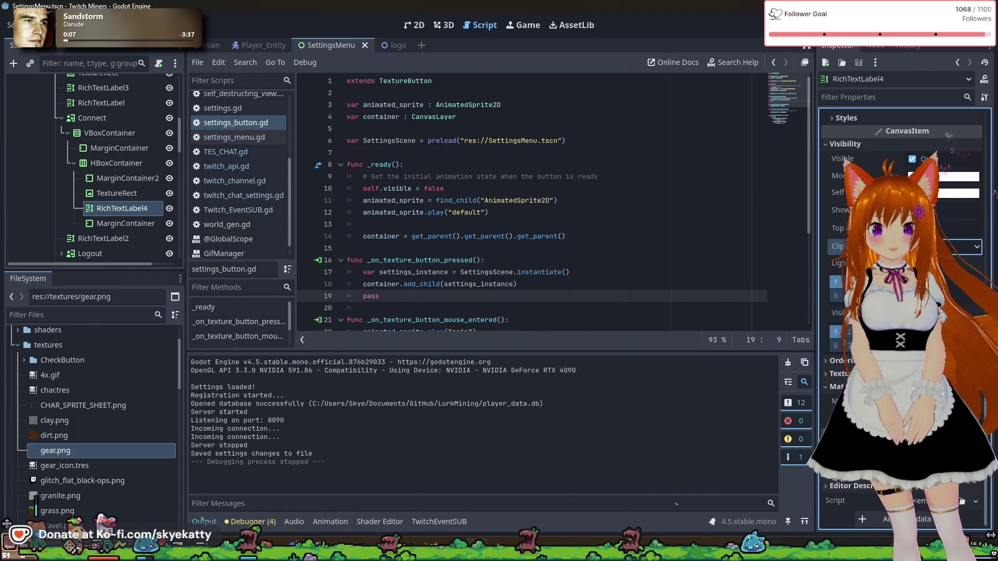
scroll(858, 458, down, 2)
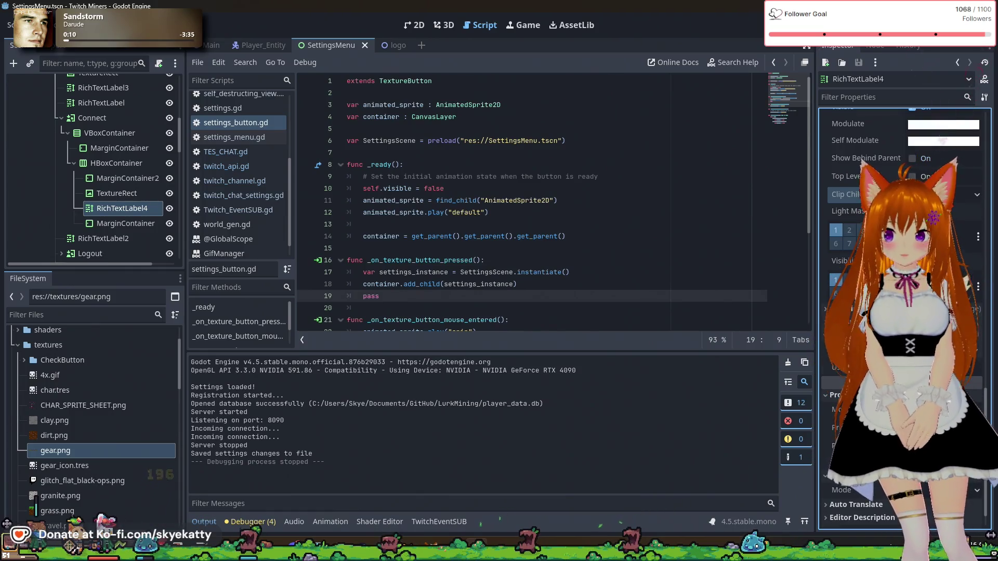
scroll(858, 457, down, 1)
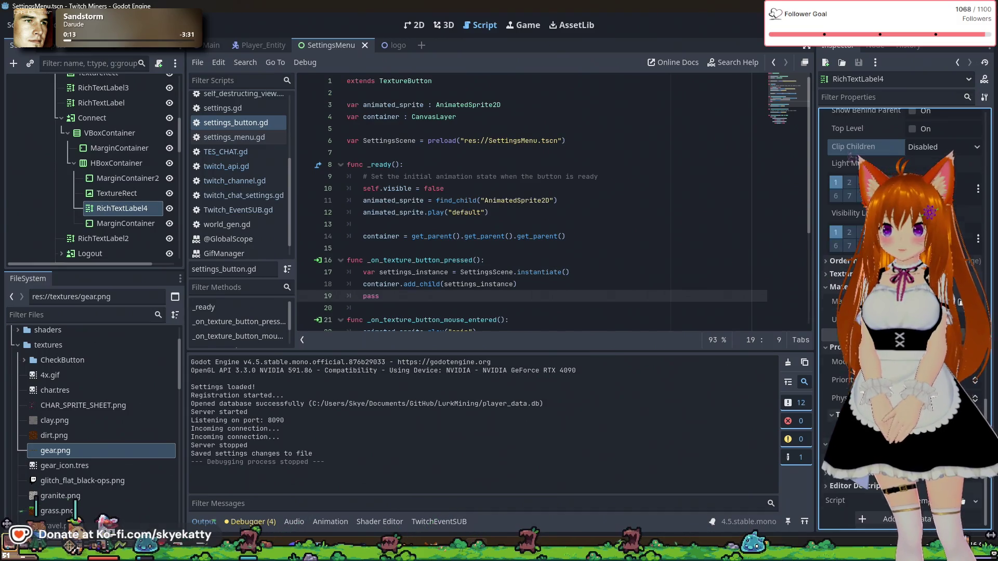
scroll(878, 491, down, 1)
click(878, 489)
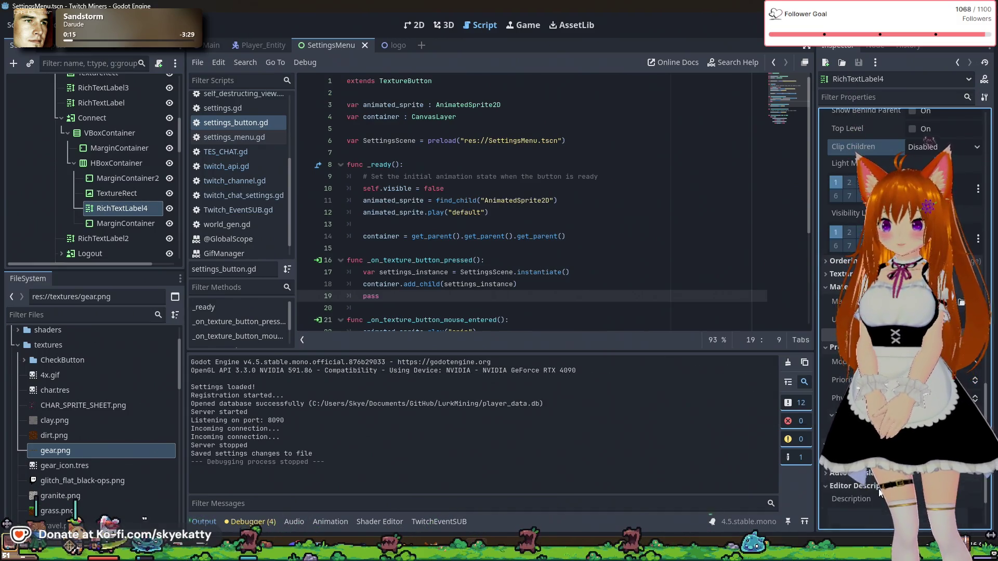
scroll(878, 491, down, 2)
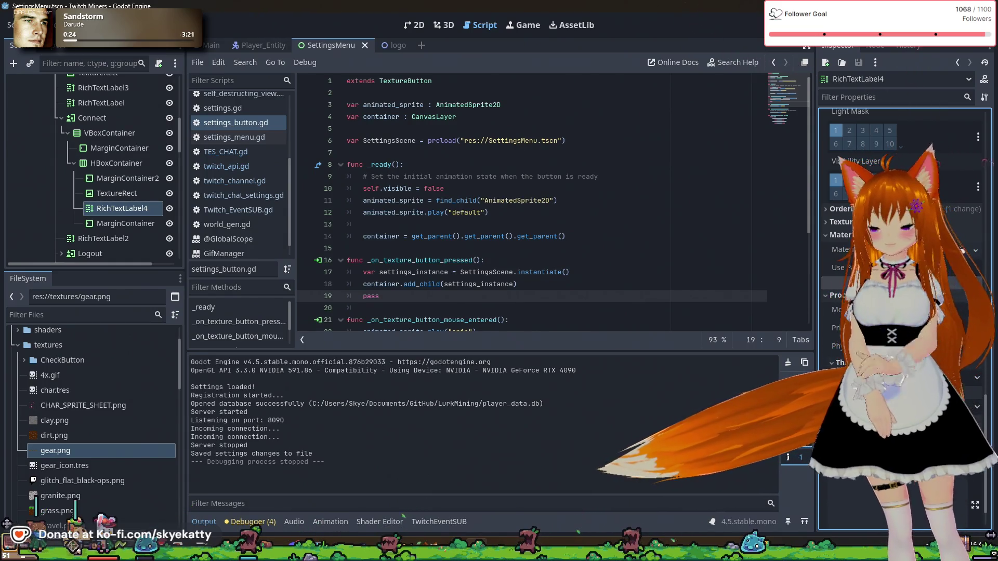
click(857, 210)
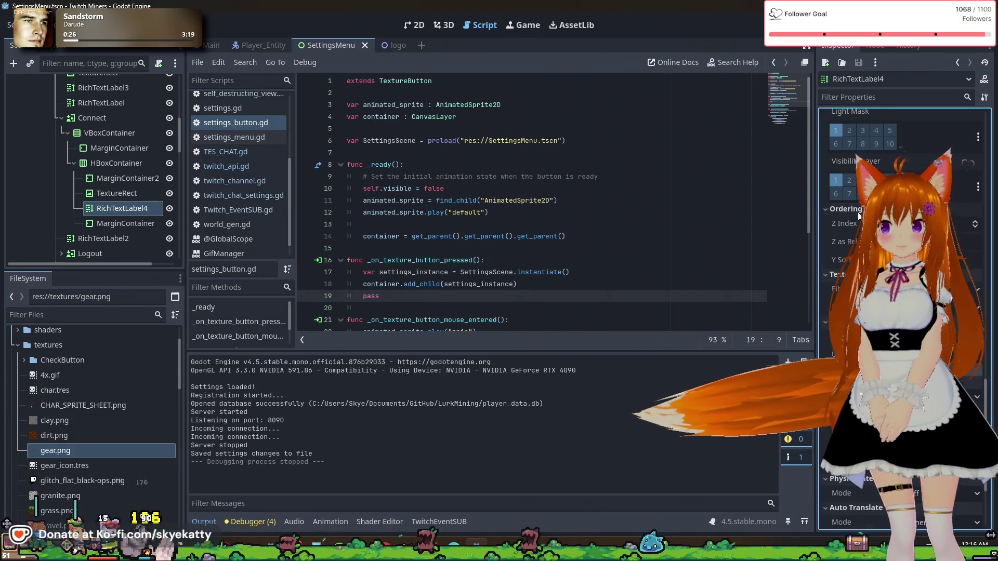
scroll(858, 216, up, 4)
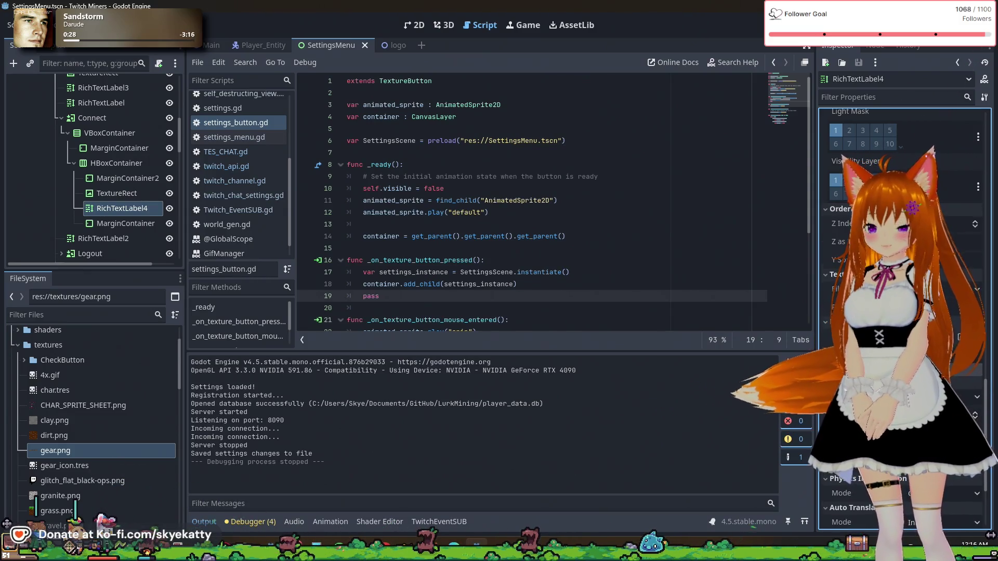
scroll(904, 312, down, 10)
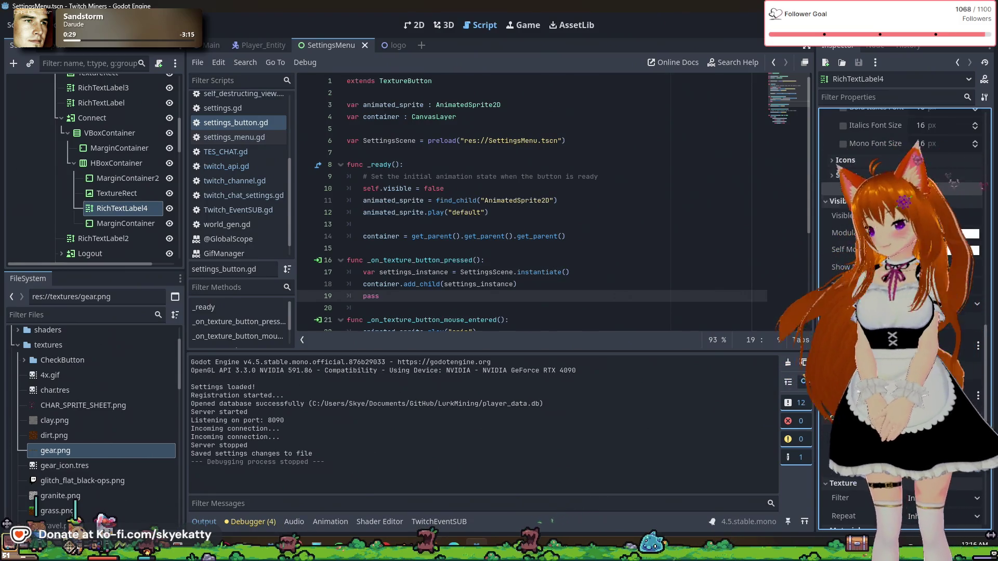
scroll(857, 260, up, 3)
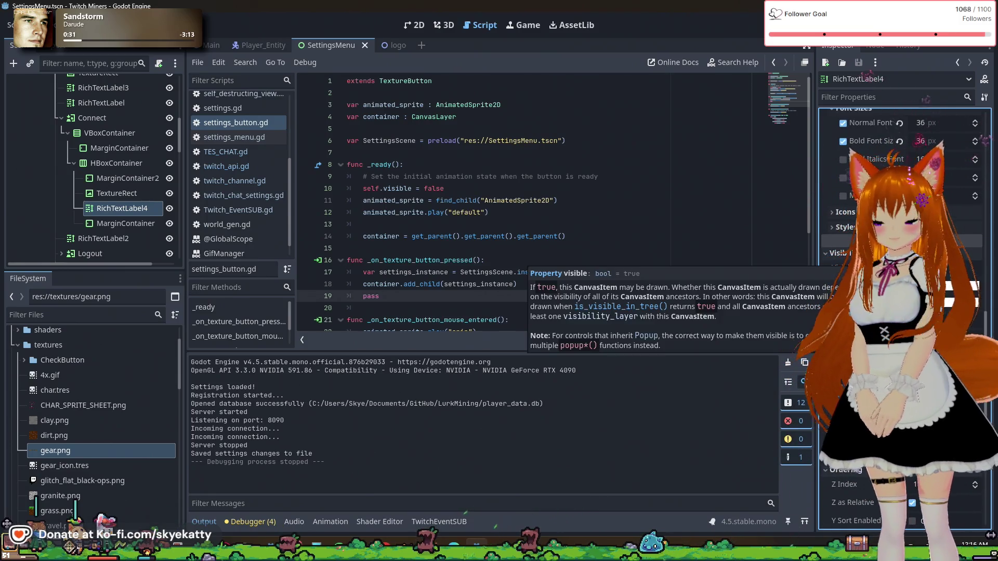
scroll(857, 260, up, 5)
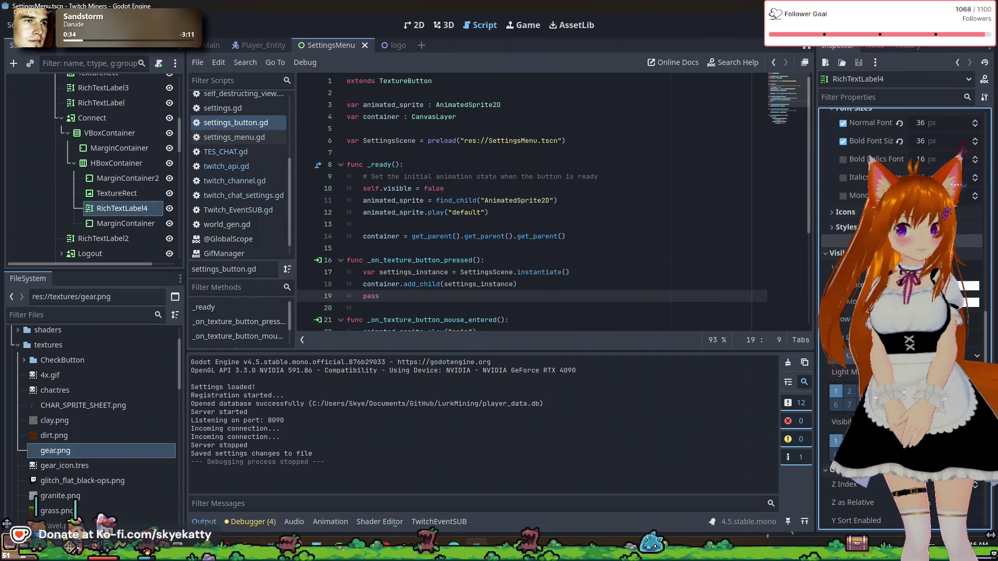
scroll(834, 282, up, 5)
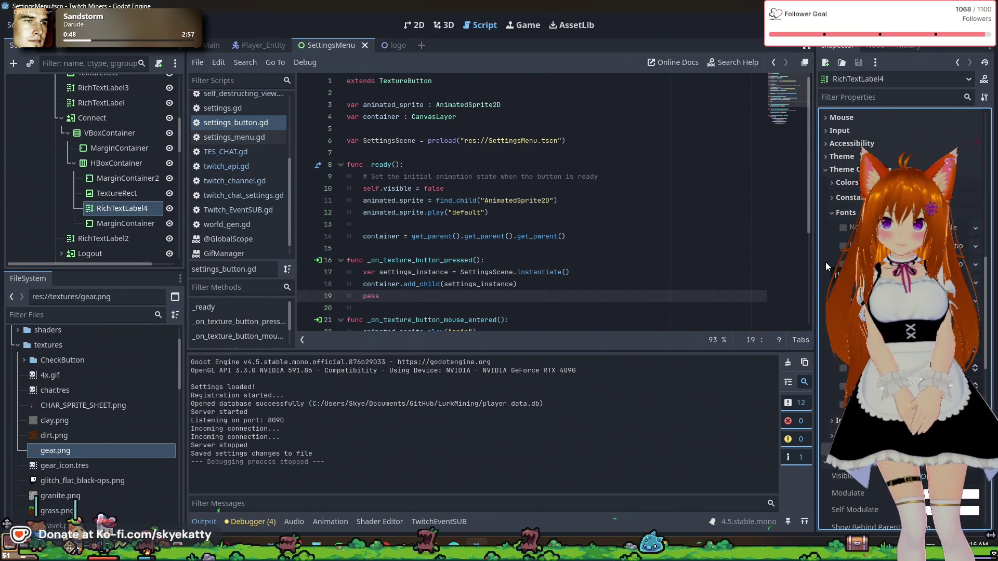
click(852, 131)
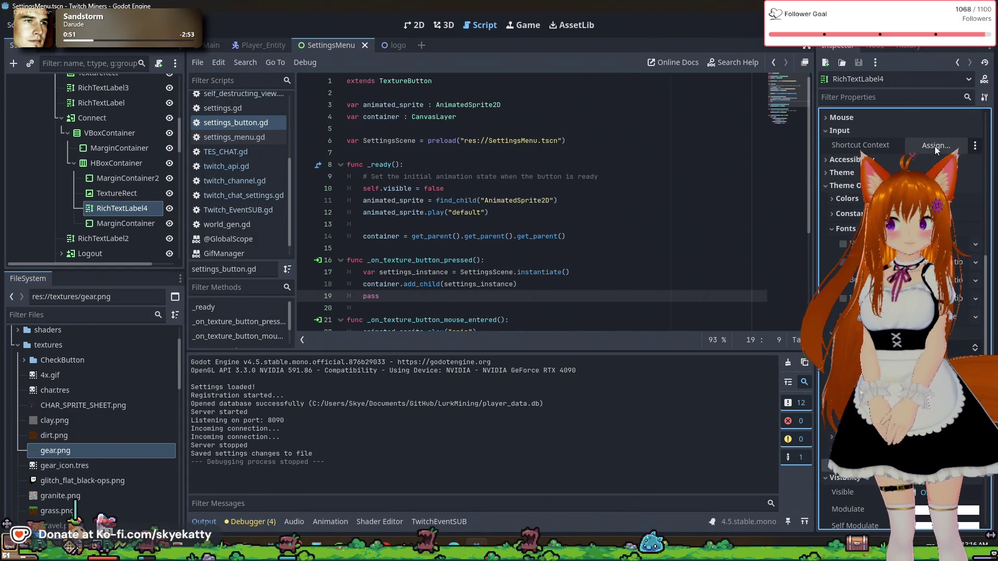
click(974, 147)
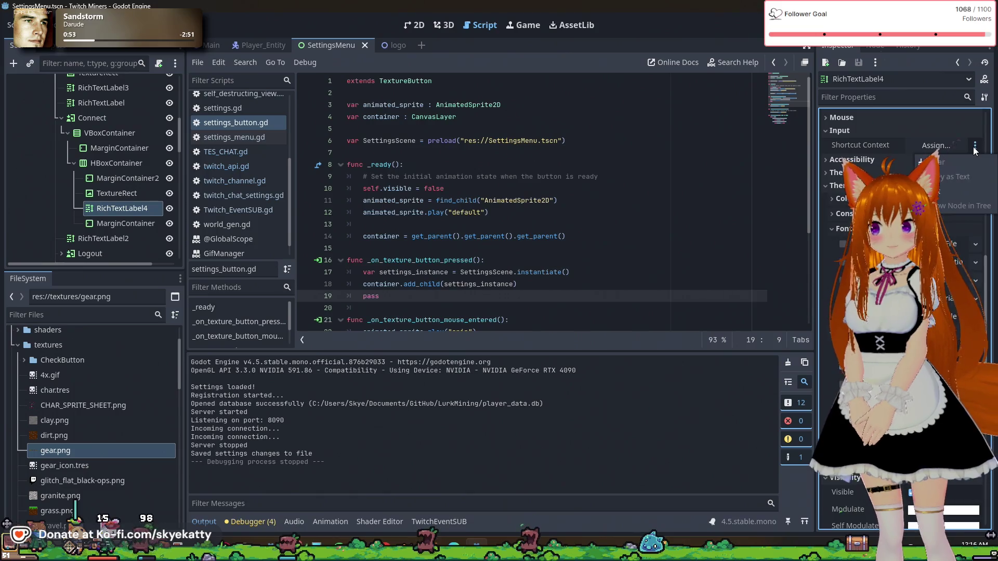
scroll(875, 146, down, 10)
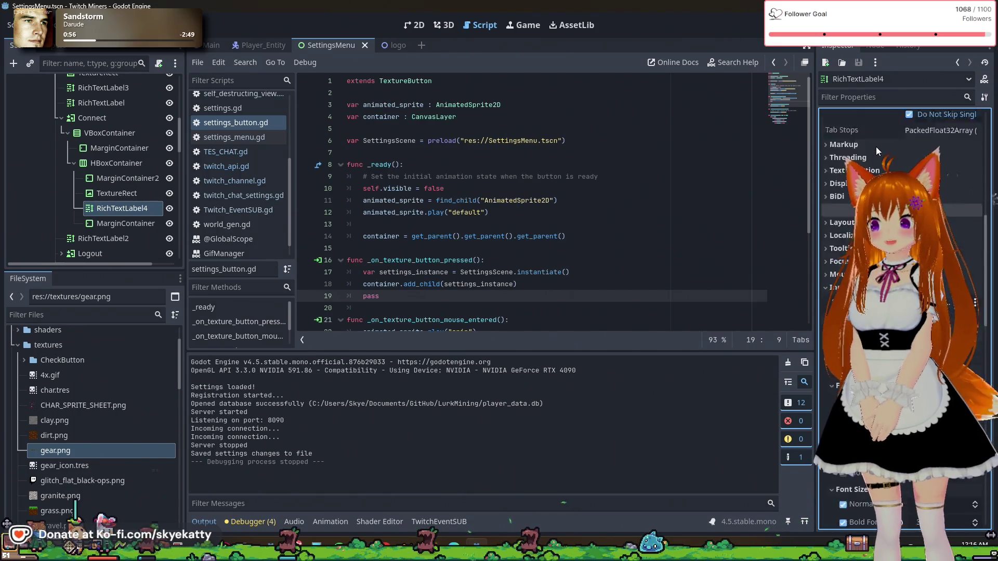
click(835, 261)
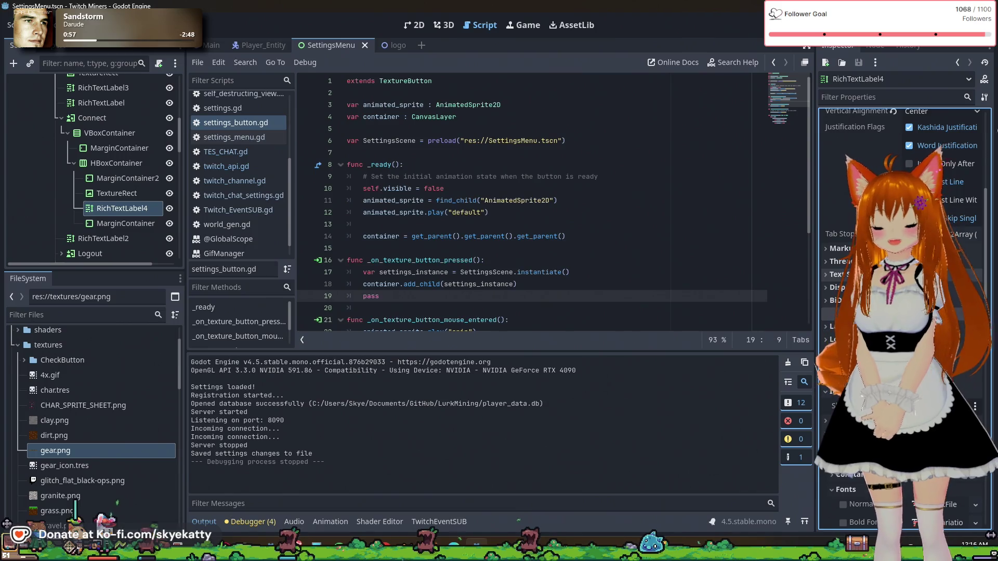
click(835, 261)
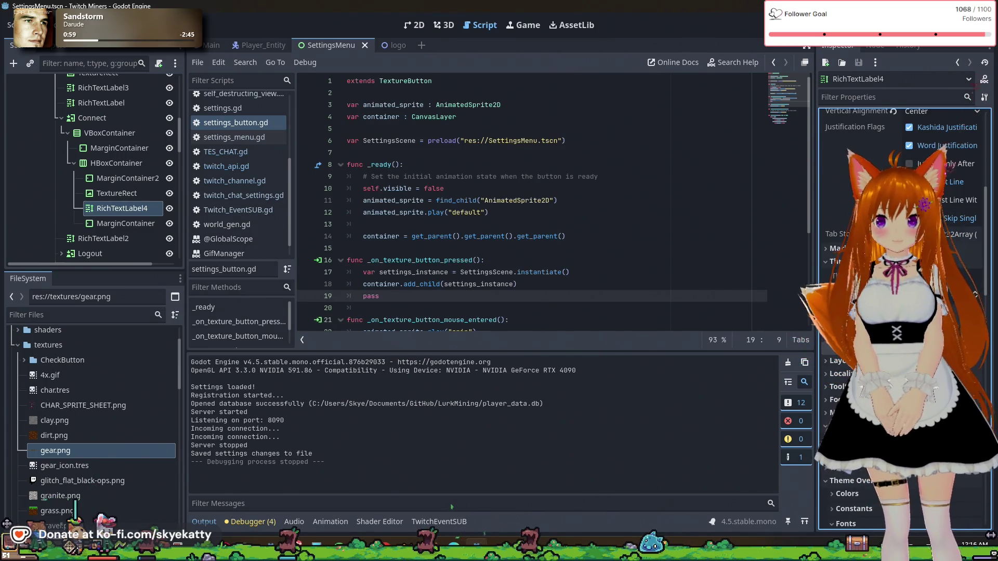
mouse_move(837, 312)
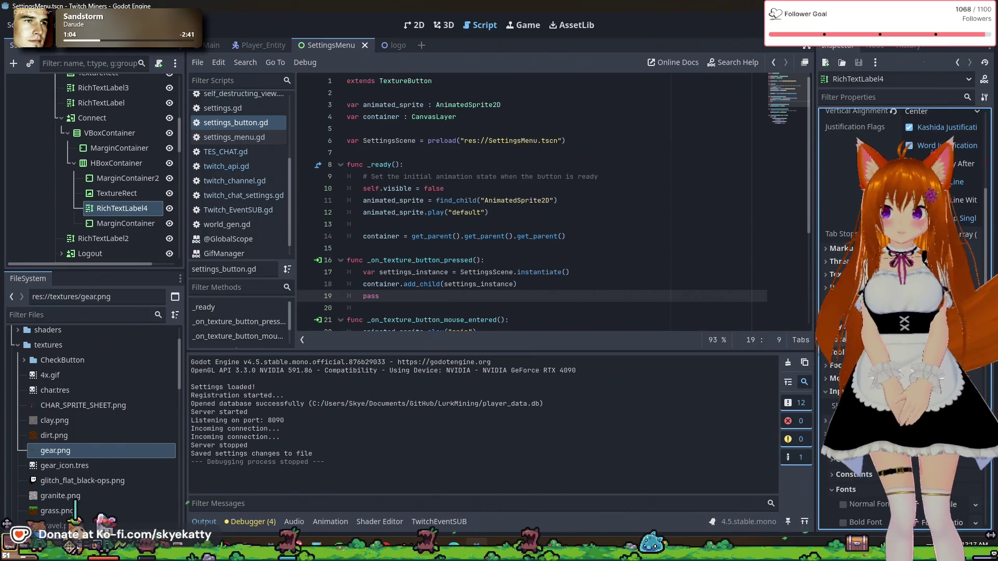
scroll(904, 312, down, 2)
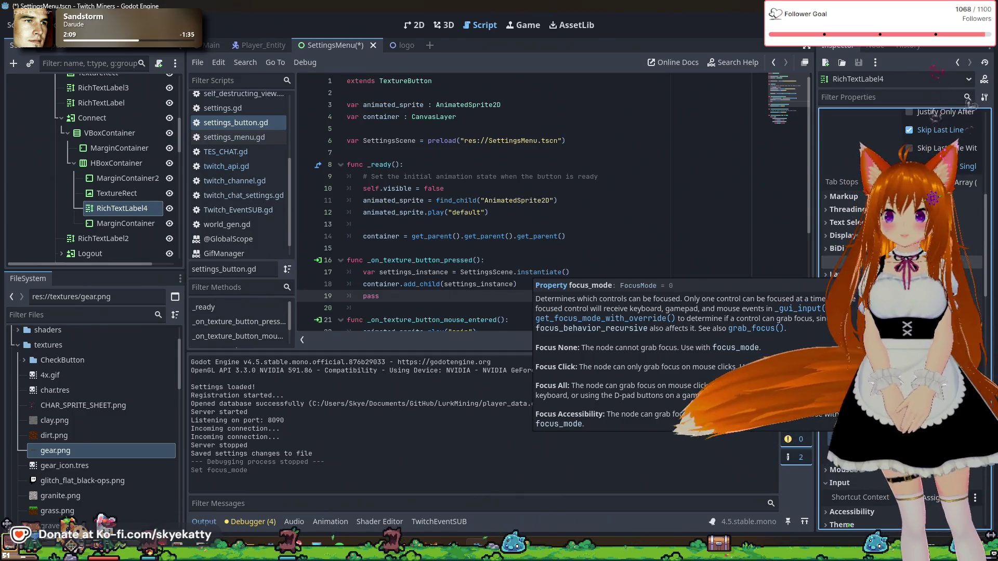
- Review the Inspector, then launch the game with F5 to test the Settings menu
scroll(835, 488, up, 2)
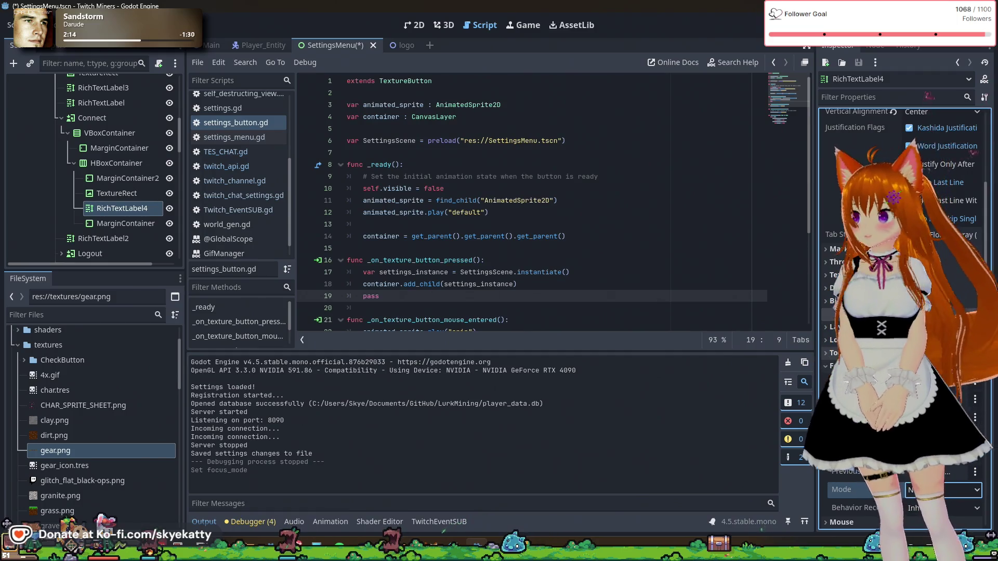
scroll(837, 363, down, 2)
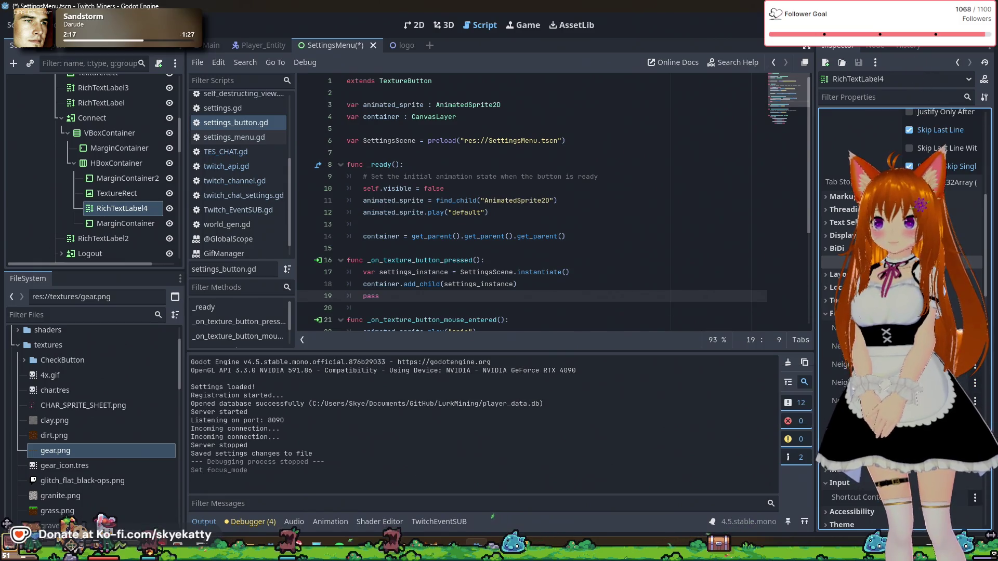
key(F5)
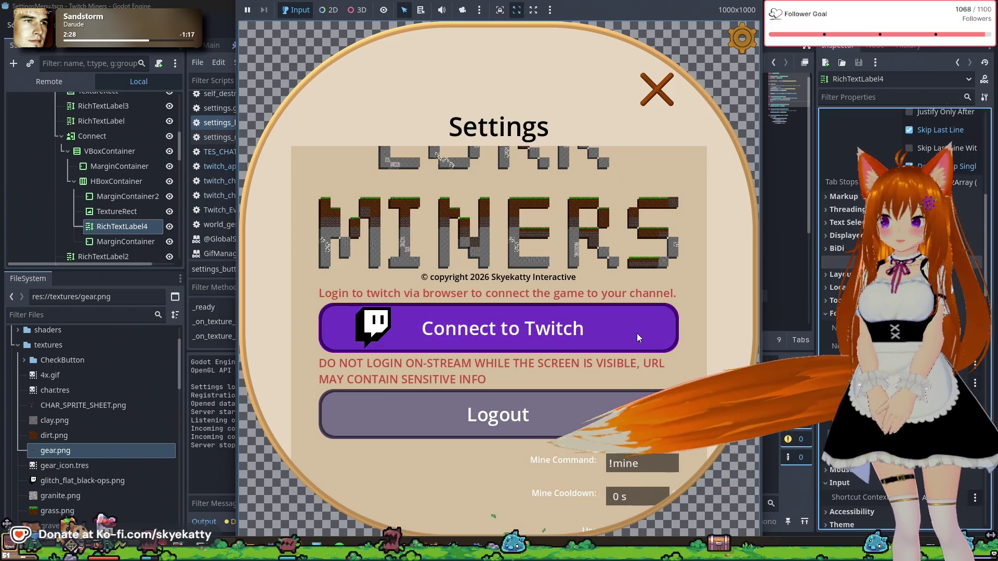
- Stop the game, relaunch it, and close its Settings menu with the X button
key(F8)
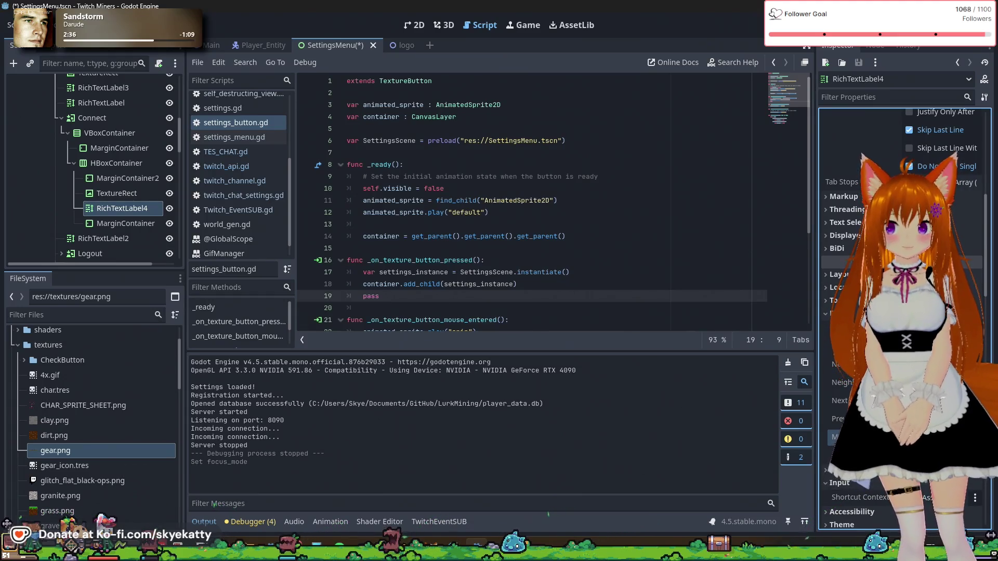
key(F5)
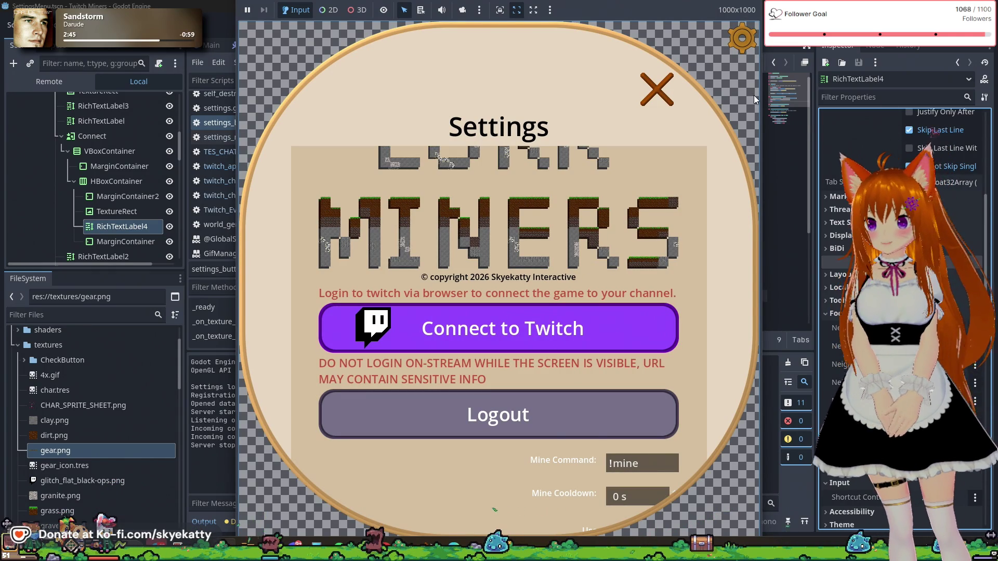
click(668, 91)
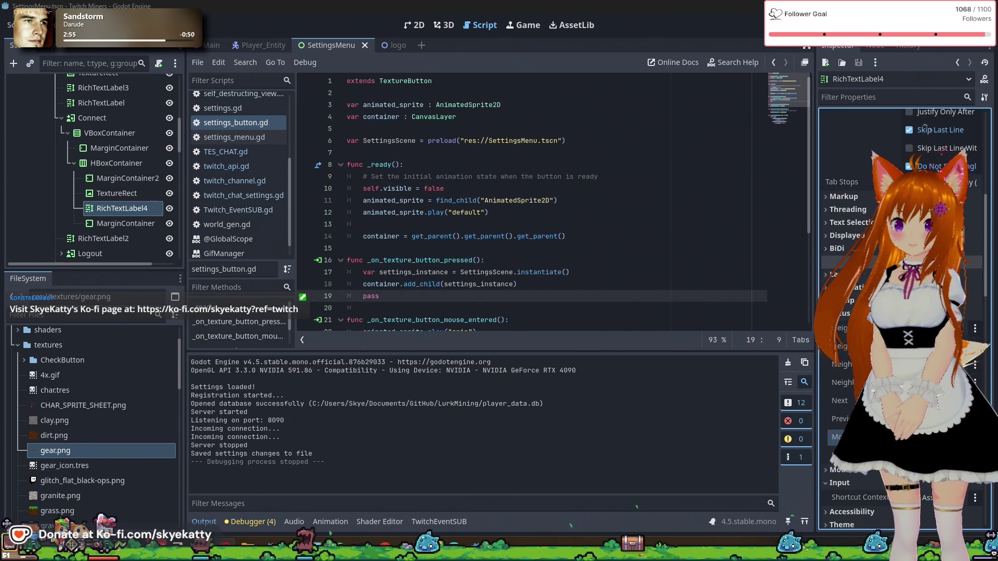
- Set RichTextLabel4's Mouse Filter to Pass (Propagate Up) and run the project to test it
mouse_move(834, 437)
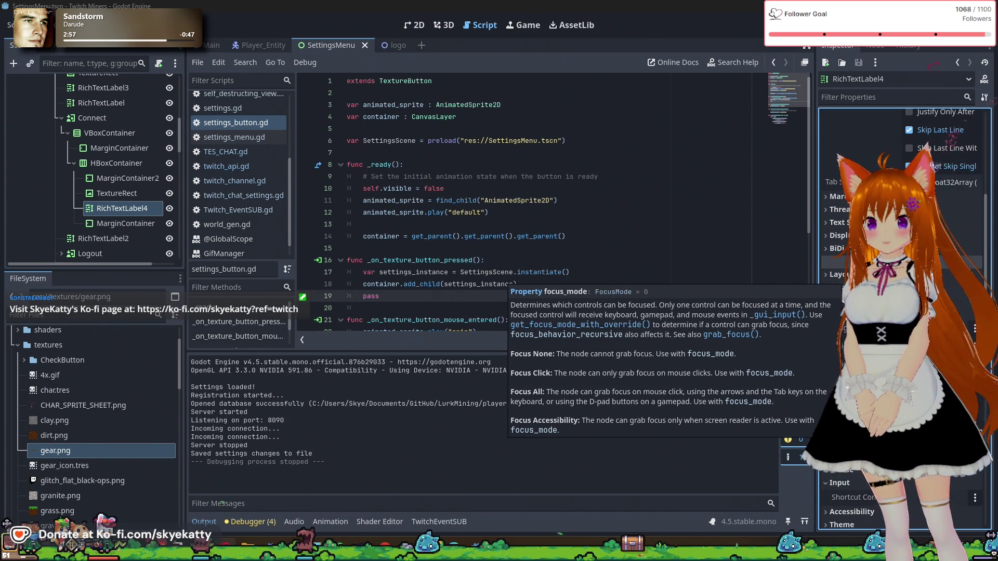
scroll(843, 477, down, 3)
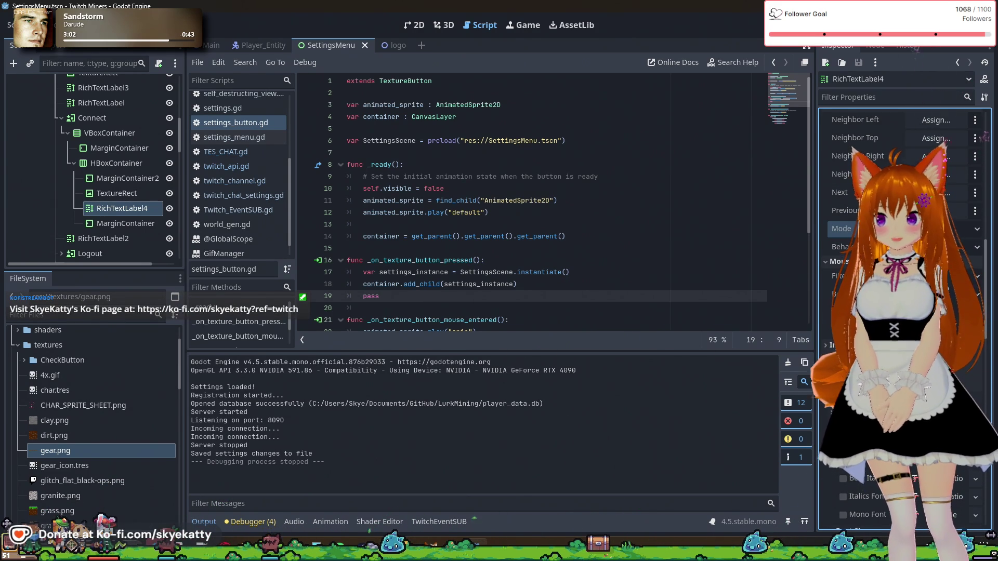
click(915, 308)
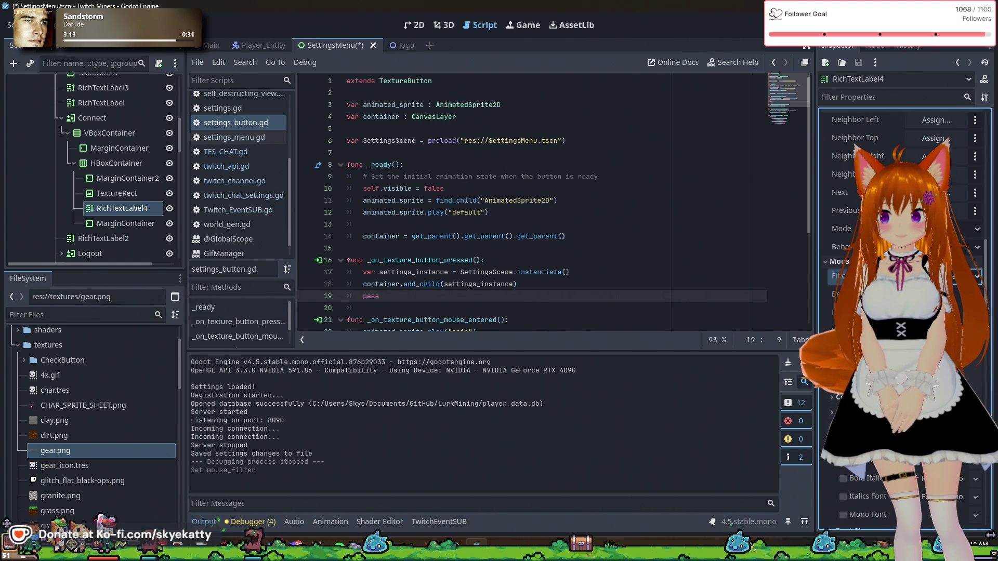
click(915, 25)
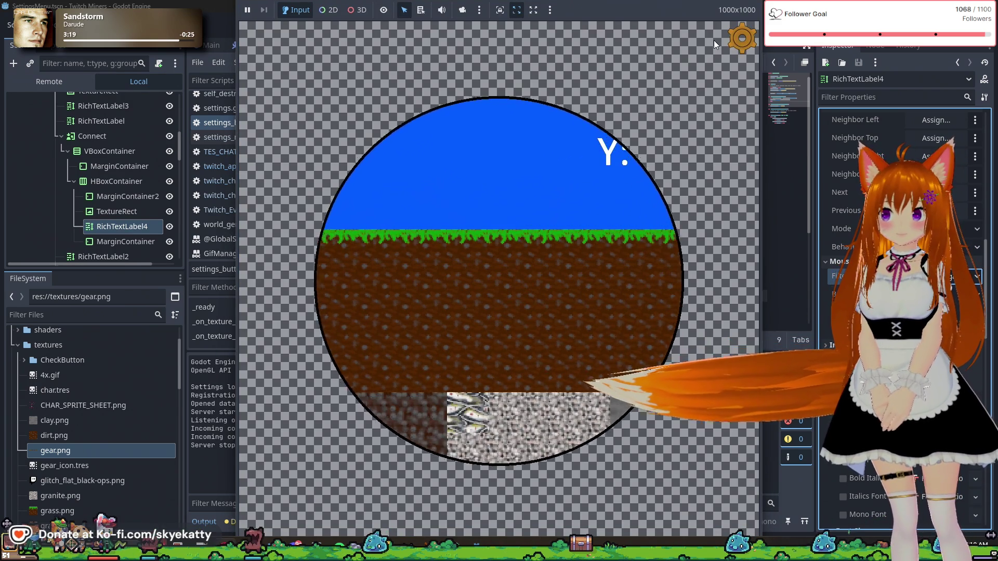
- Open the in-game gear Settings menu, stop the game, and change RichTextLabel4's Focus Mode
click(737, 39)
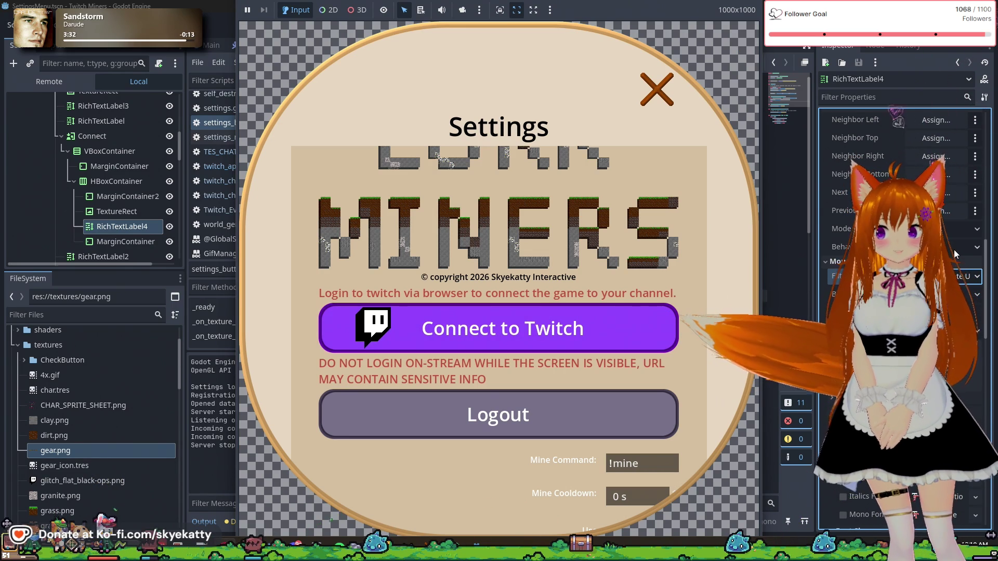
key(F8)
click(904, 364)
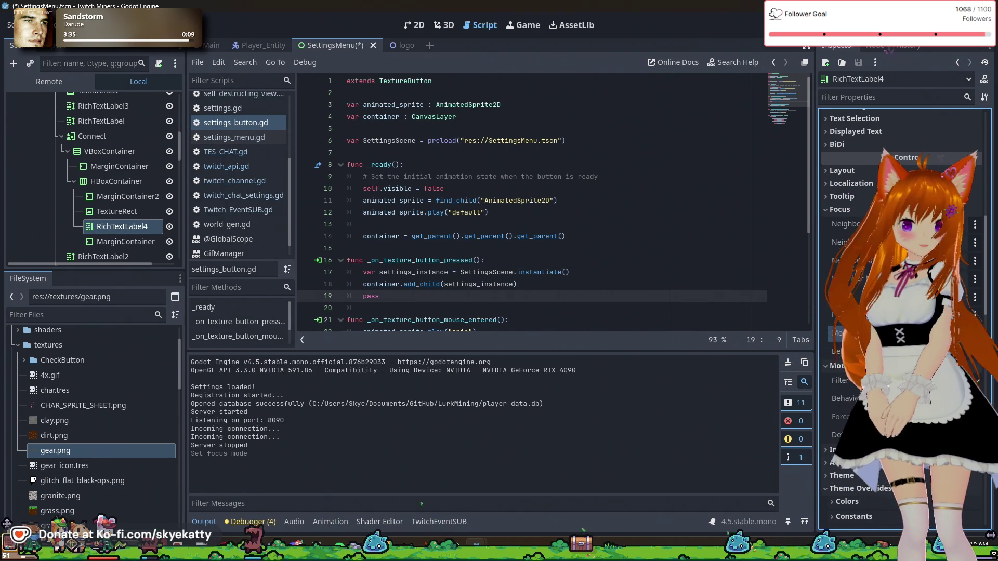
- Rerun the game, close the Settings menu with Escape, and stop the game
key(F5)
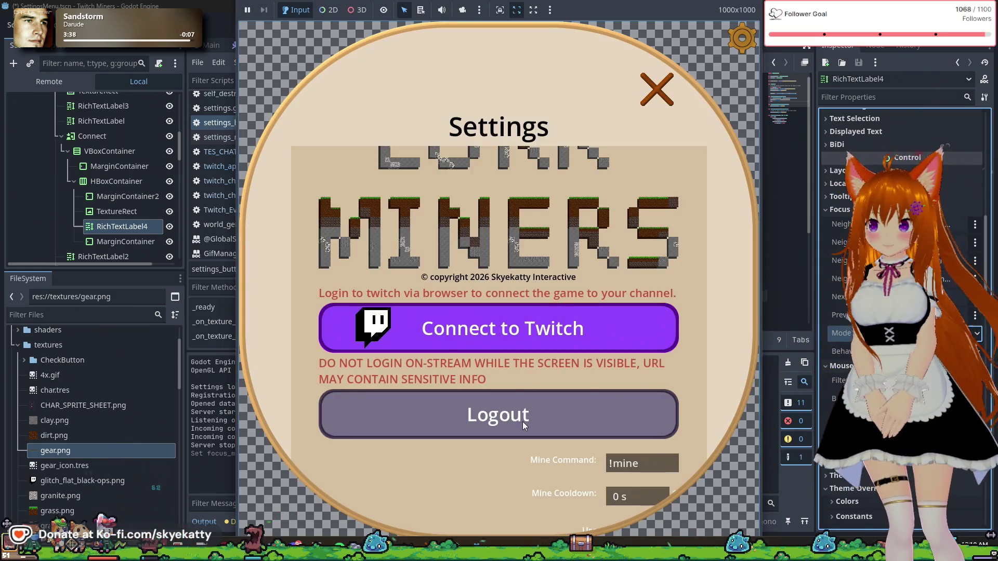
key(Escape)
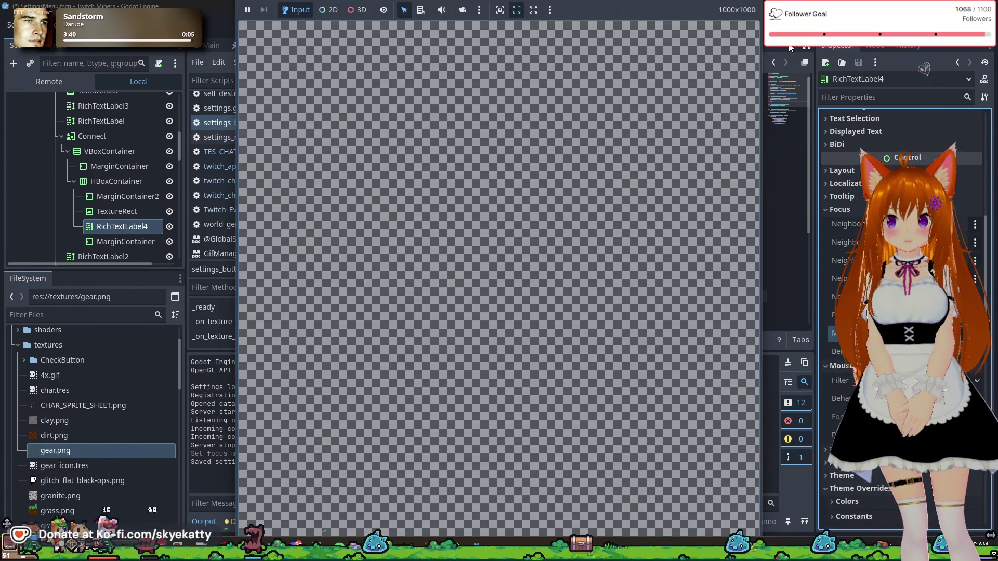
key(F8)
scroll(107, 185, down, 2)
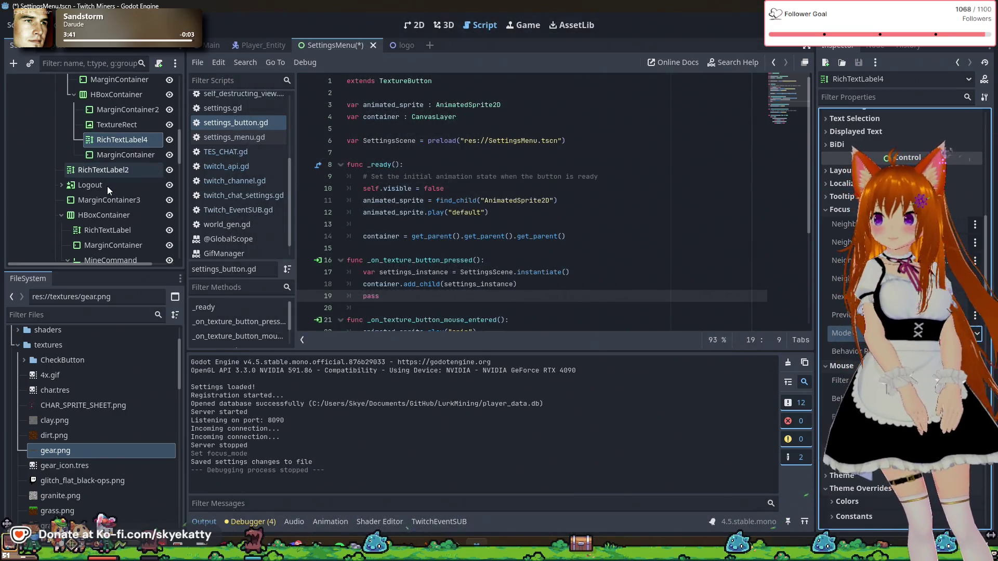
- Select the RichTextLabel under Logout > HBoxContainer, expand its Inspector properties, then click into the script
click(61, 185)
scroll(119, 182, down, 2)
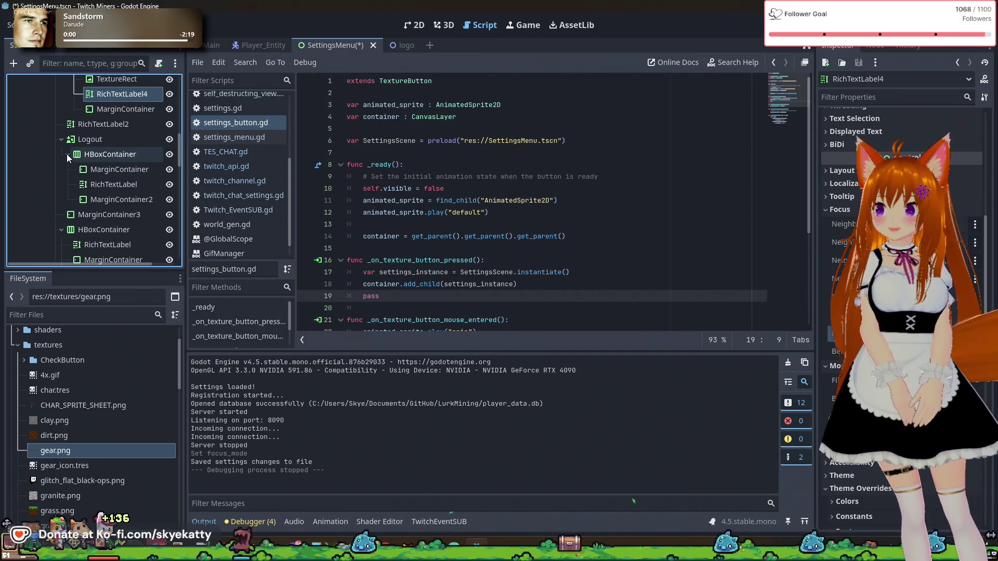
click(67, 154)
click(113, 184)
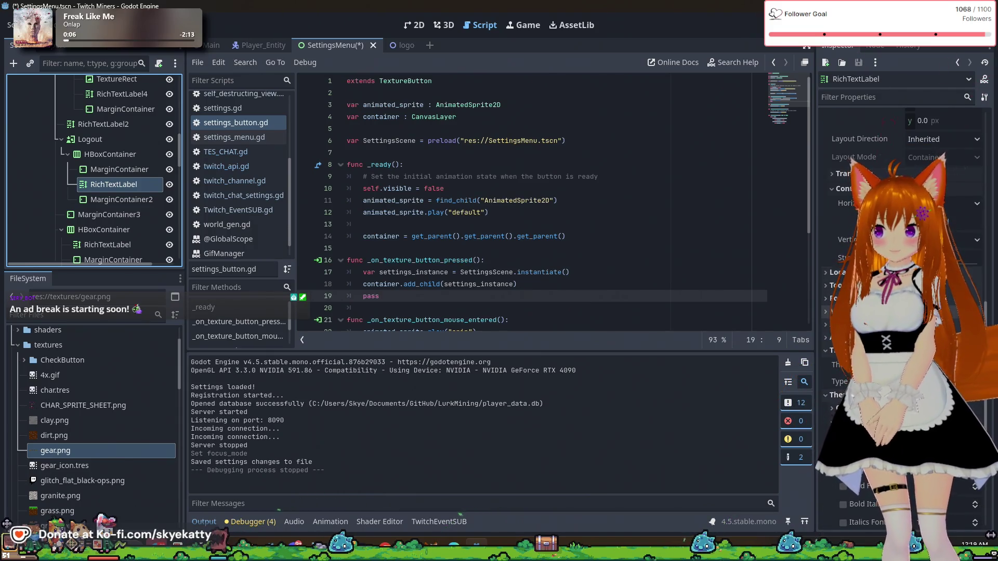
click(842, 311)
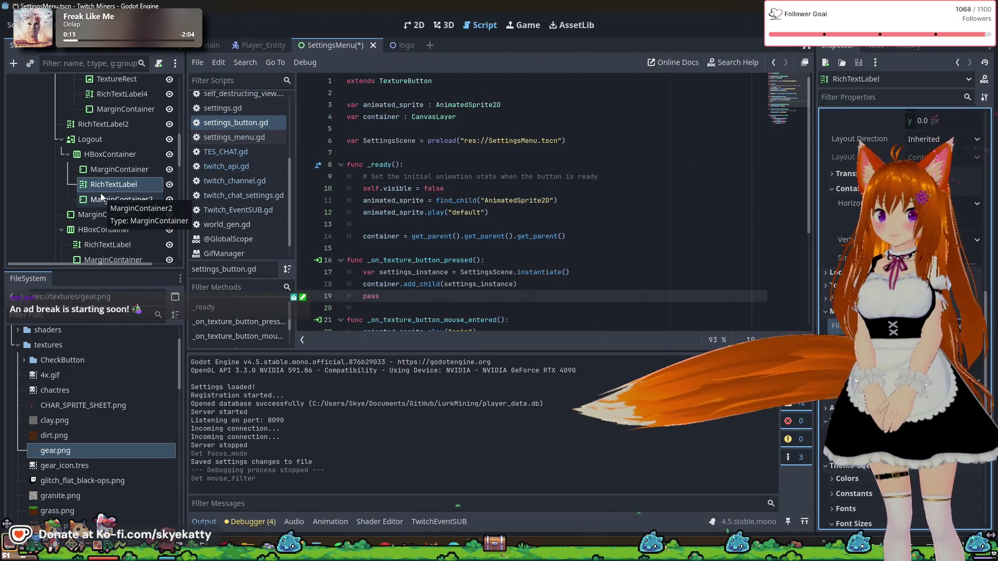
scroll(128, 136, up, 3)
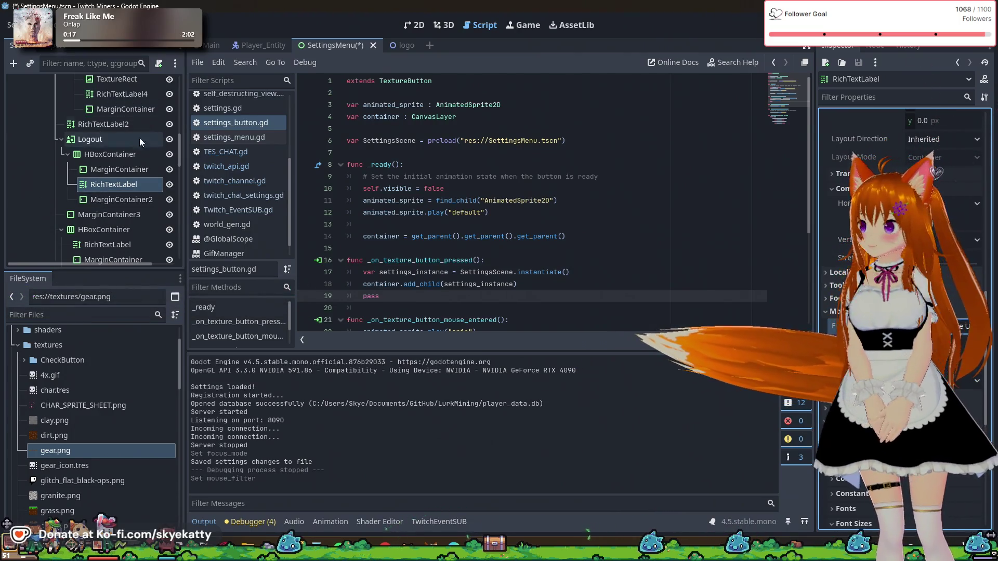
scroll(74, 151, up, 3)
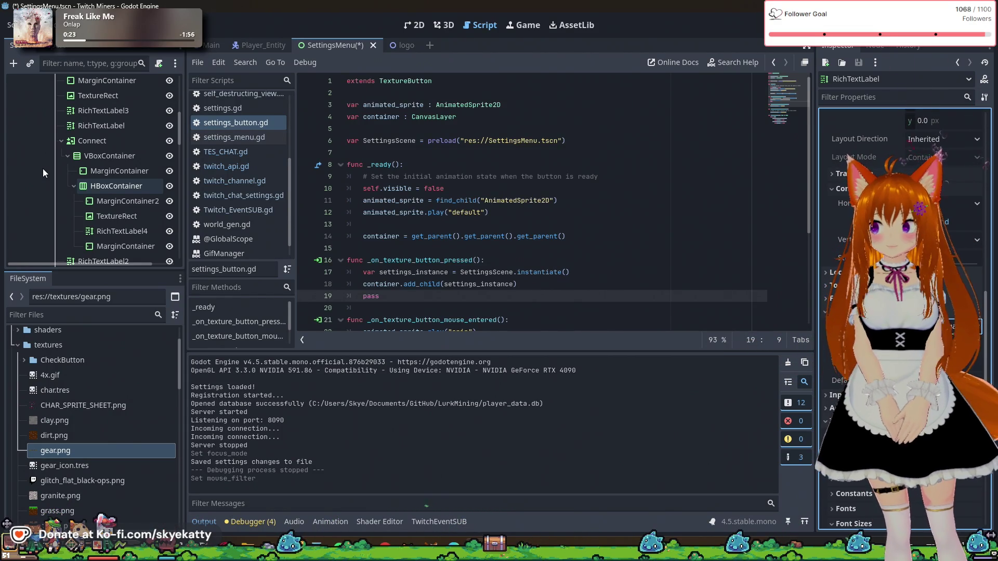
click(566, 156)
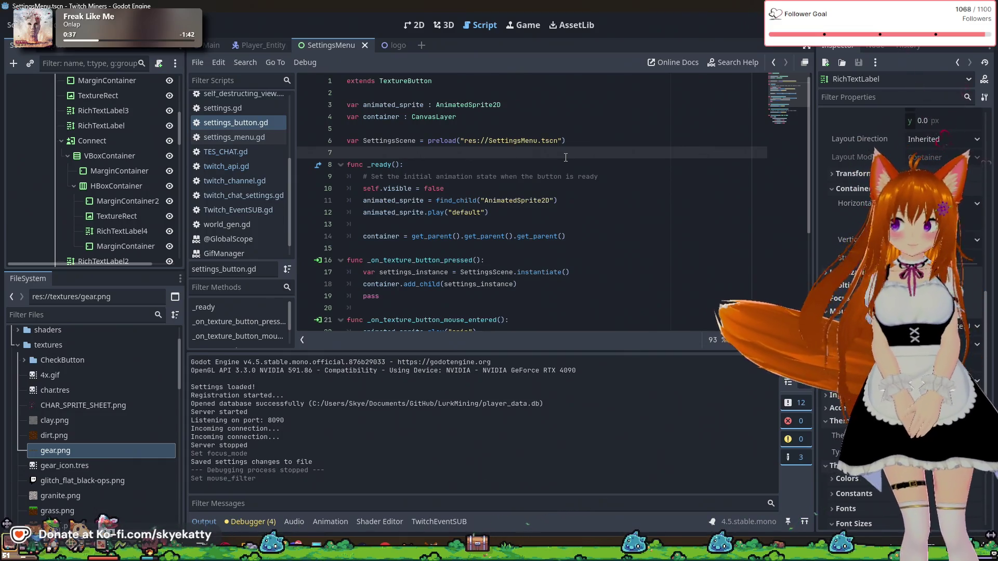
- In the FileSystem dock, collapse textures and browse the TwitchAPI and Test folders
scroll(156, 166, up, 2)
scroll(239, 156, up, 1)
scroll(151, 167, up, 3)
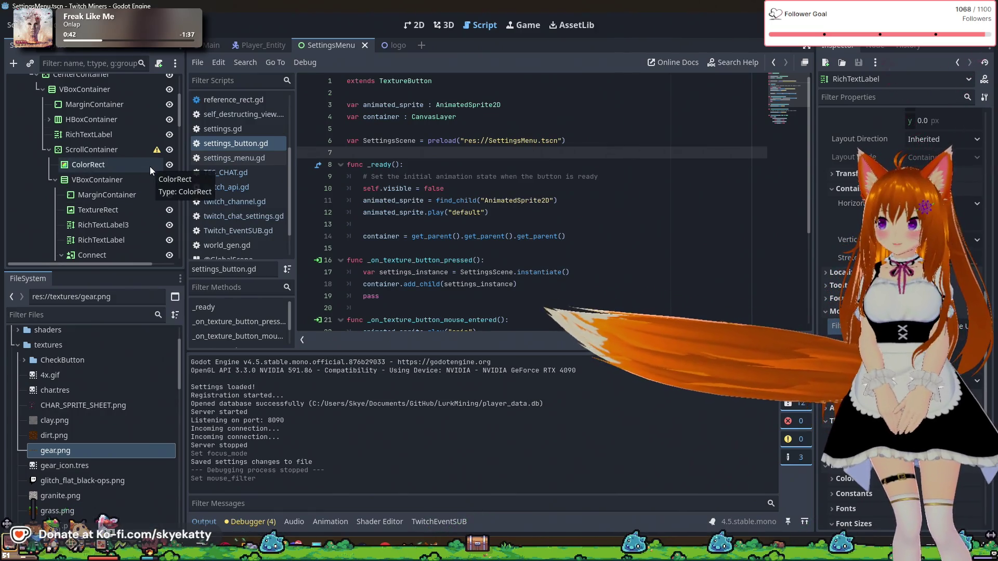
scroll(148, 172, up, 3)
scroll(117, 332, up, 1)
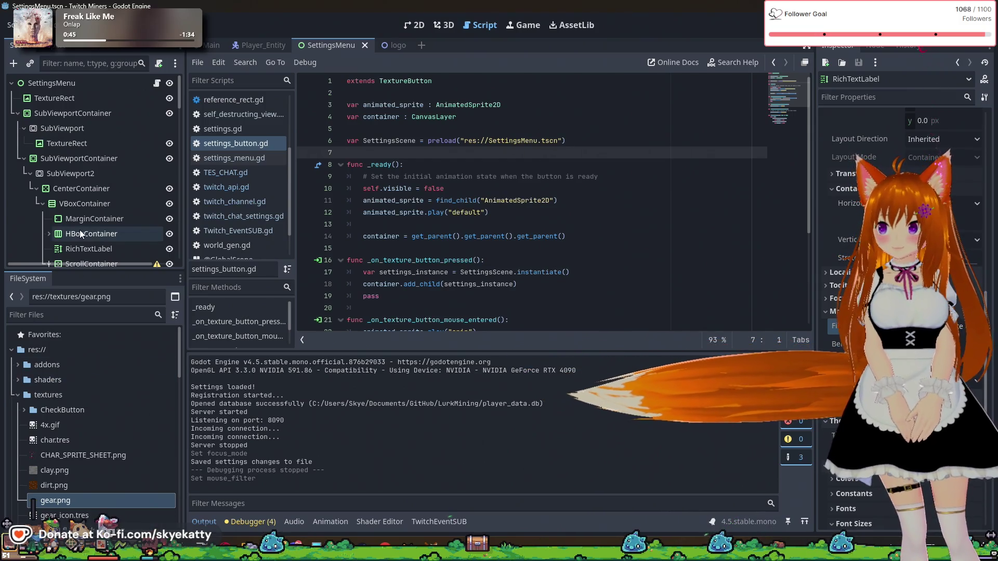
scroll(29, 393, down, 1)
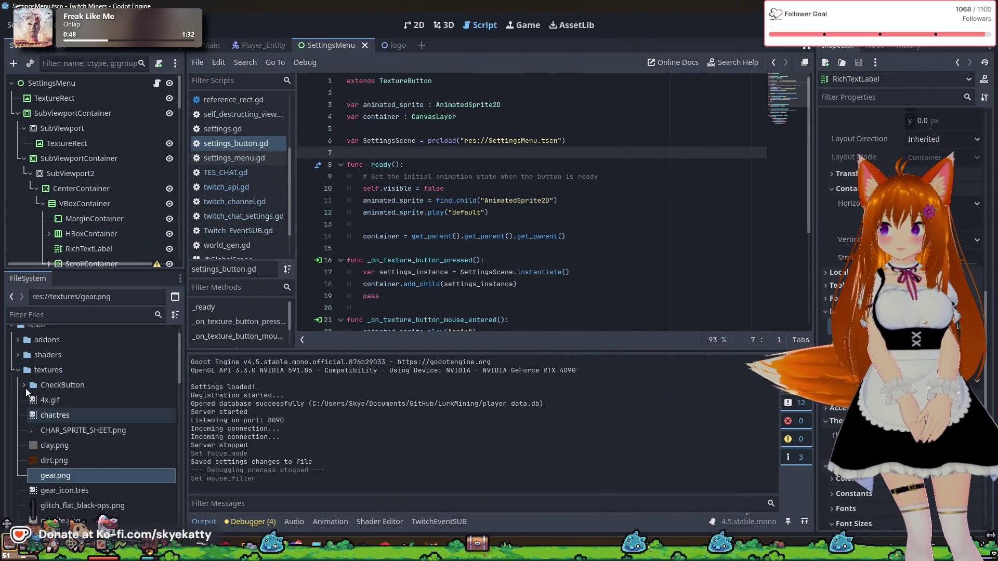
double_click(20, 372)
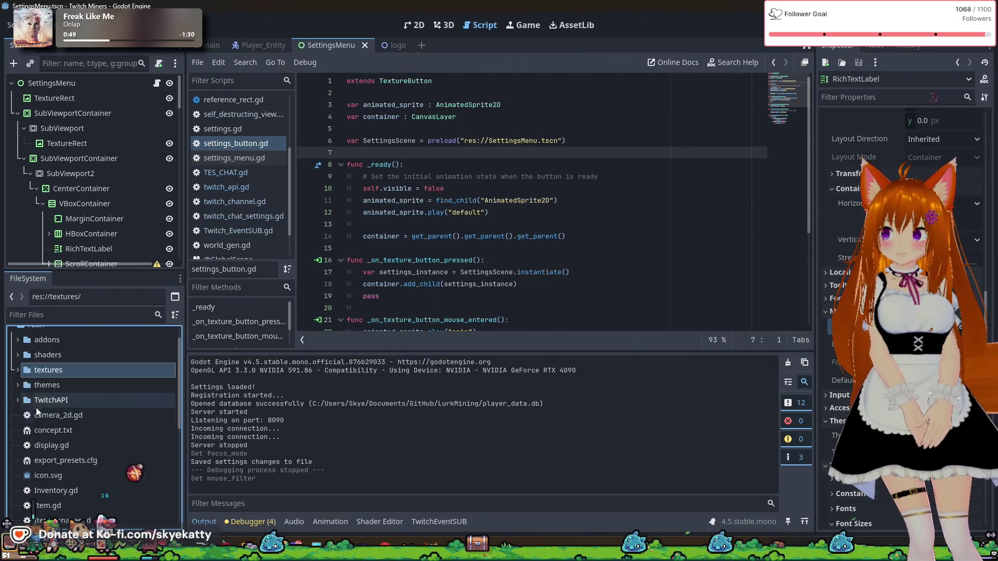
click(21, 403)
click(24, 415)
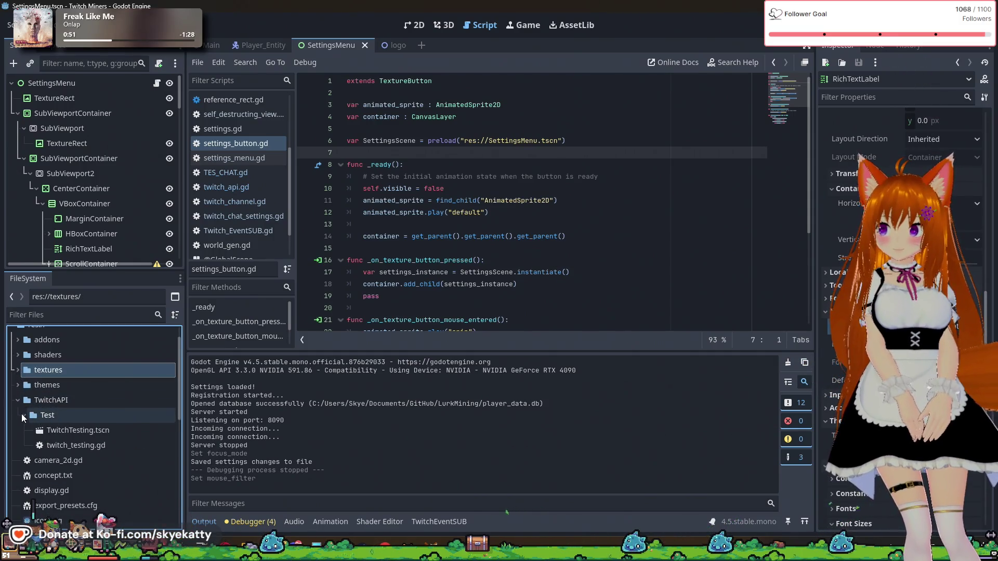
scroll(42, 423, down, 1)
click(24, 390)
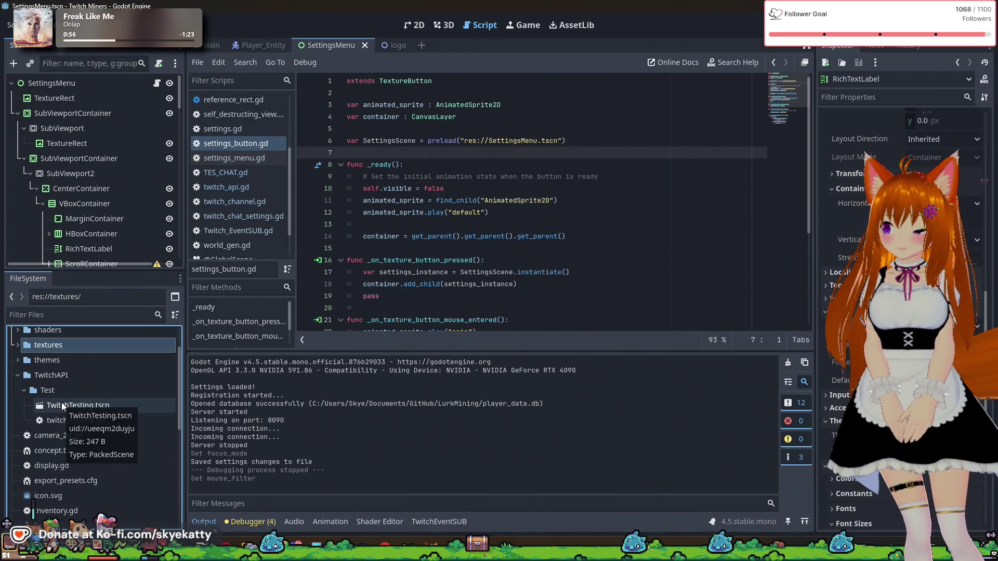
click(50, 378)
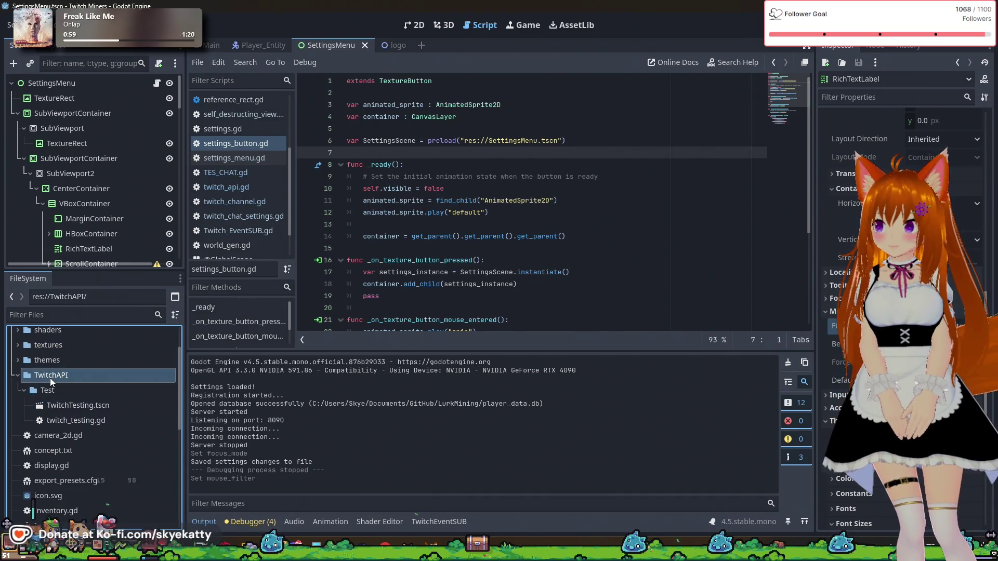
click(17, 375)
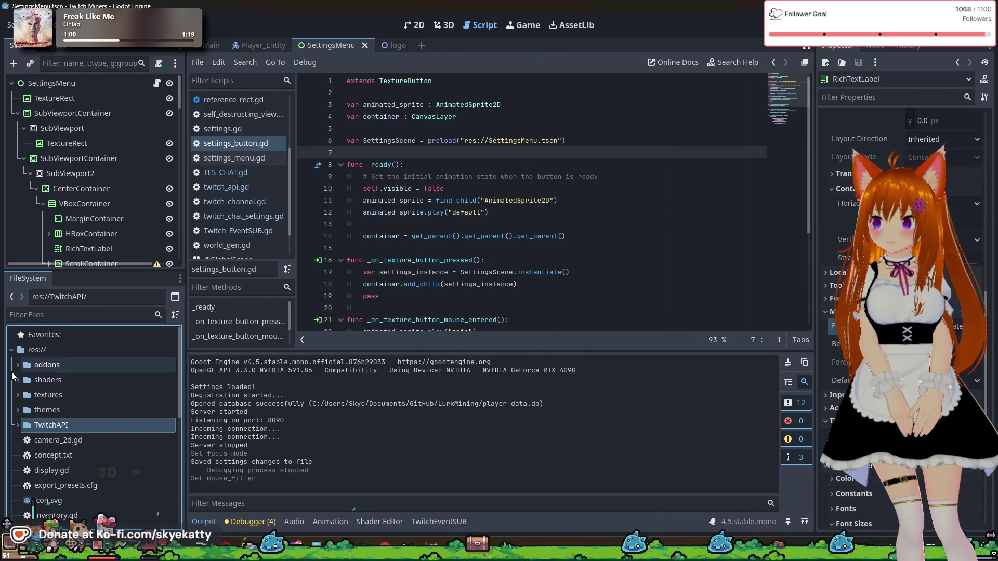
- Expand addons > TwitchAPI, select TES_CHAT.gd, and open auth_server.gd in the script editor
click(17, 364)
scroll(82, 406, down, 3)
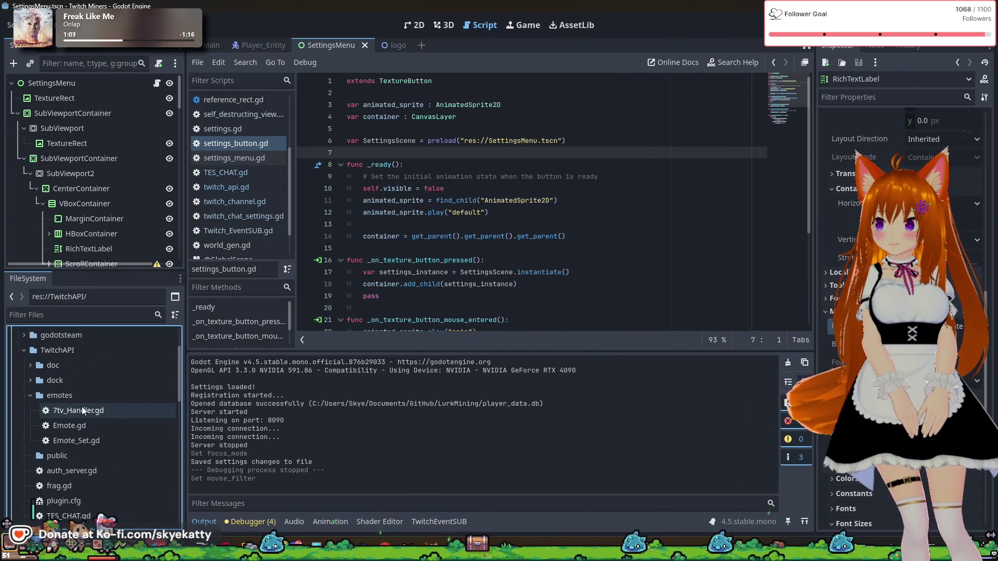
click(30, 370)
scroll(80, 400, down, 2)
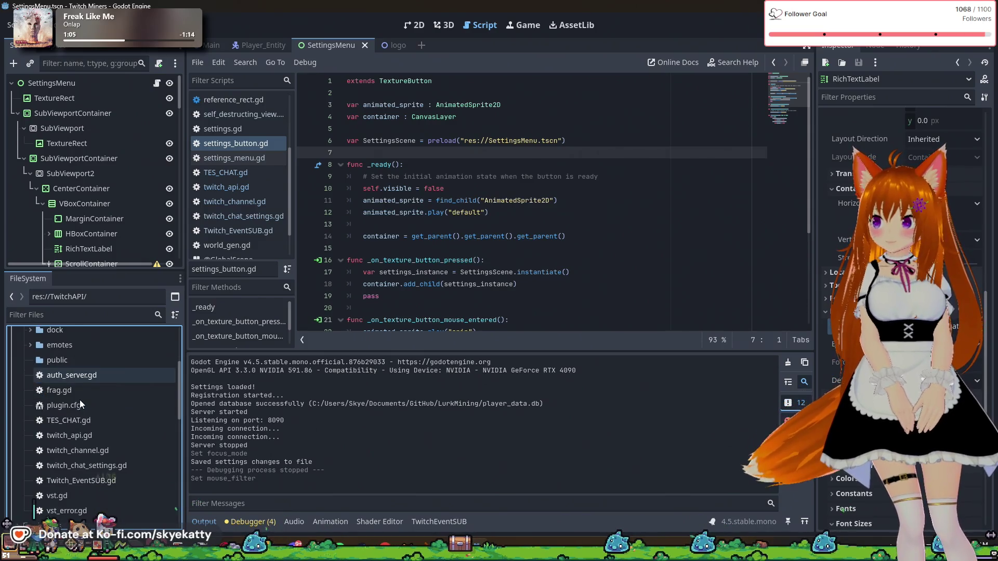
click(86, 424)
scroll(90, 444, down, 2)
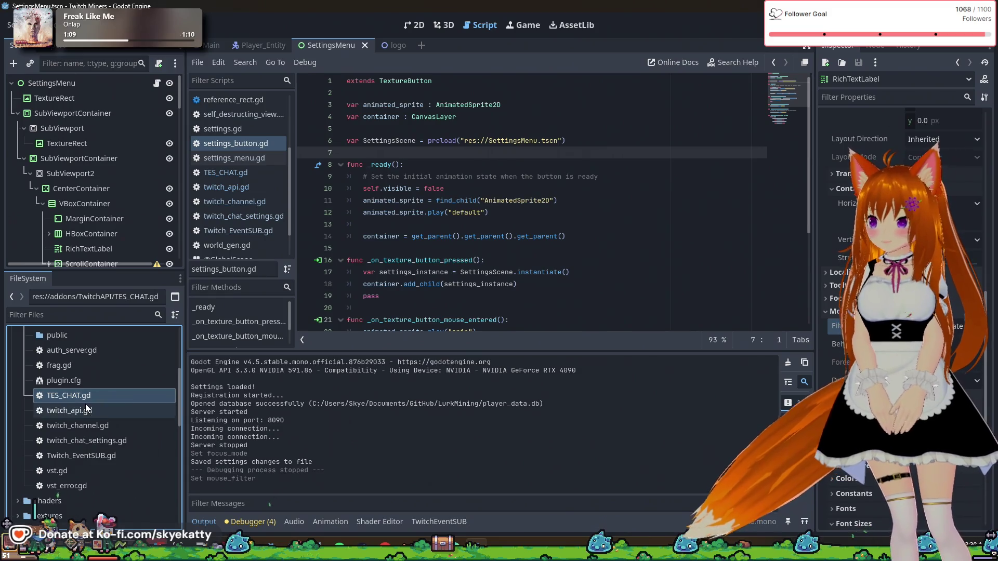
double_click(85, 352)
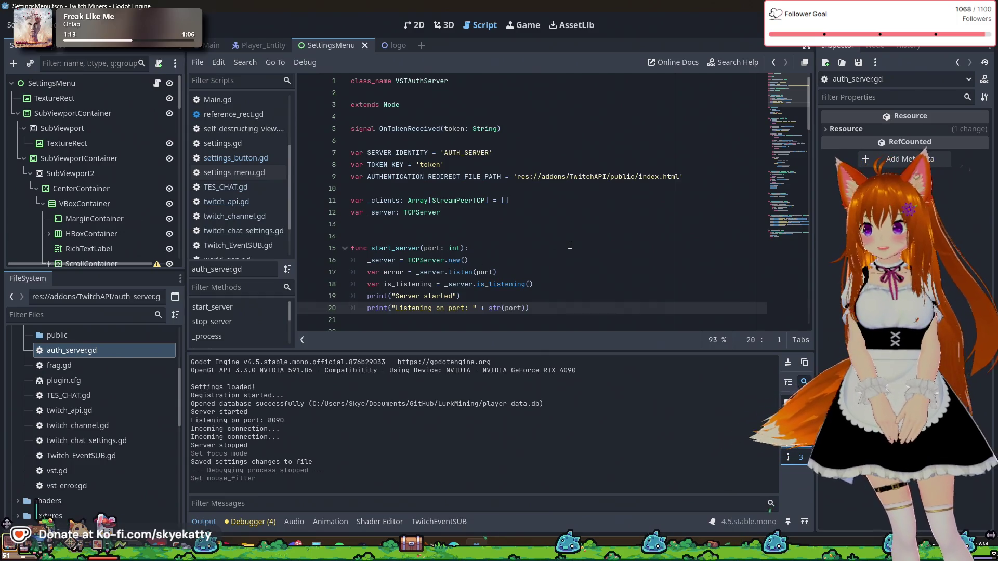
scroll(569, 245, down, 1)
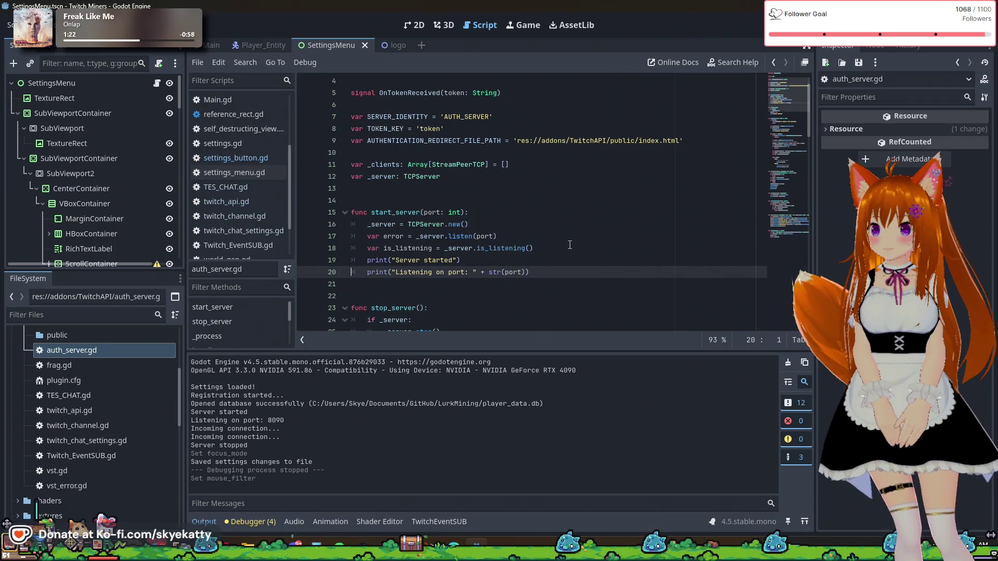
scroll(570, 244, down, 3)
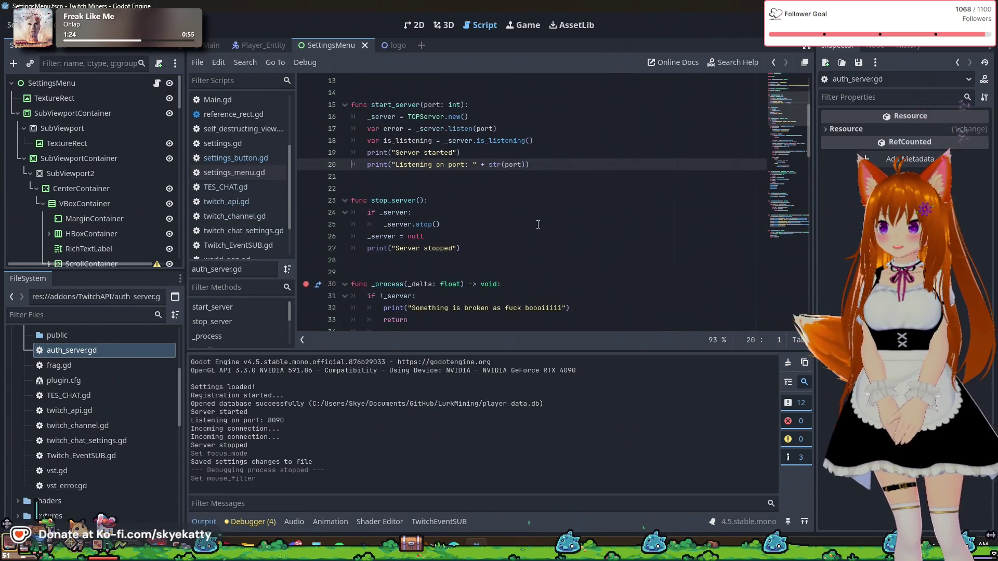
scroll(538, 224, down, 5)
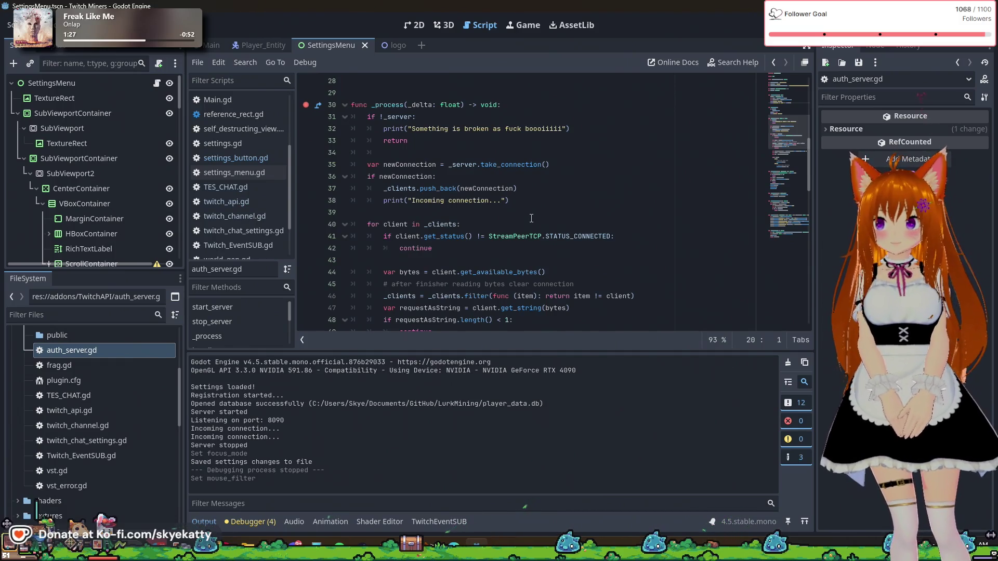
scroll(531, 218, up, 5)
scroll(530, 217, down, 4)
scroll(528, 216, down, 11)
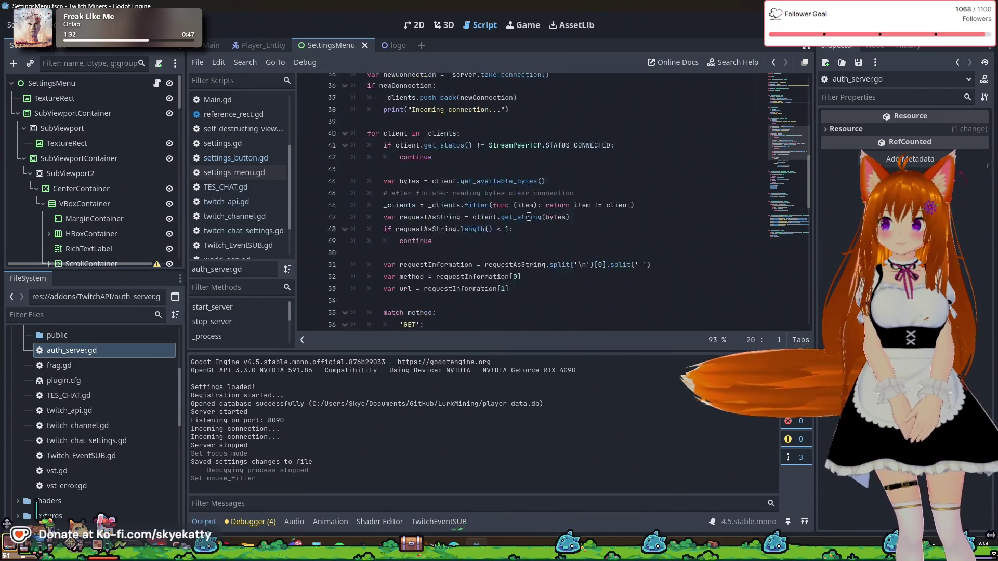
scroll(529, 216, down, 5)
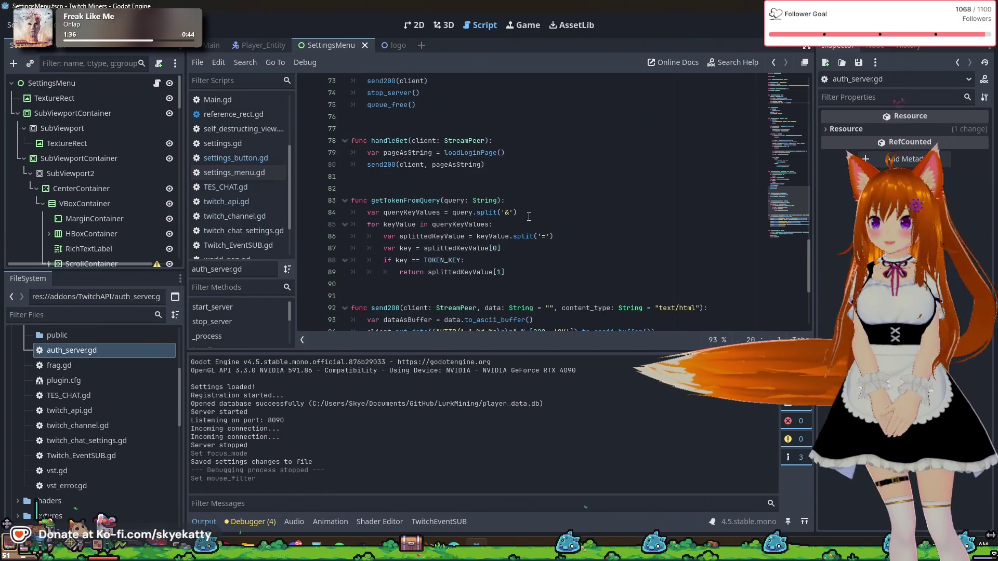
scroll(528, 216, down, 1)
scroll(528, 216, down, 4)
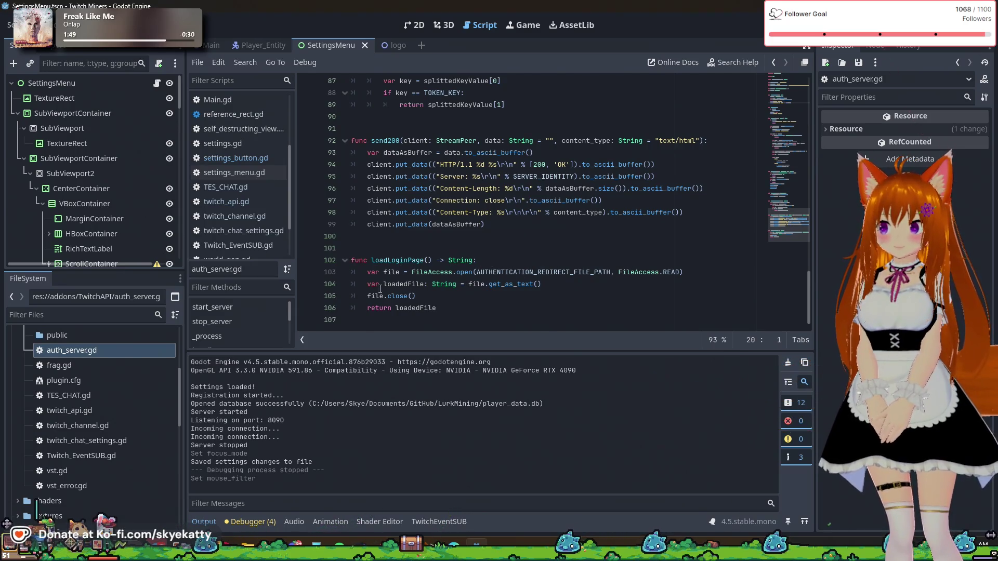
scroll(434, 304, up, 3)
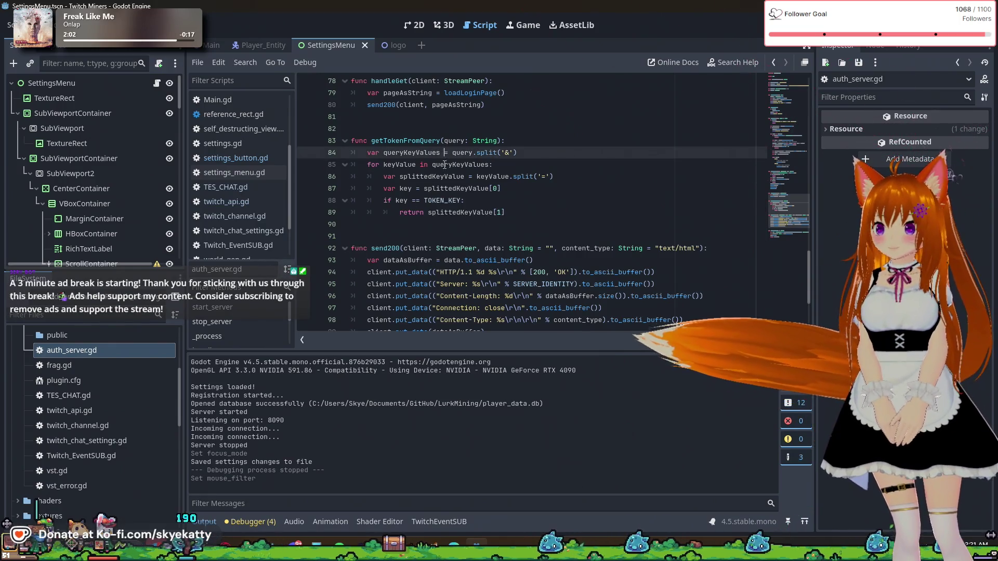
click(503, 212)
scroll(576, 217, up, 13)
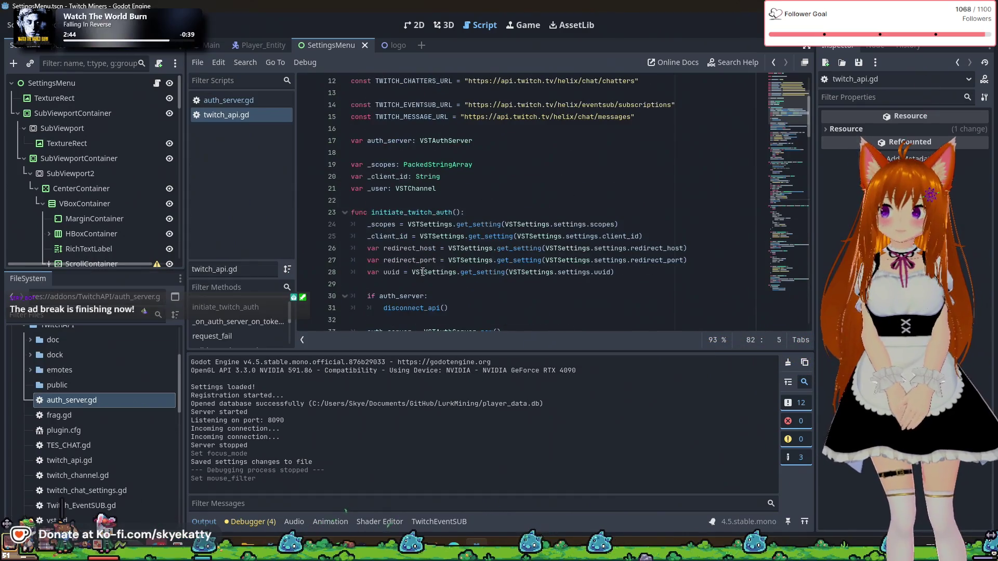
- Scroll through twitch_api.gd and place the caret after remove_child(auth_server) on line 140
scroll(422, 272, down, 2)
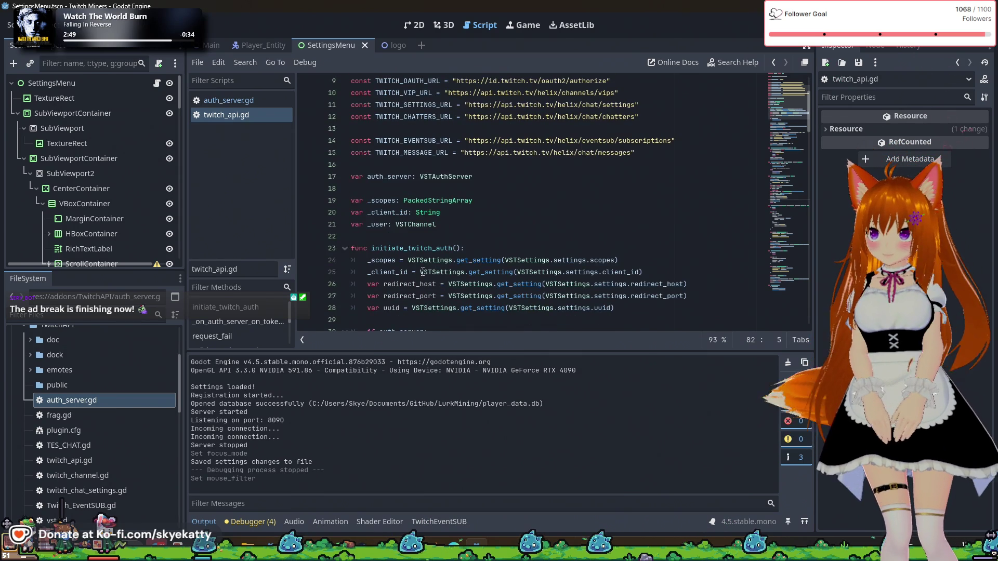
scroll(421, 272, up, 1)
scroll(422, 272, up, 2)
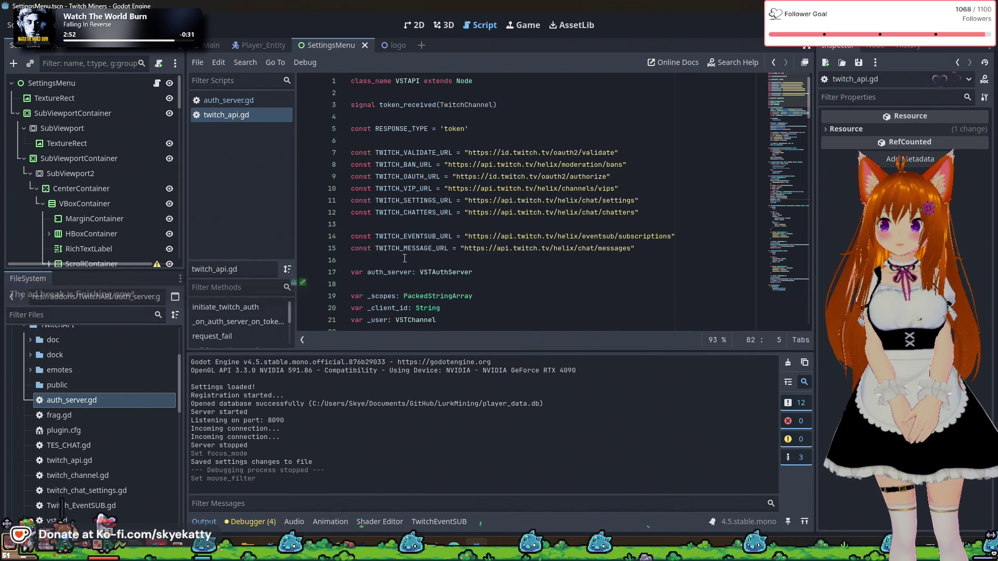
scroll(404, 258, down, 2)
scroll(404, 258, down, 14)
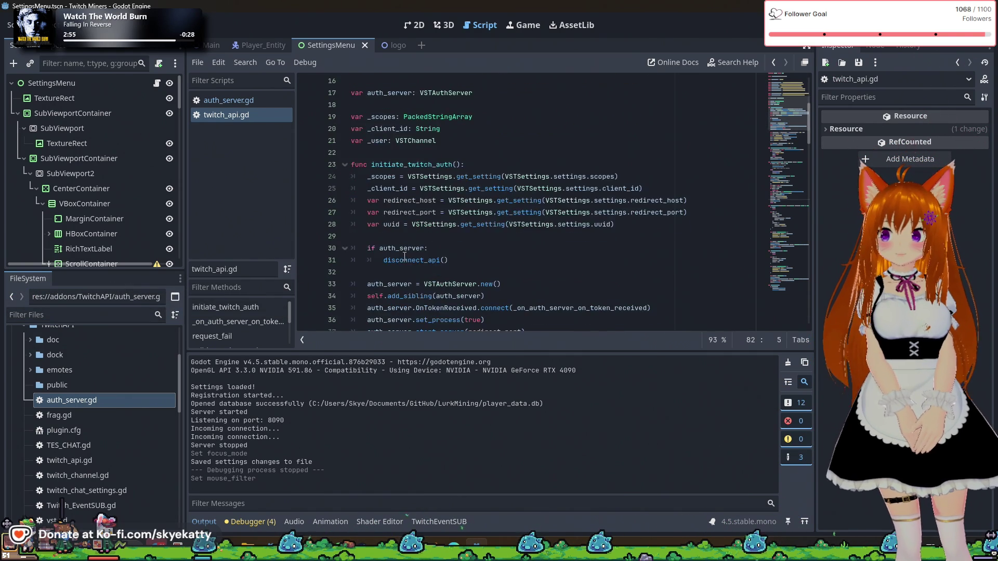
scroll(404, 256, up, 1)
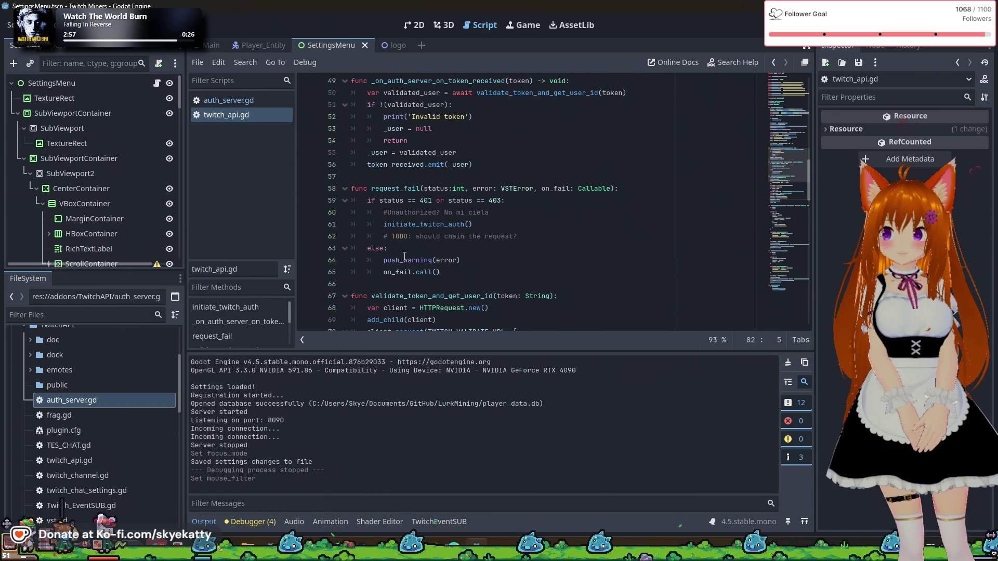
scroll(404, 256, down, 1)
scroll(404, 256, down, 10)
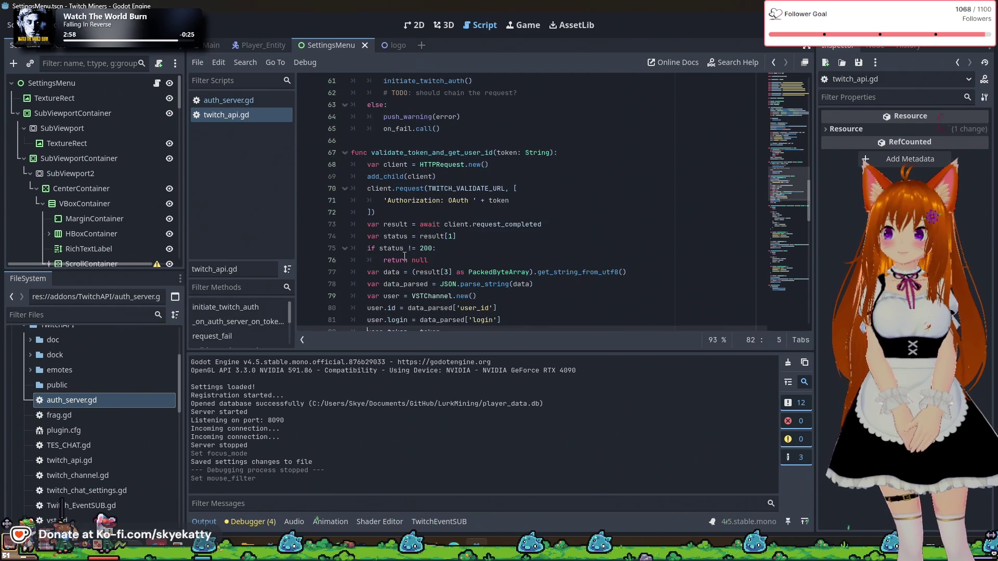
scroll(404, 256, down, 8)
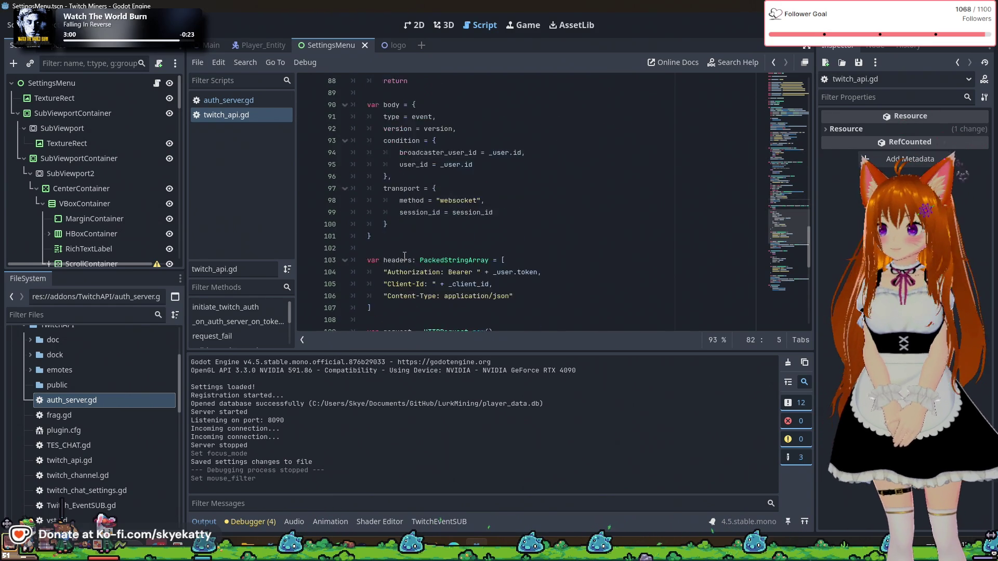
scroll(405, 256, down, 5)
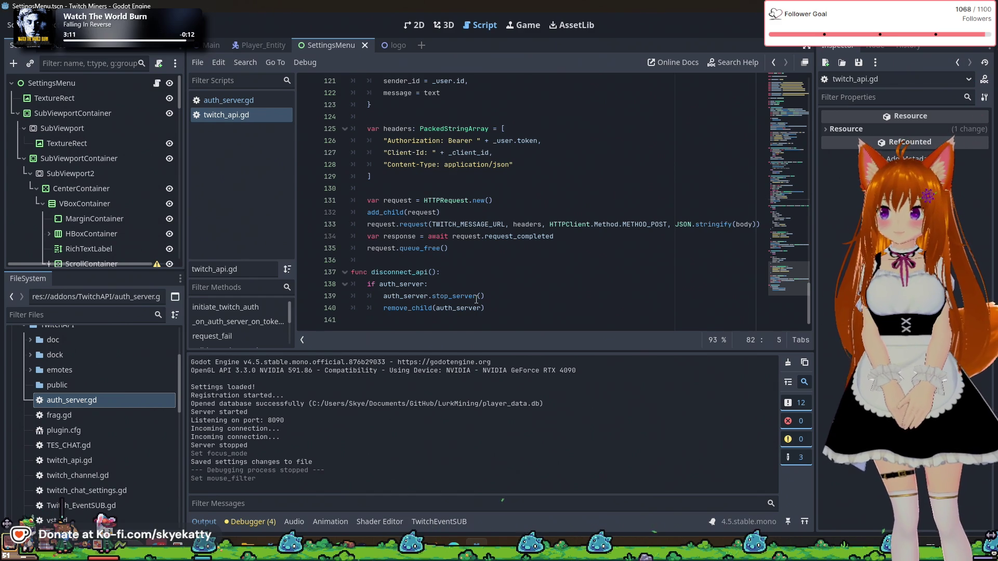
click(493, 310)
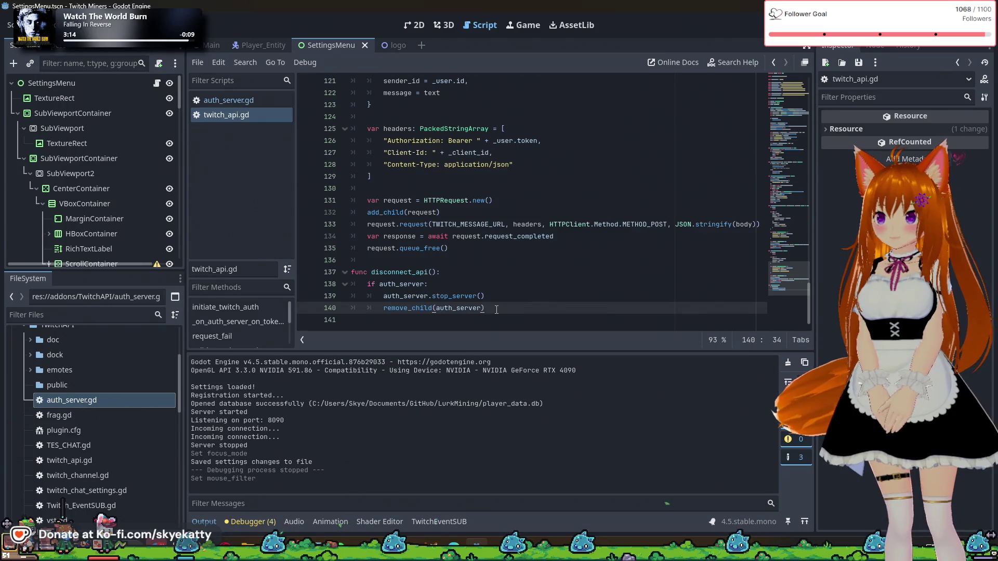
- Scroll back through the script and select _on_auth_server_on_token_received on line 35
scroll(496, 310, up, 5)
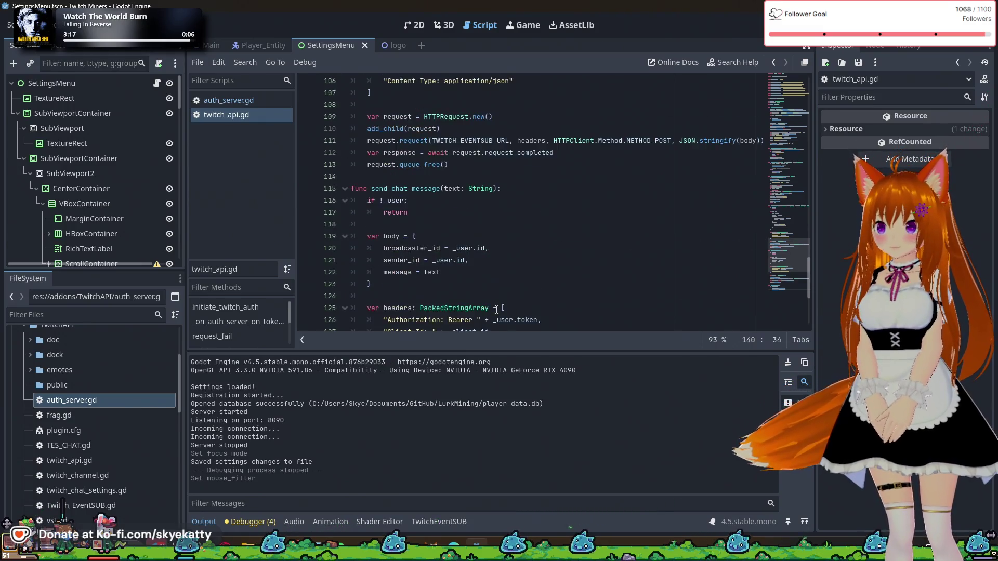
scroll(496, 310, up, 19)
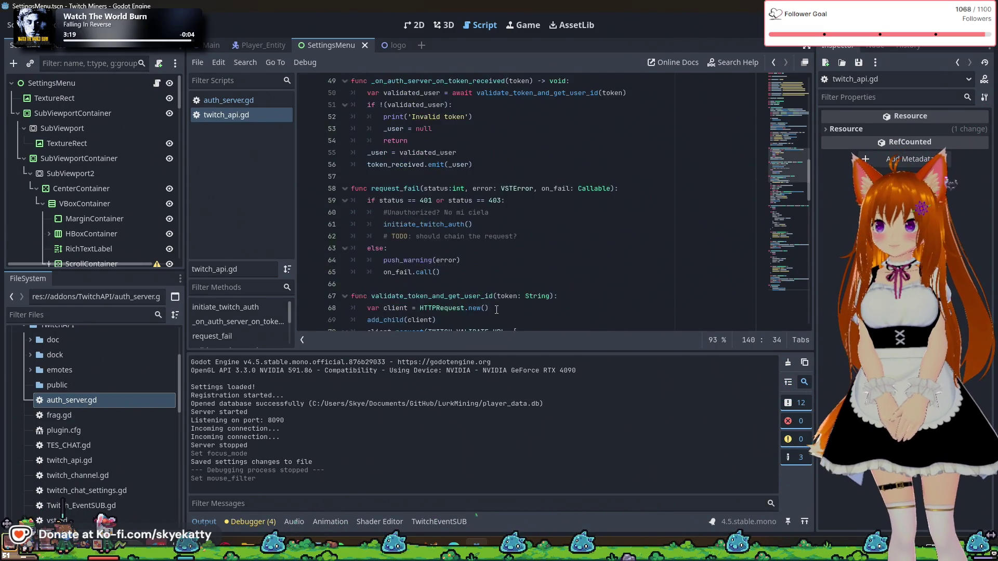
scroll(496, 309, up, 16)
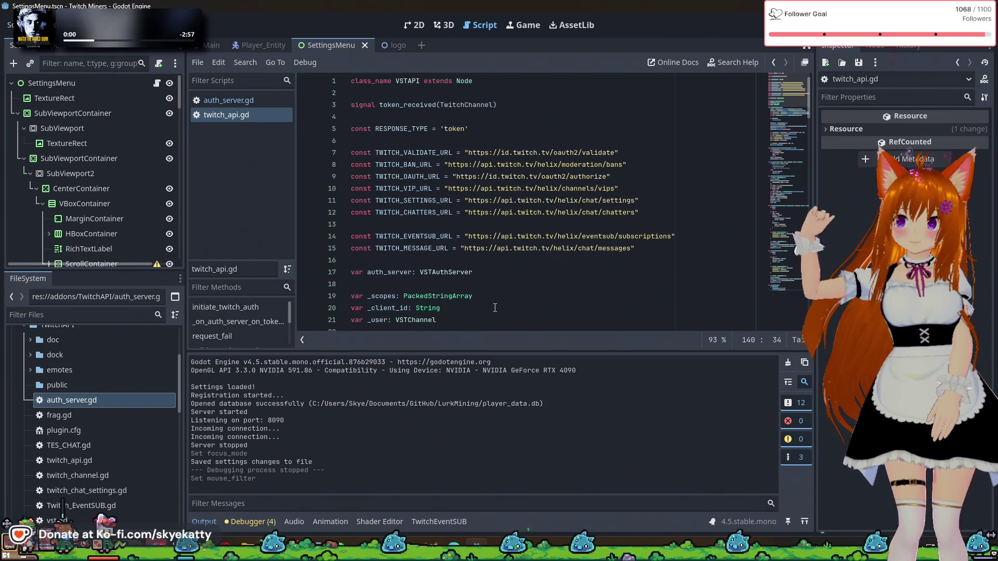
scroll(468, 268, down, 2)
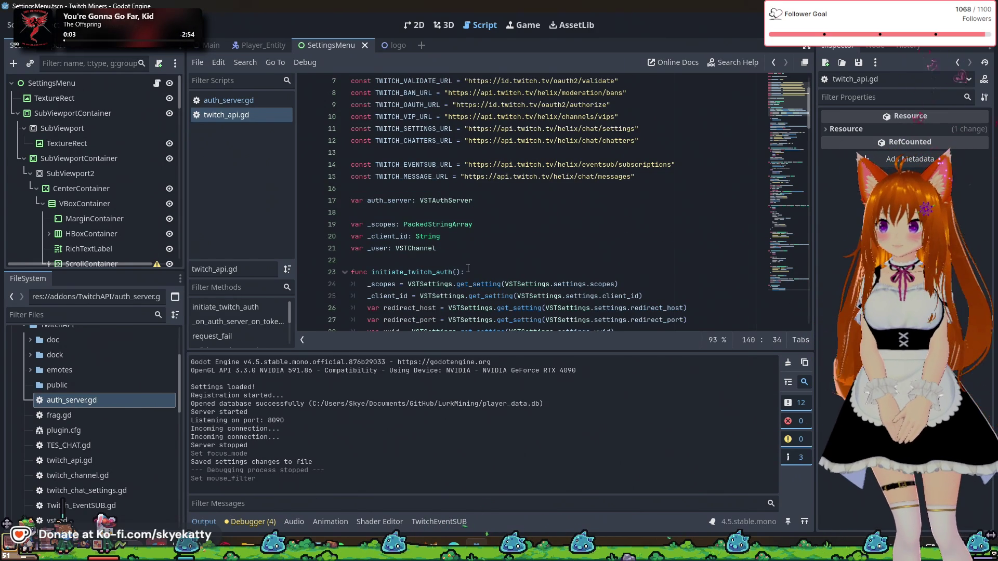
scroll(467, 268, down, 1)
scroll(468, 268, down, 2)
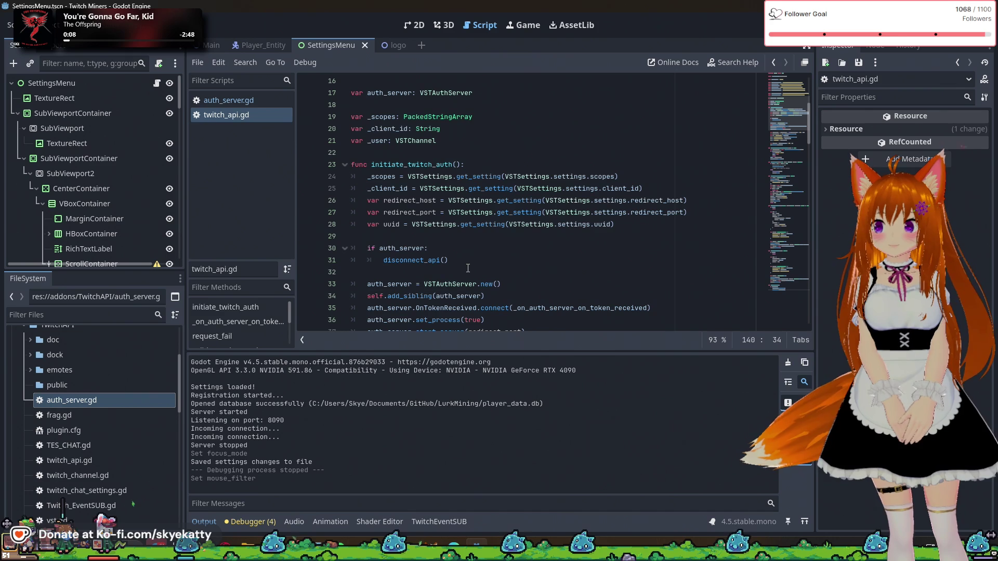
scroll(467, 268, down, 1)
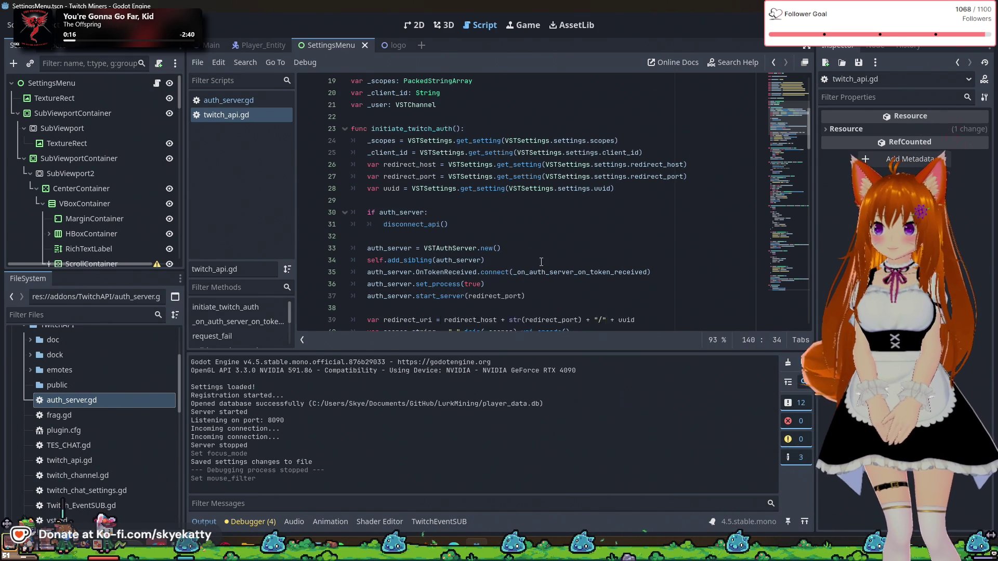
scroll(541, 262, down, 2)
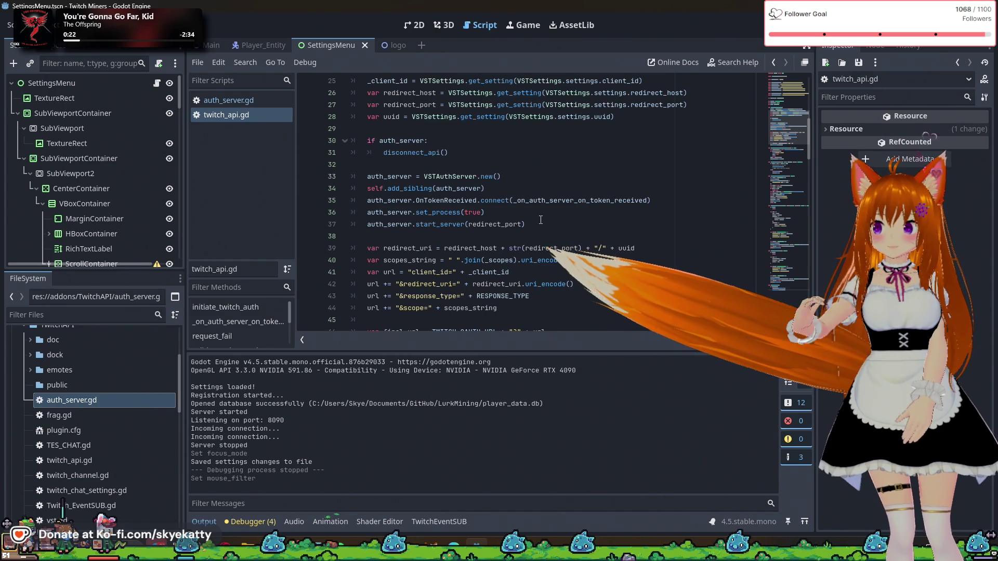
scroll(521, 193, down, 3)
scroll(521, 194, up, 2)
double_click(562, 165)
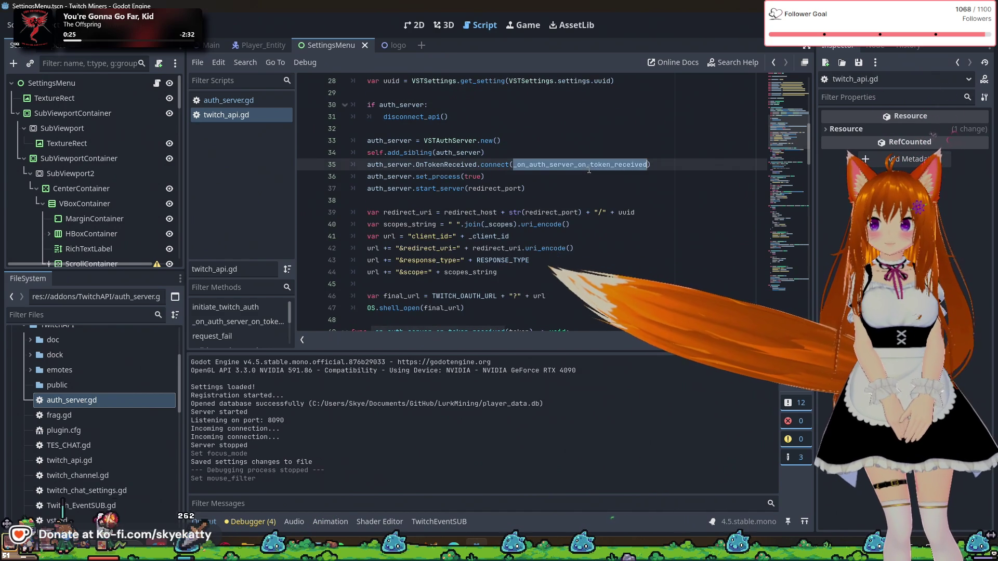
right_click(563, 165)
click(584, 425)
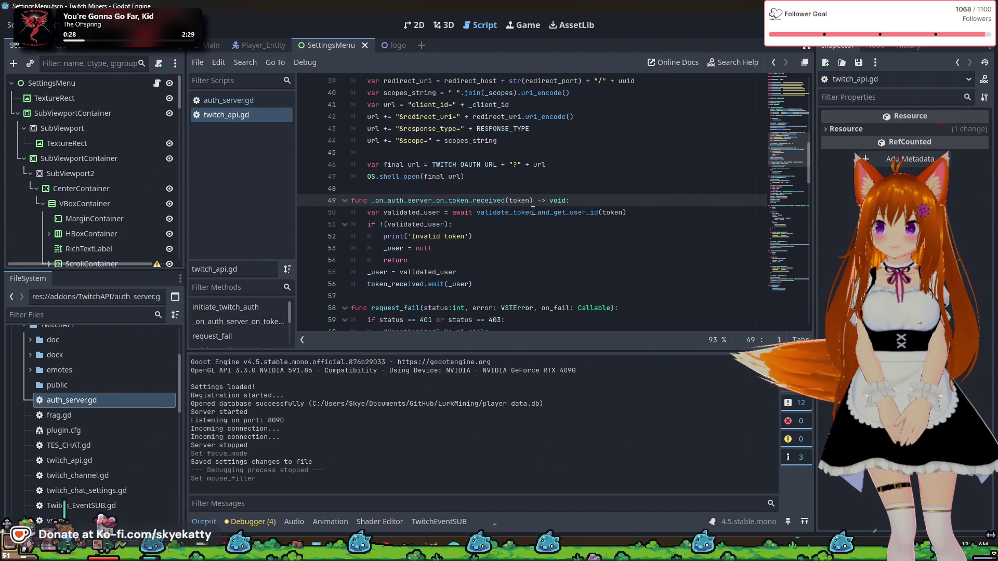
mouse_move(531, 213)
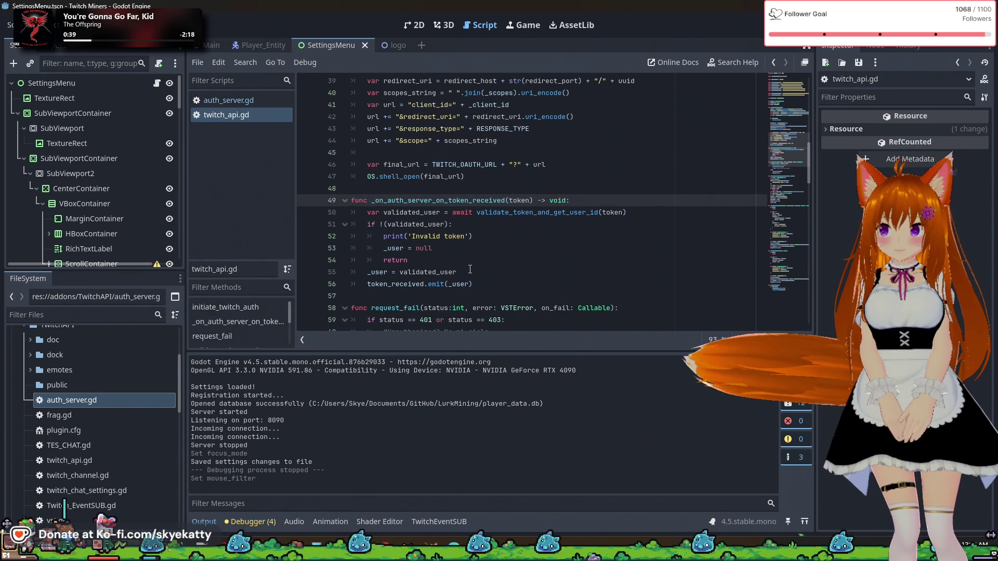
scroll(470, 269, down, 2)
scroll(469, 269, down, 2)
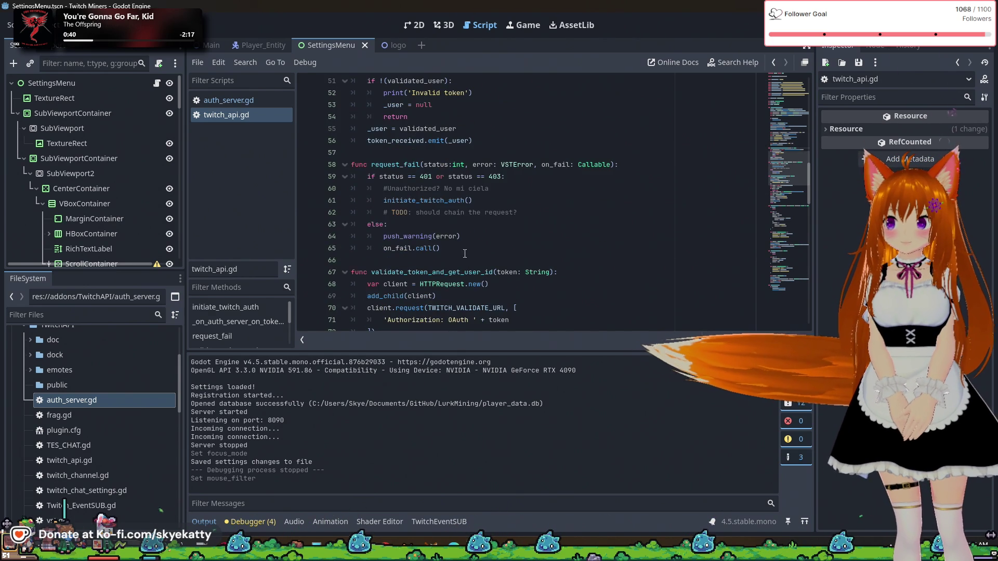
scroll(380, 161, down, 3)
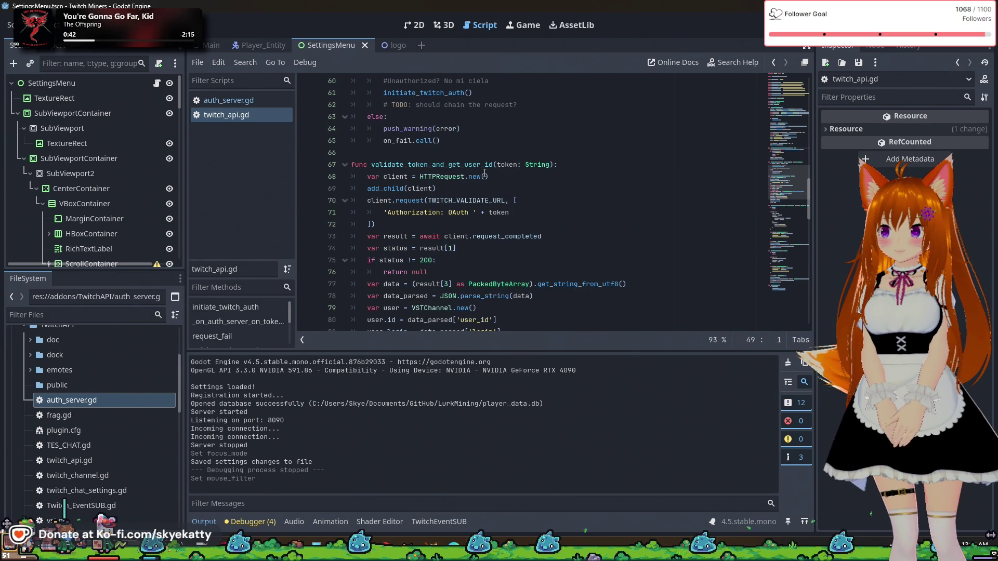
scroll(484, 173, down, 1)
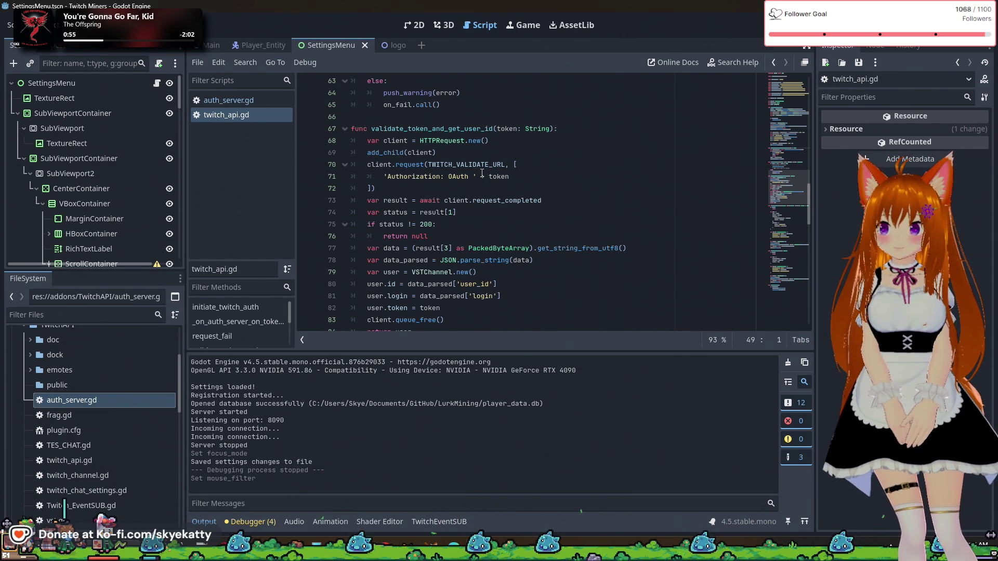
scroll(423, 262, down, 1)
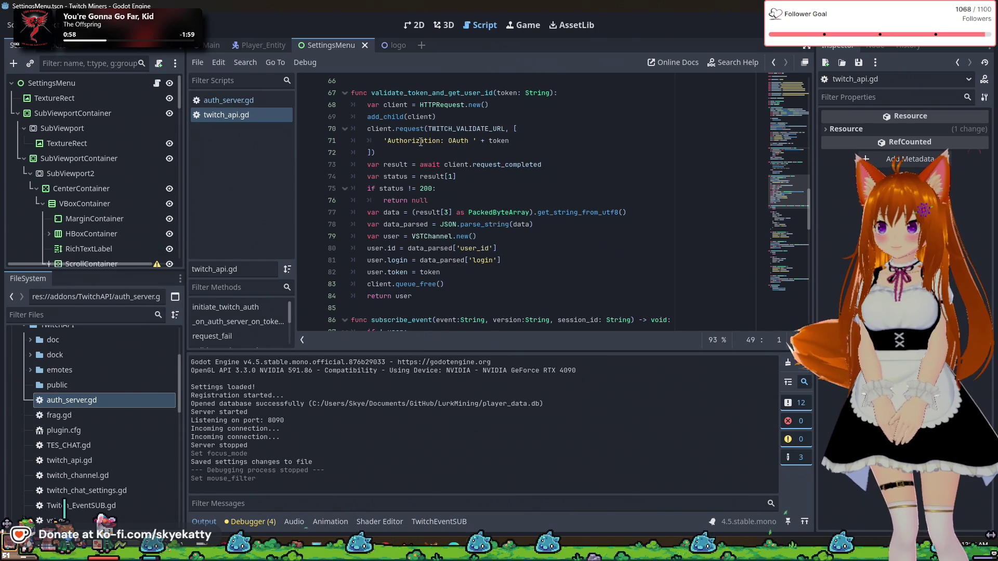
scroll(453, 134, up, 1)
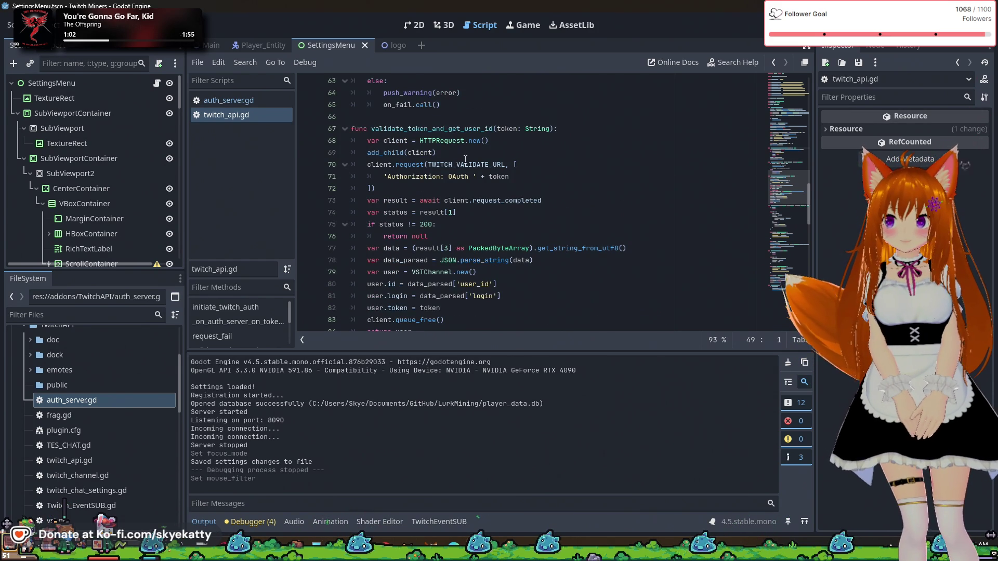
scroll(530, 176, down, 1)
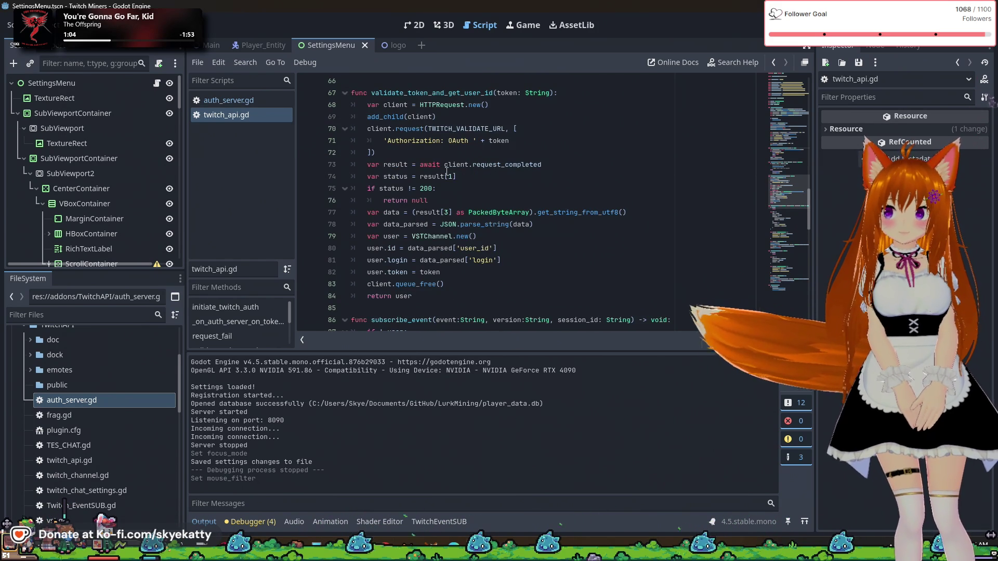
scroll(423, 142, down, 1)
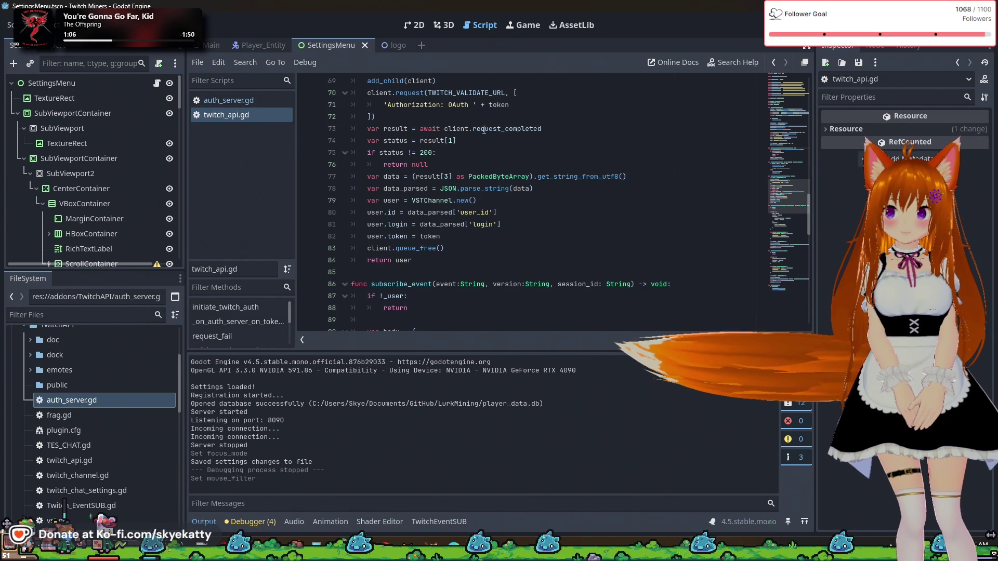
click(457, 141)
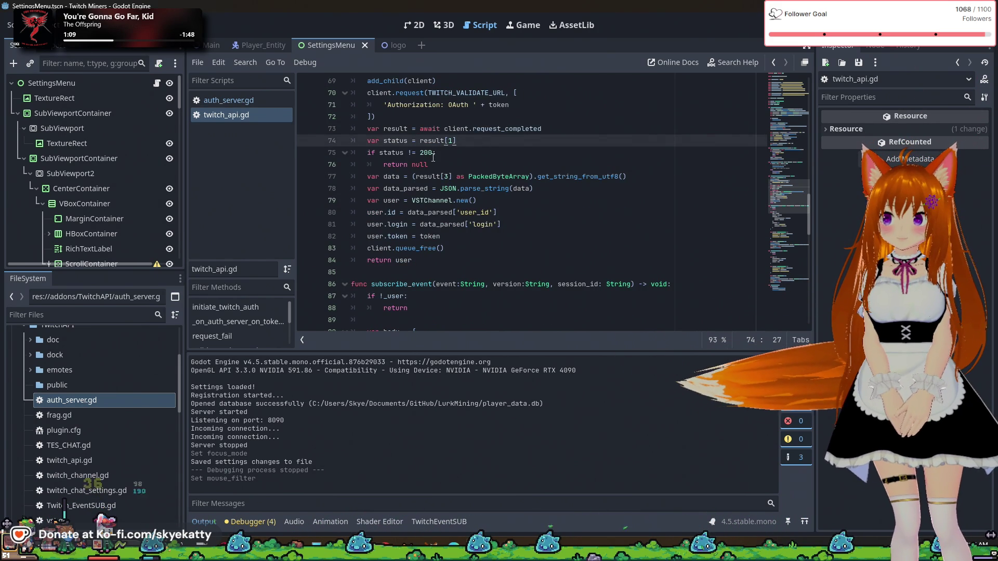
key(Down)
key(Down)
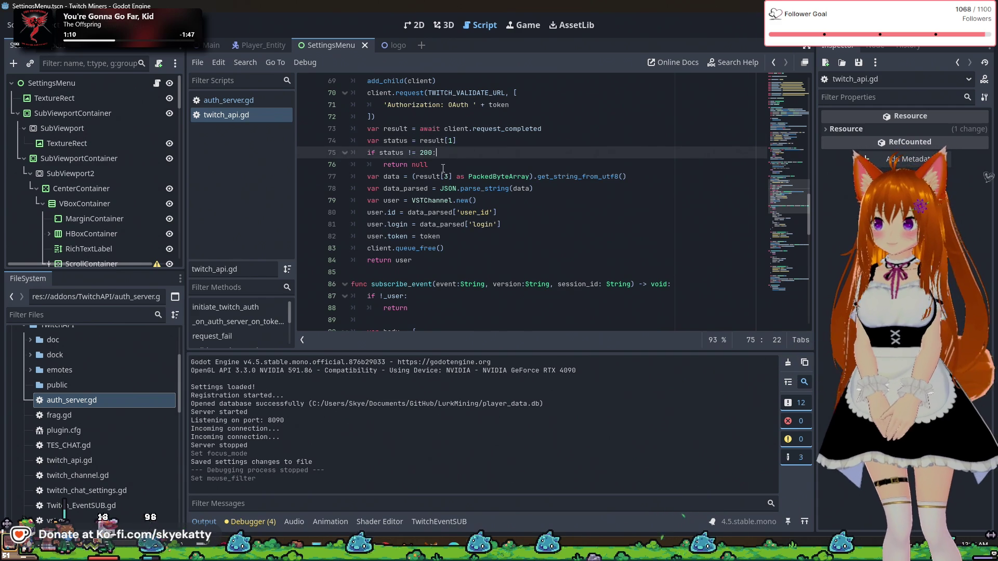
scroll(448, 199, down, 1)
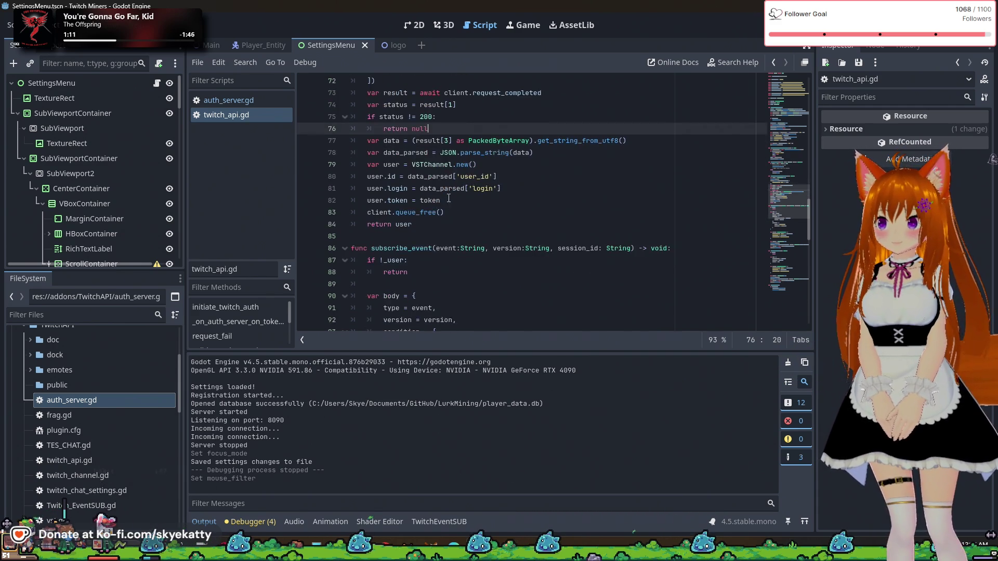
click(425, 150)
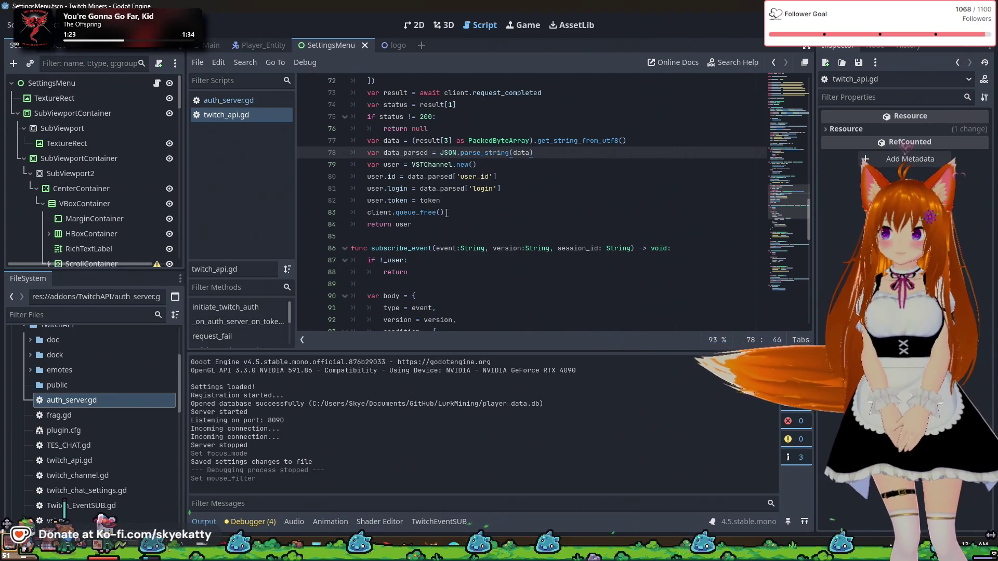
scroll(446, 212, up, 2)
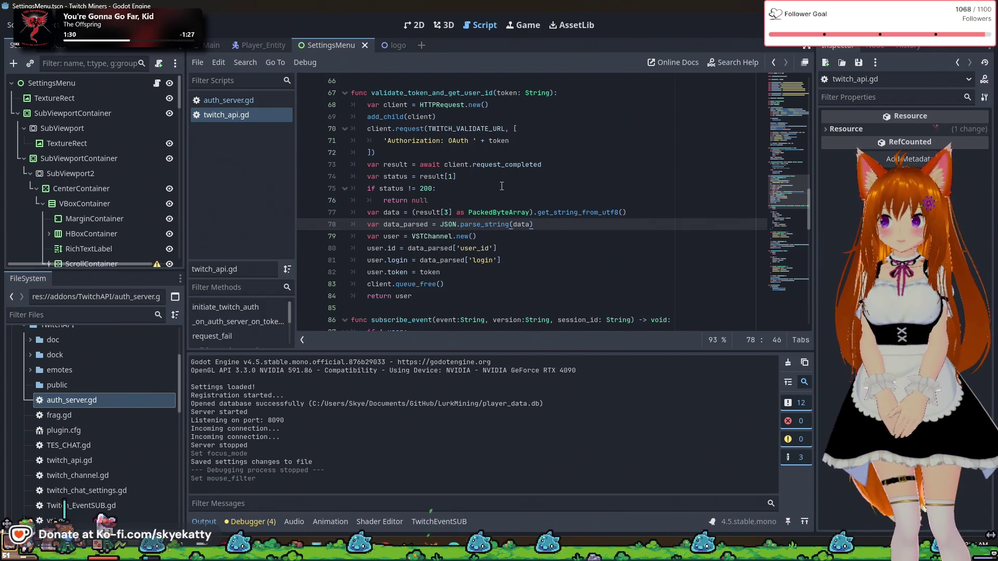
click(472, 164)
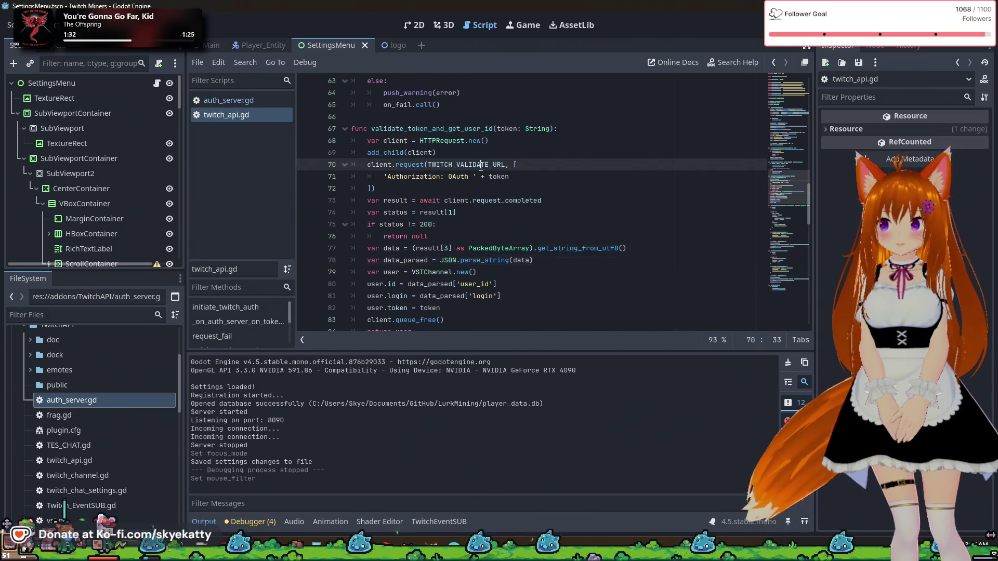
key(Down)
drag(449, 177, 468, 176)
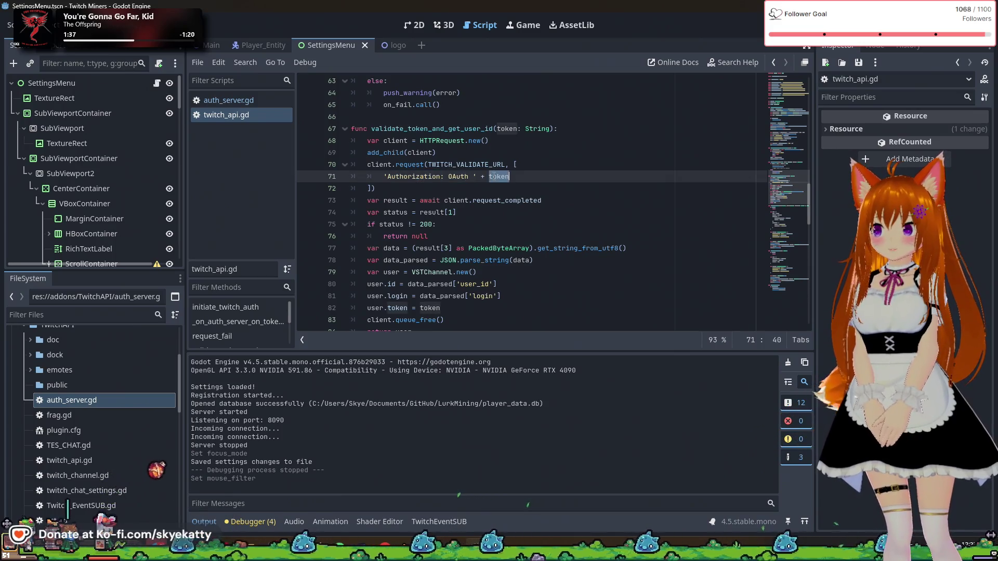
click(424, 189)
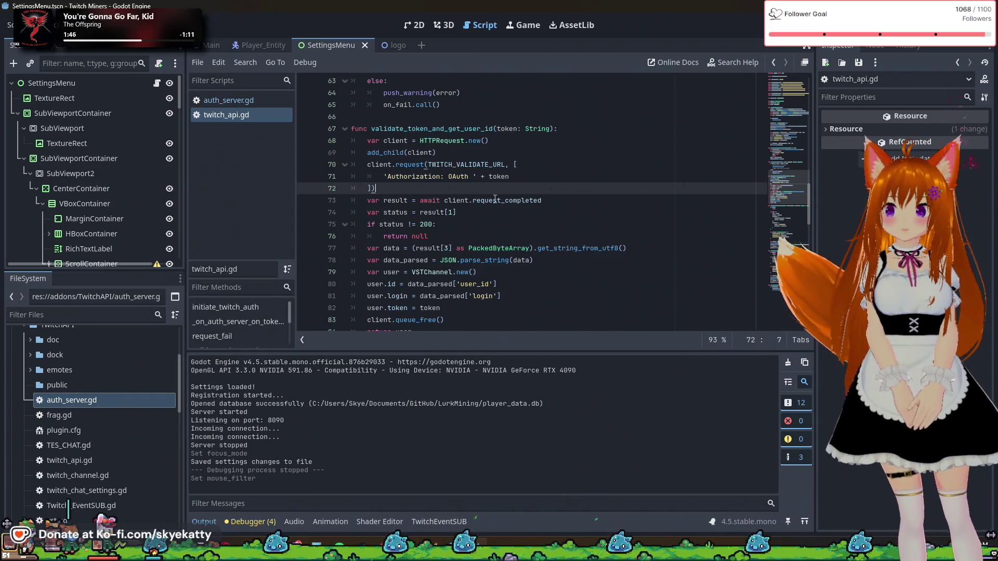
scroll(429, 198, down, 2)
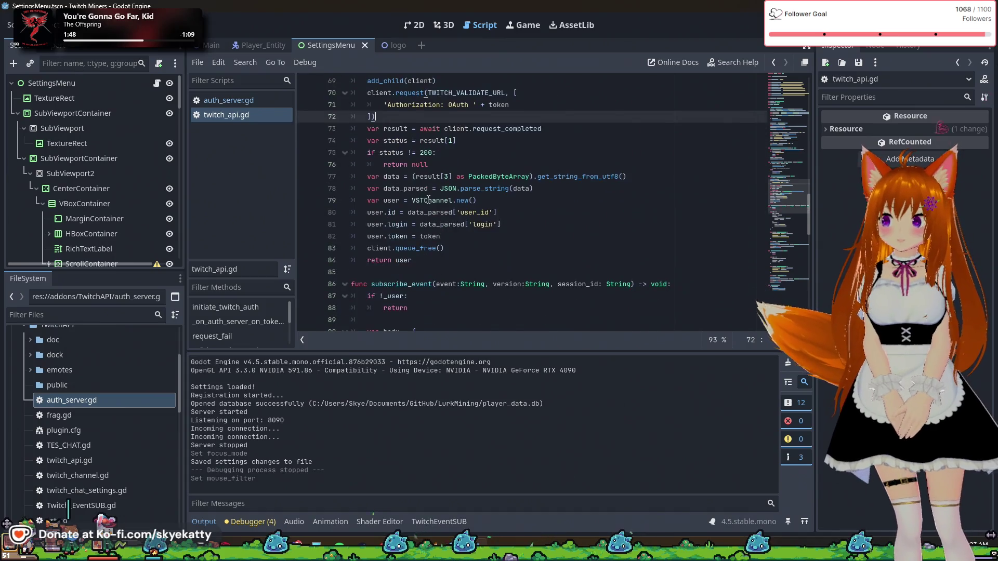
scroll(428, 200, up, 2)
mouse_move(428, 200)
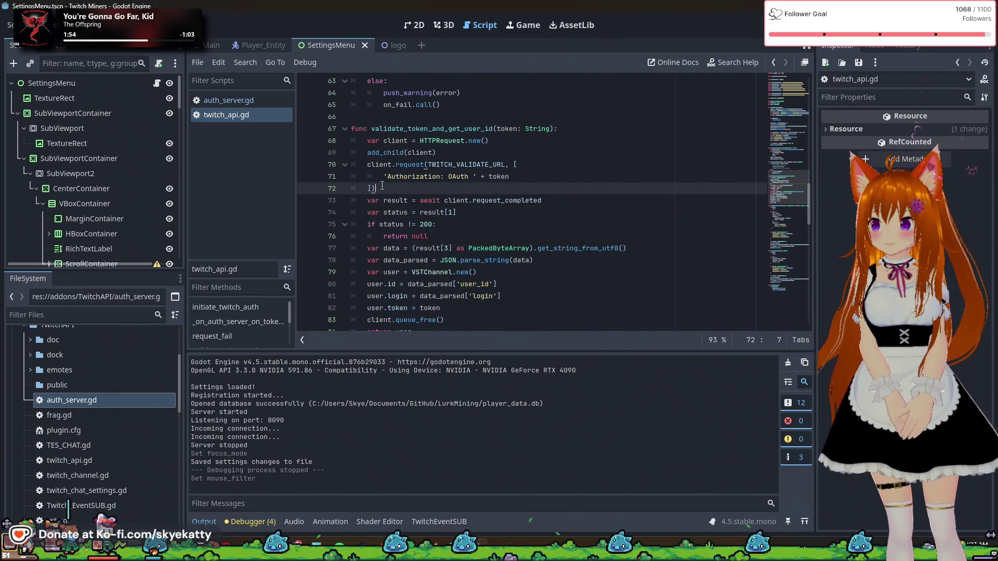
scroll(411, 146, up, 5)
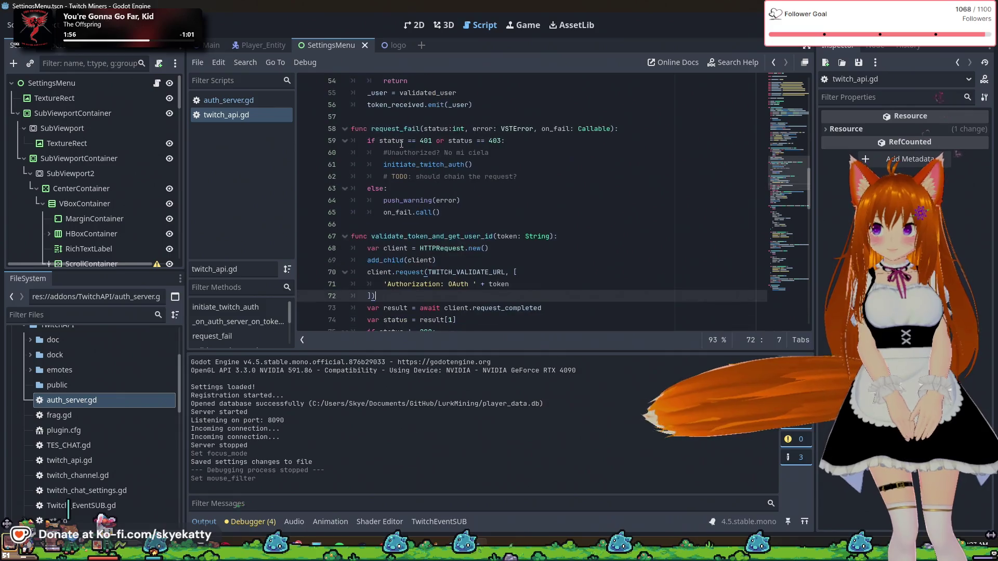
scroll(424, 149, up, 15)
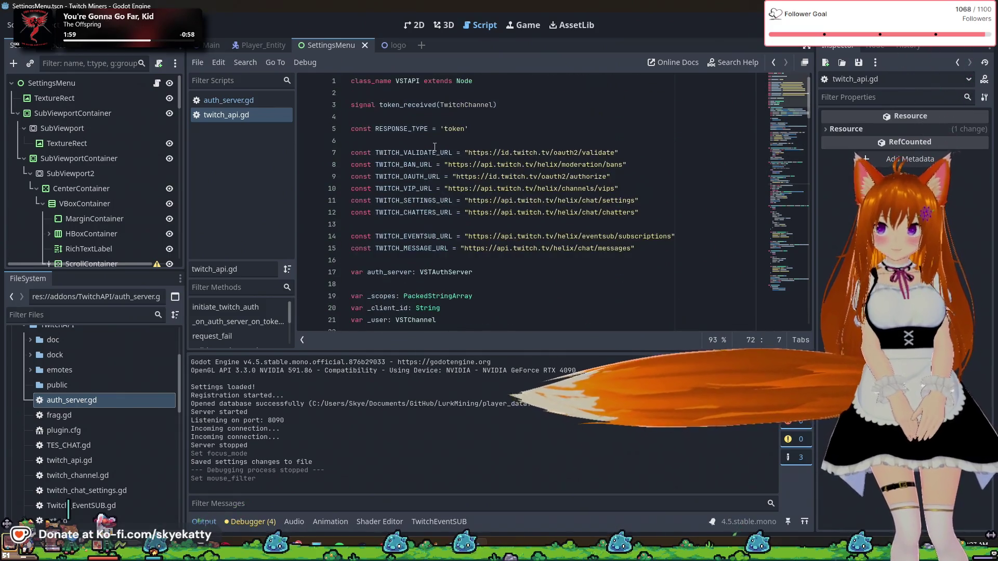
click(221, 117)
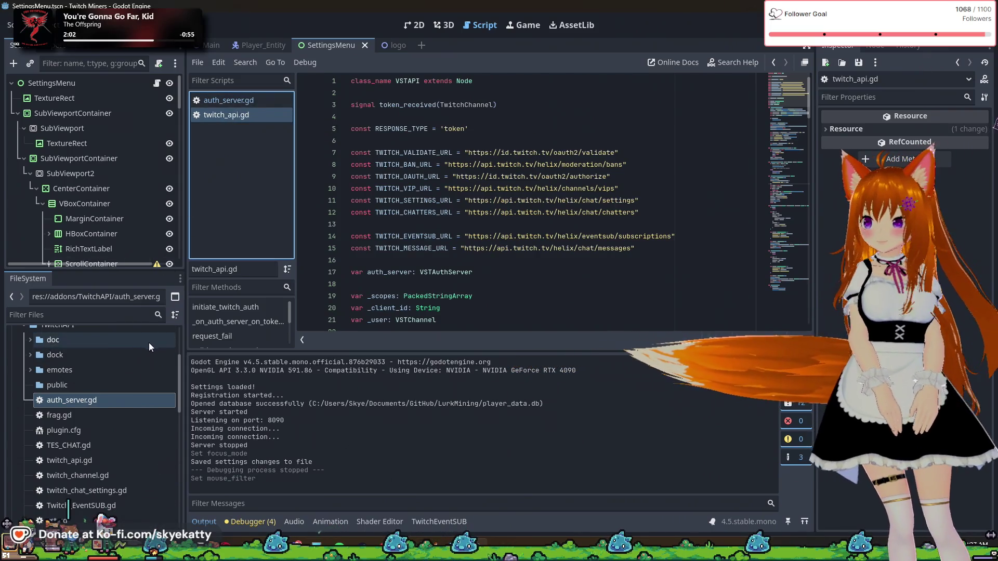
scroll(393, 239, down, 14)
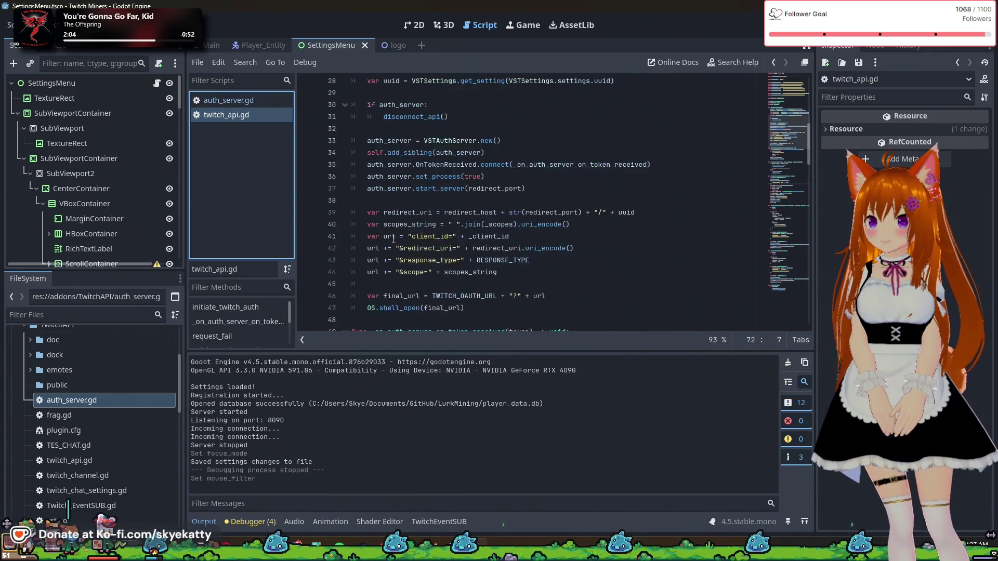
scroll(393, 239, down, 6)
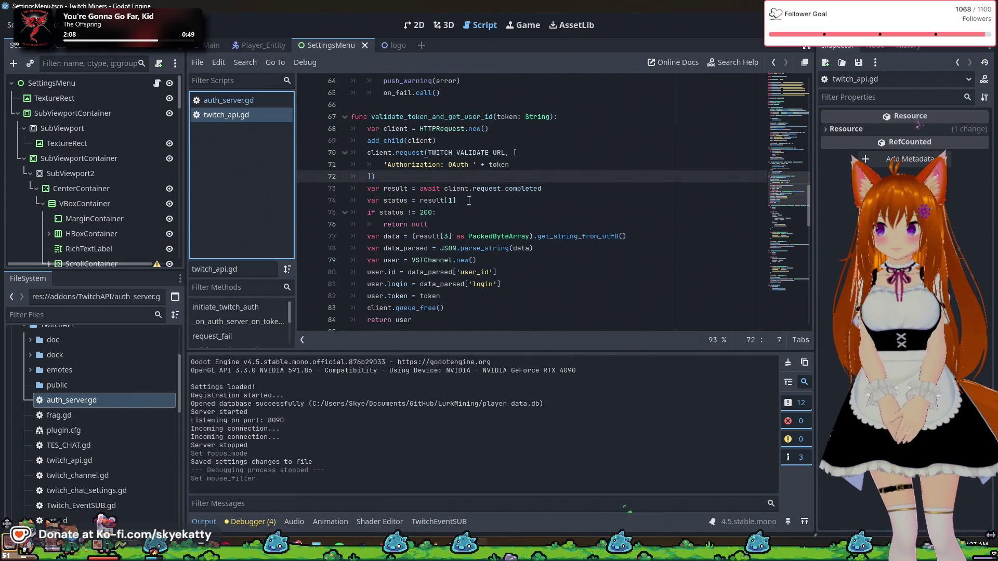
click(481, 212)
click(482, 224)
click(485, 260)
click(487, 213)
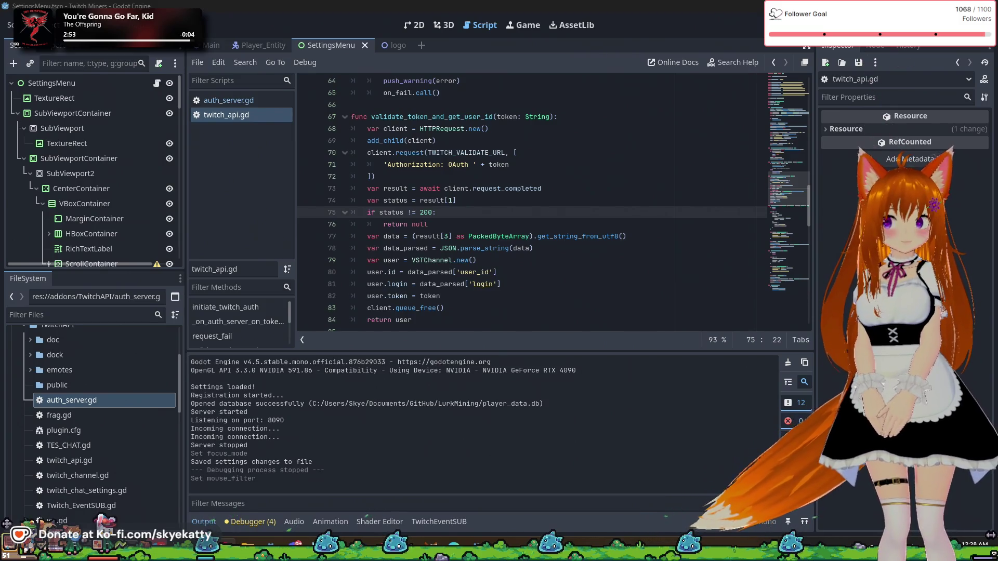
scroll(737, 234, up, 1)
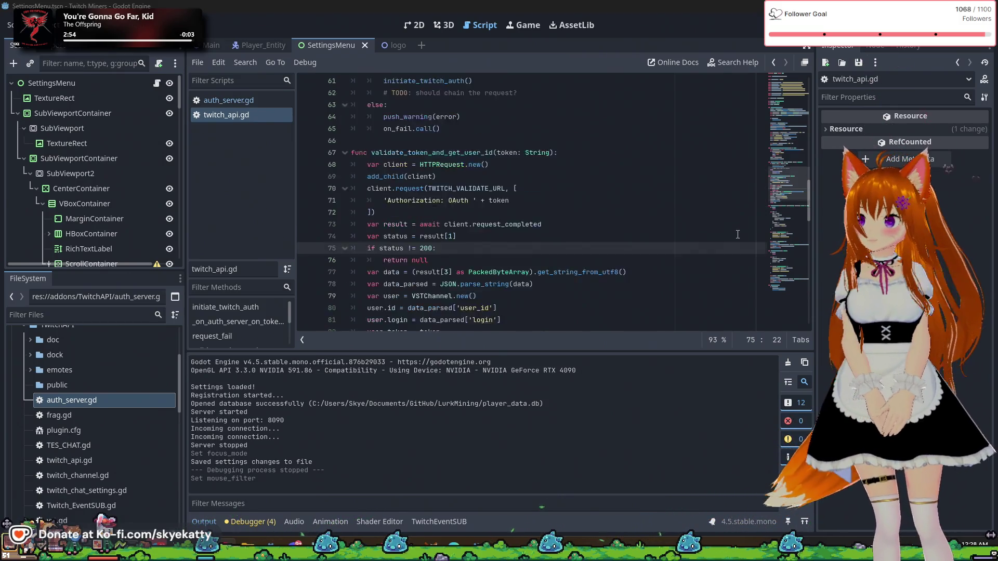
scroll(737, 234, up, 16)
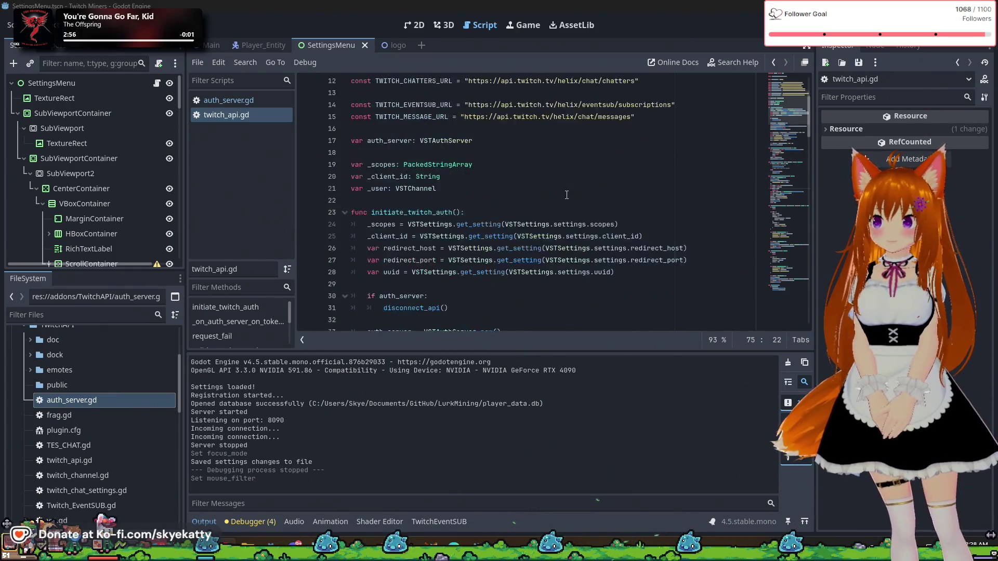
scroll(566, 195, down, 6)
scroll(566, 196, up, 9)
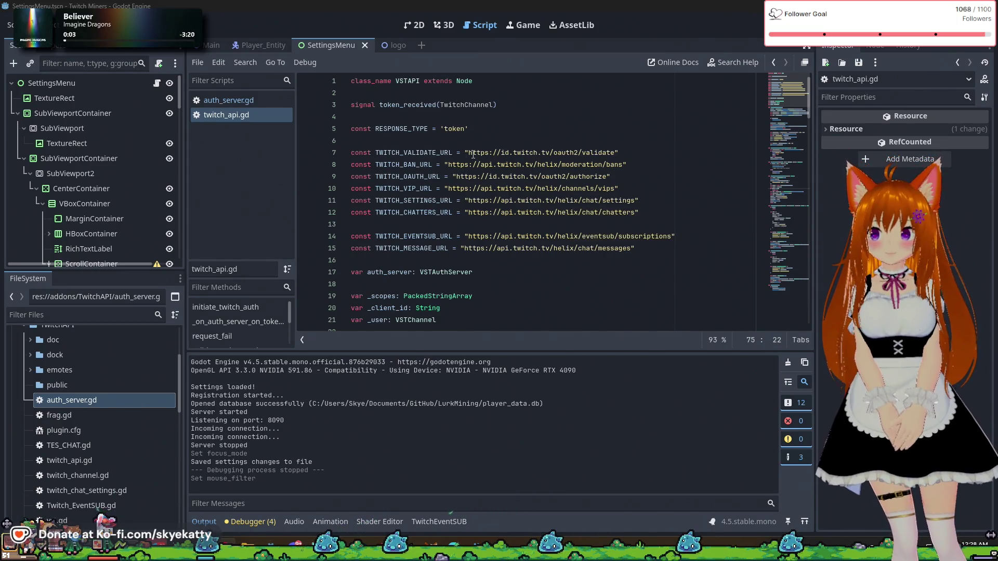
mouse_move(617, 153)
mouse_down()
mouse_move(446, 157)
mouse_move(458, 165)
mouse_move(468, 152)
mouse_up()
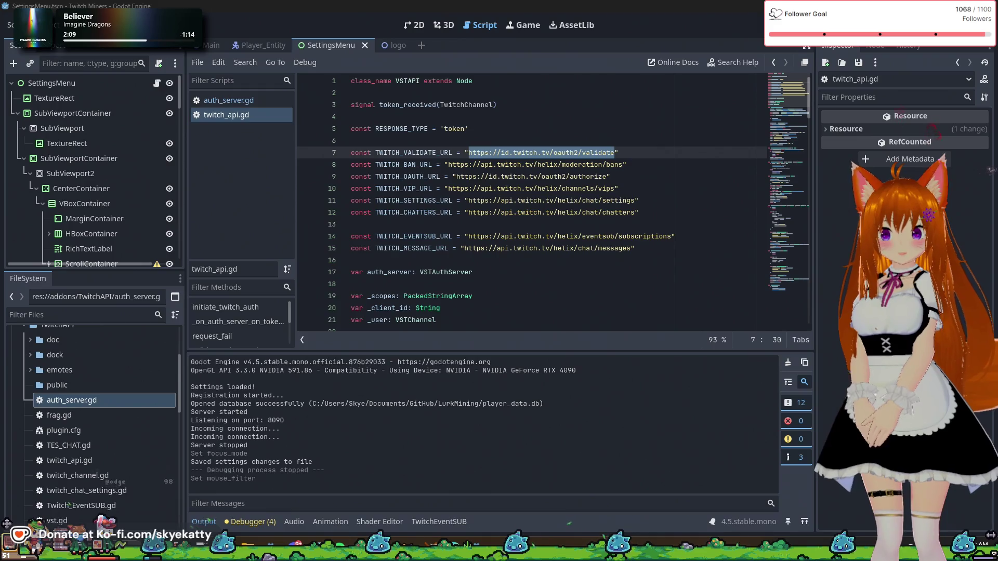
scroll(439, 167, down, 9)
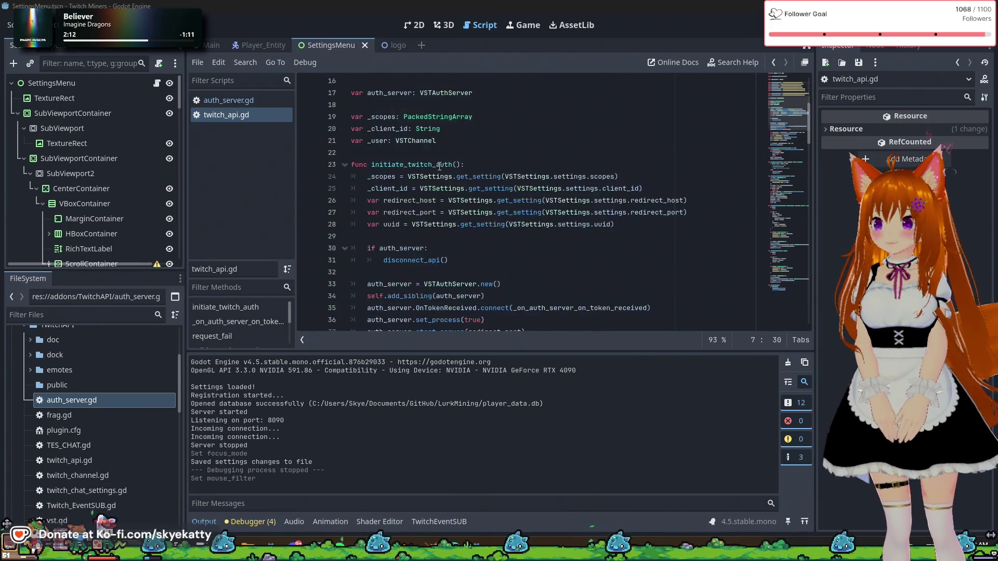
scroll(439, 167, down, 4)
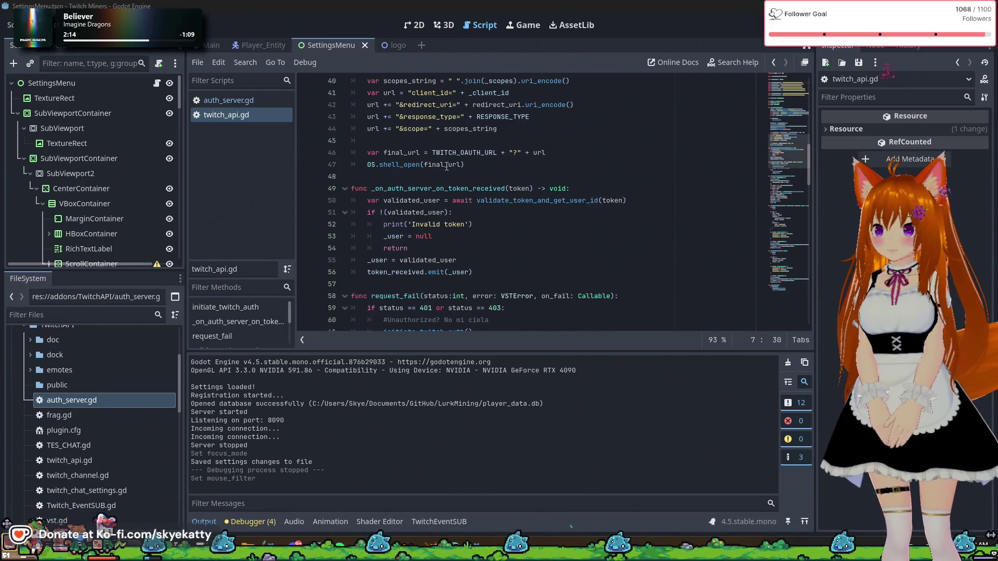
scroll(446, 167, up, 5)
scroll(416, 208, up, 2)
click(416, 171)
scroll(529, 264, down, 2)
scroll(529, 264, up, 5)
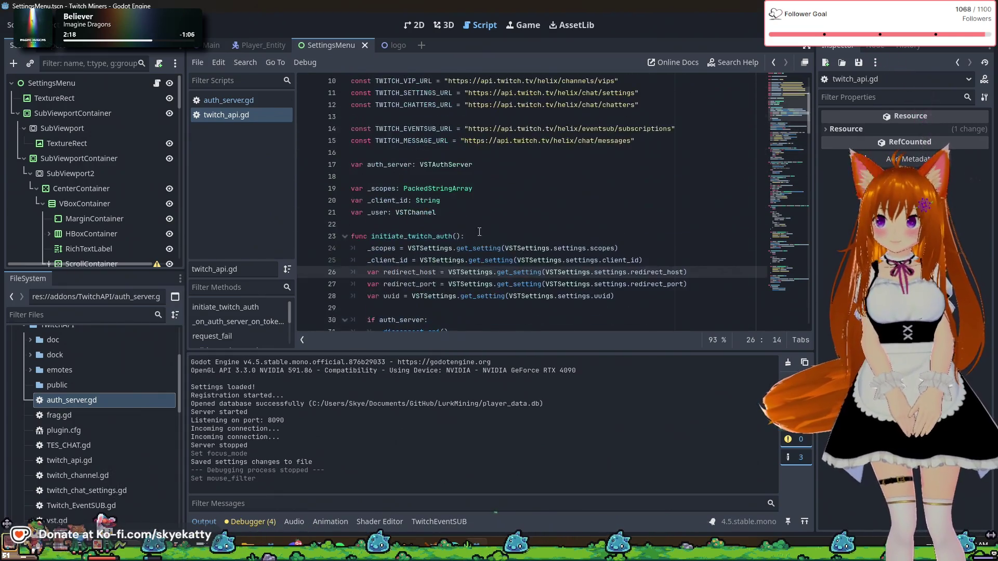
scroll(431, 245, down, 4)
scroll(431, 245, down, 20)
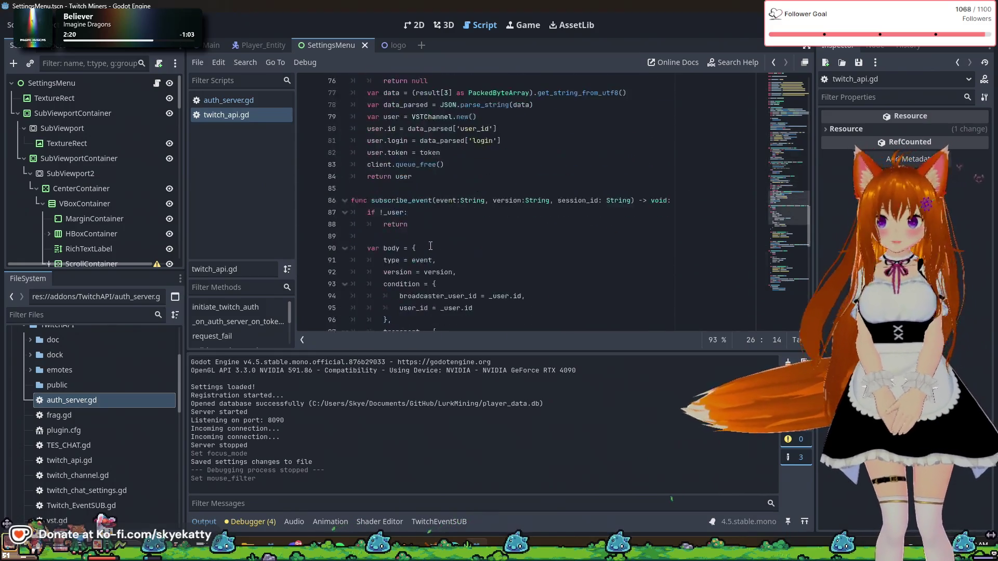
scroll(433, 247, down, 3)
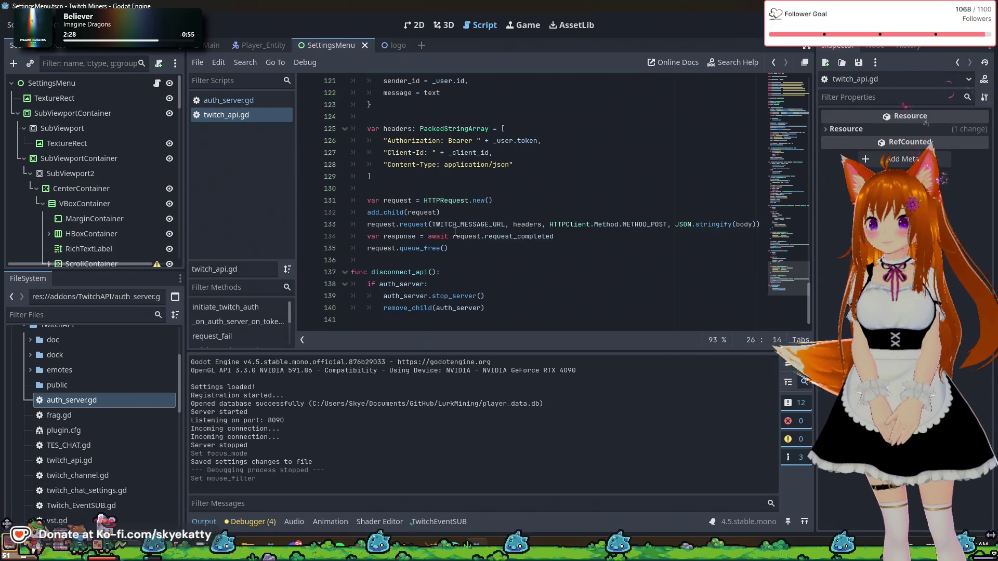
scroll(553, 263, up, 9)
scroll(552, 263, up, 3)
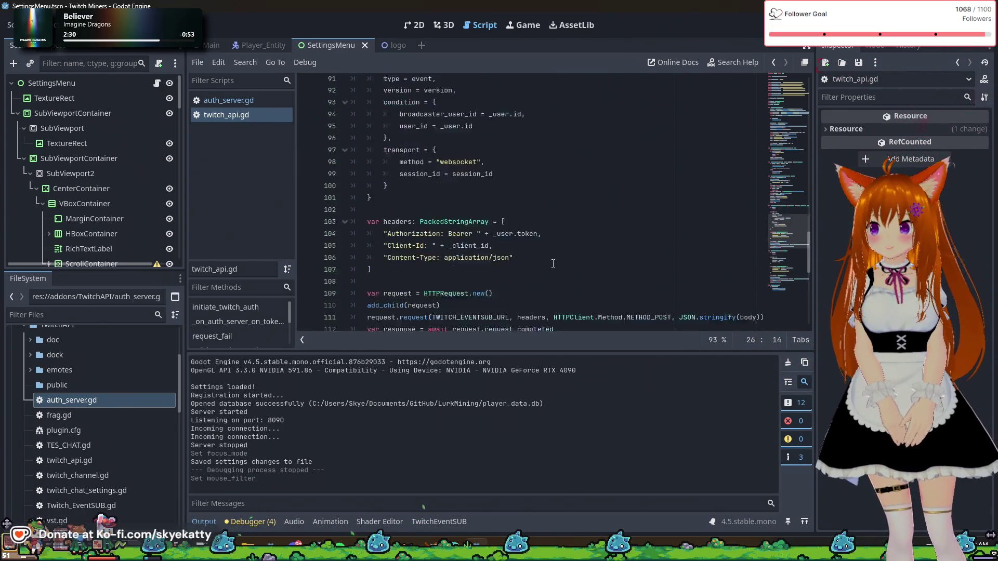
scroll(435, 166, down, 3)
scroll(435, 166, up, 8)
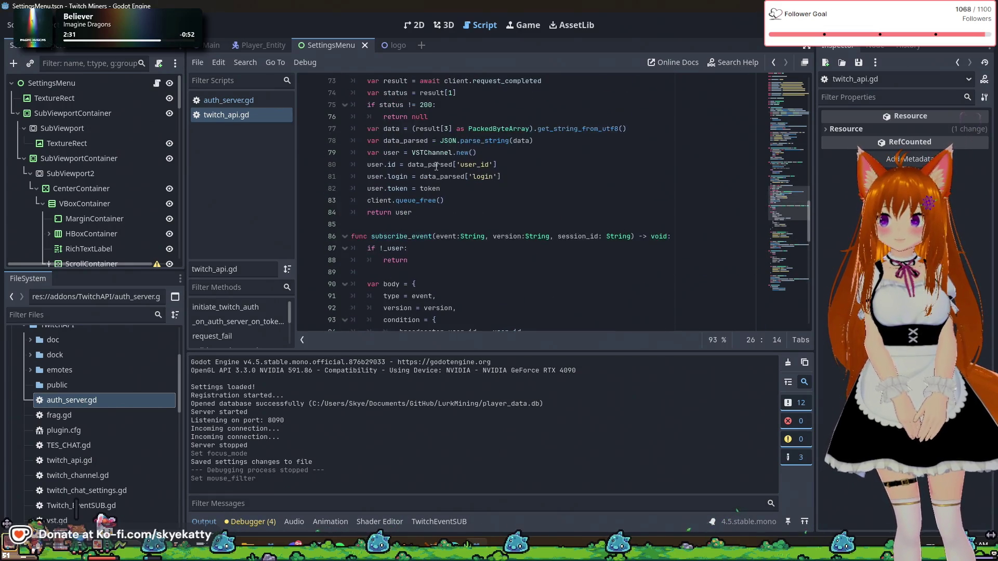
scroll(436, 167, up, 8)
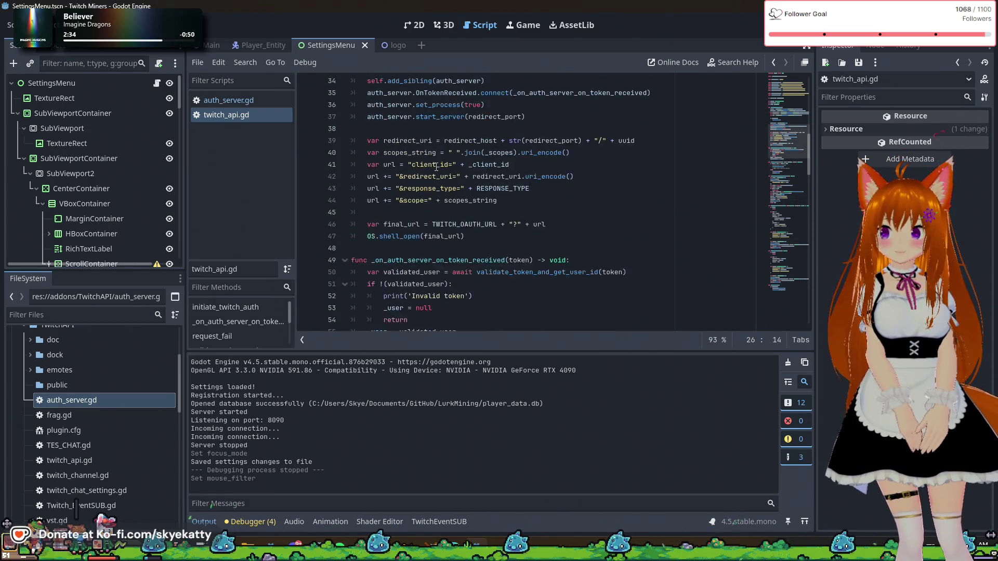
scroll(436, 166, down, 3)
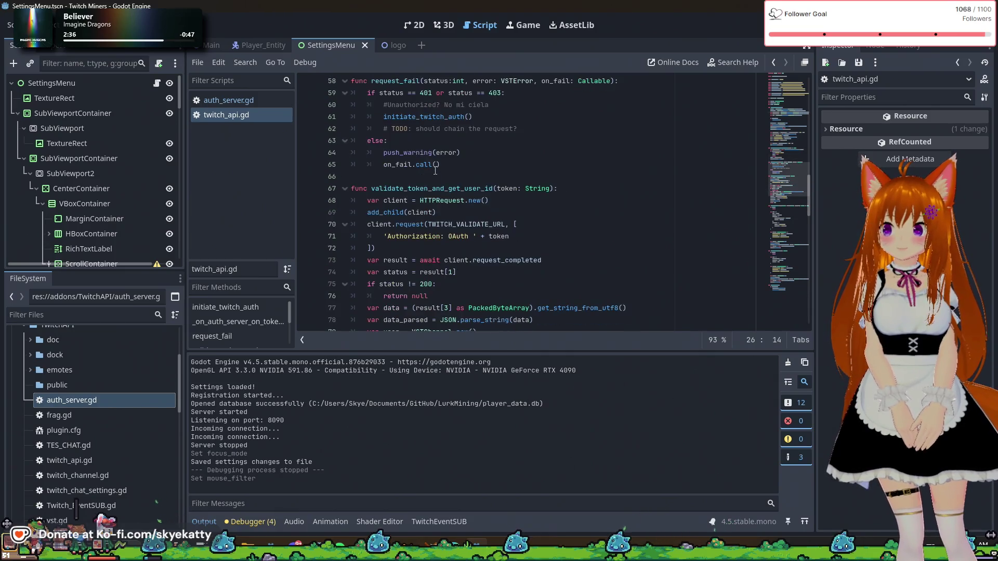
click(451, 188)
scroll(451, 188, down, 2)
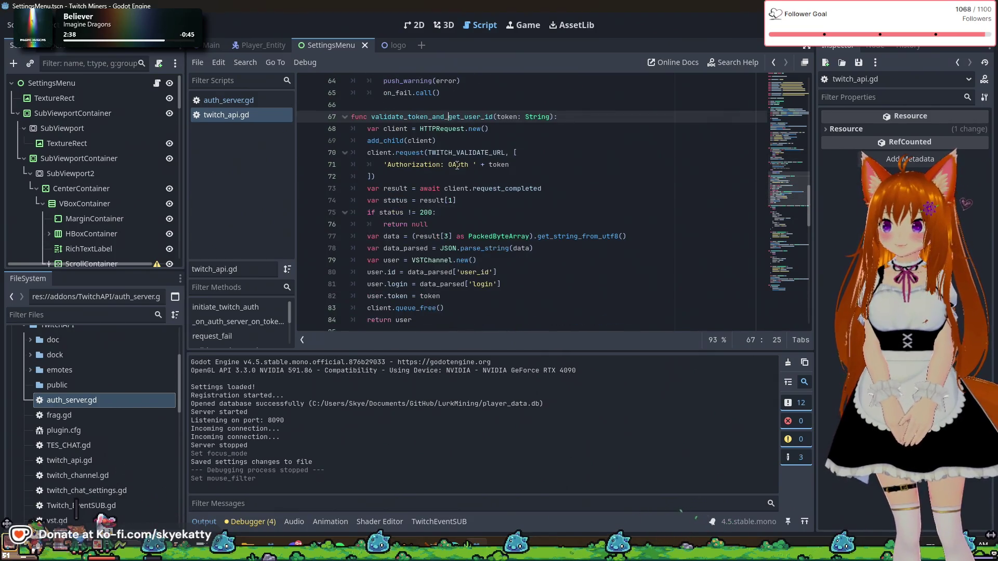
click(441, 214)
scroll(440, 197, down, 1)
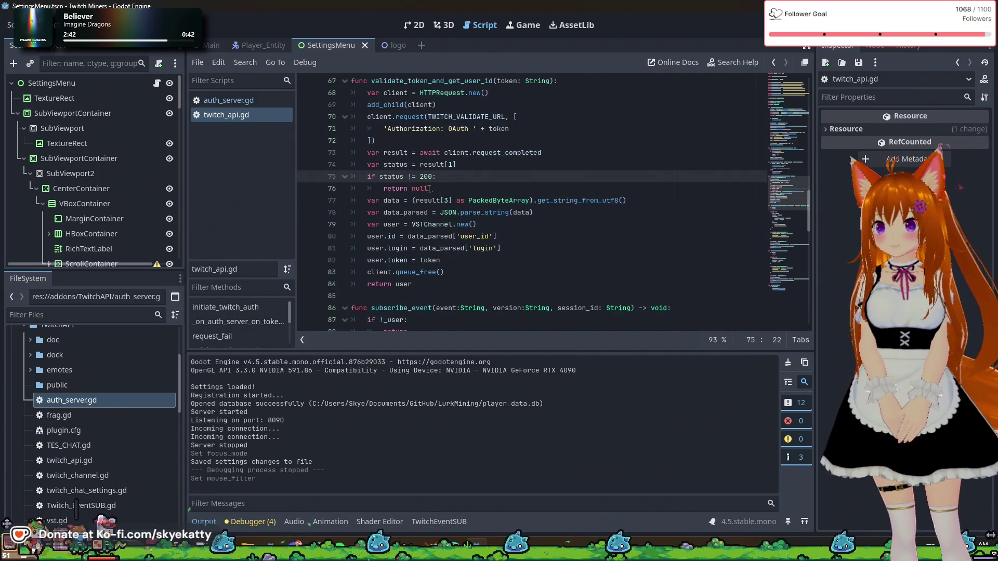
scroll(427, 189, up, 1)
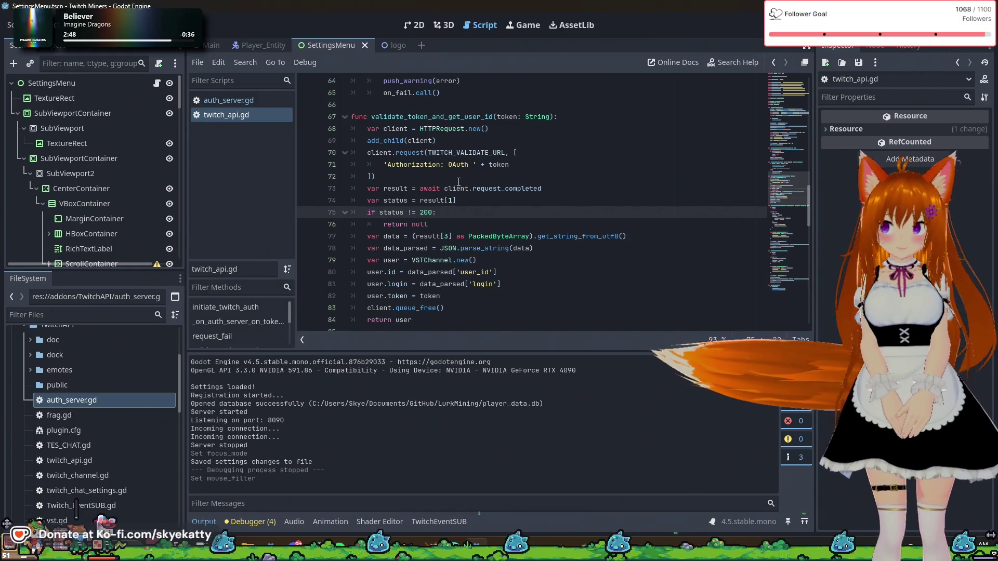
scroll(458, 181, down, 1)
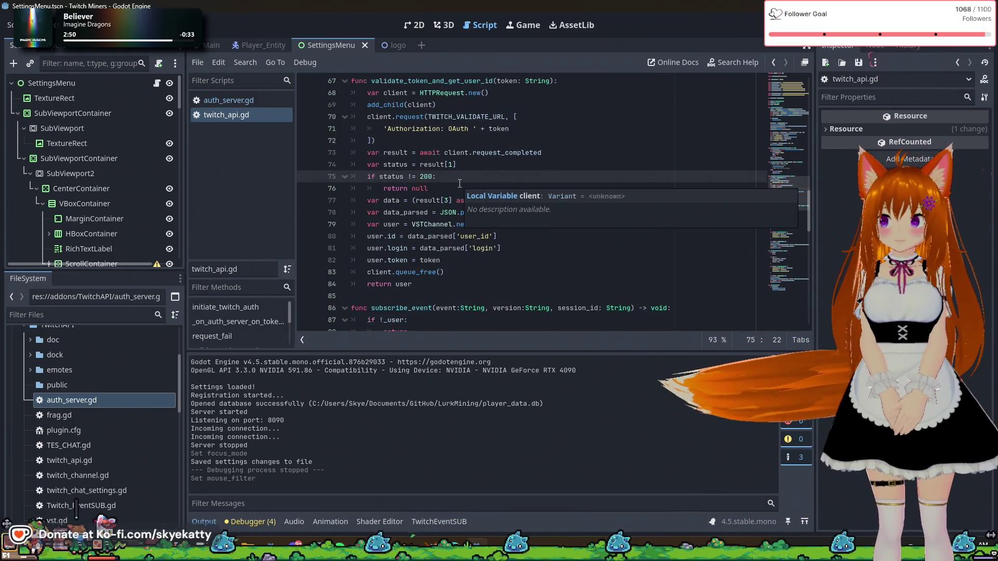
scroll(459, 183, up, 1)
scroll(459, 183, down, 1)
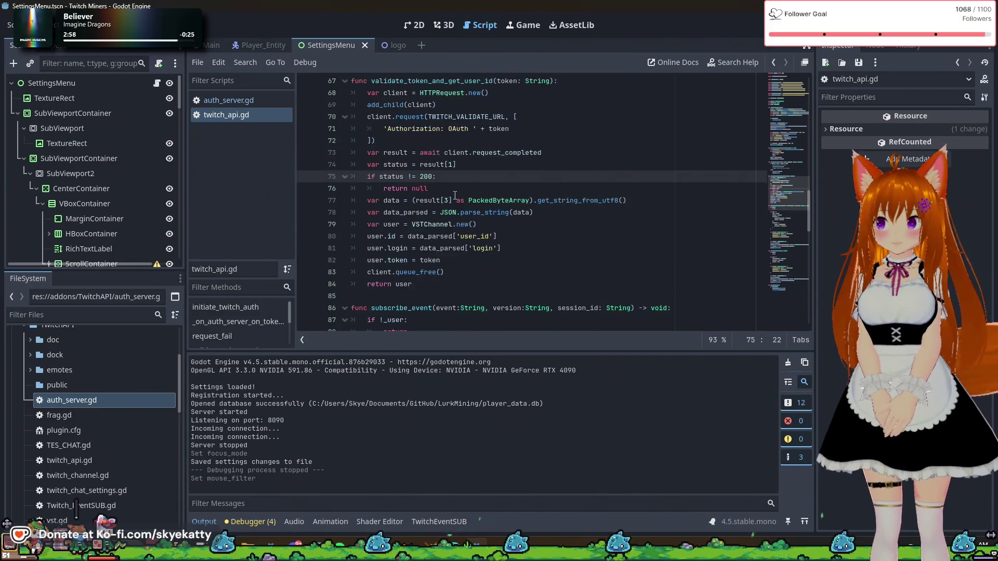
click(432, 281)
scroll(481, 187, up, 6)
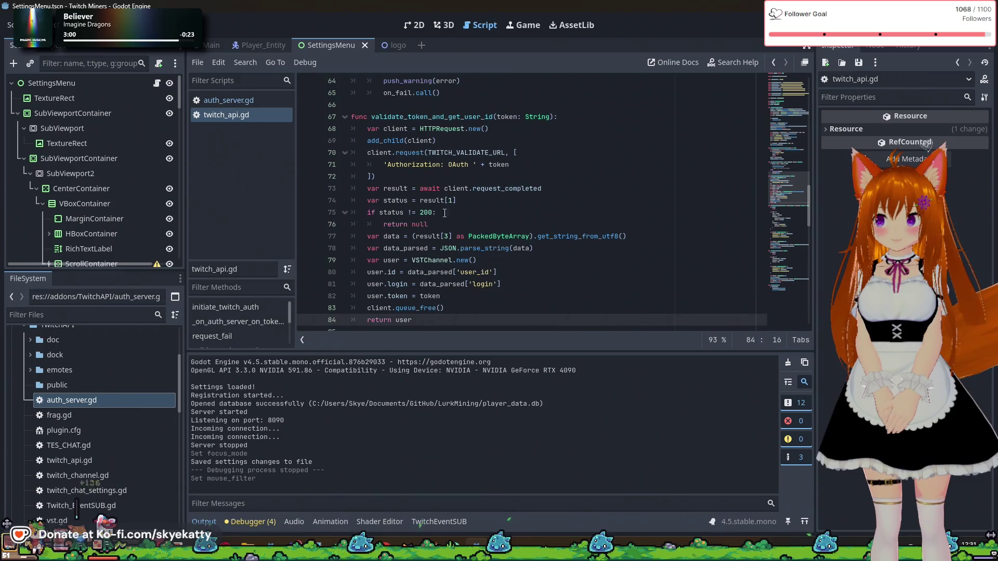
scroll(481, 187, down, 6)
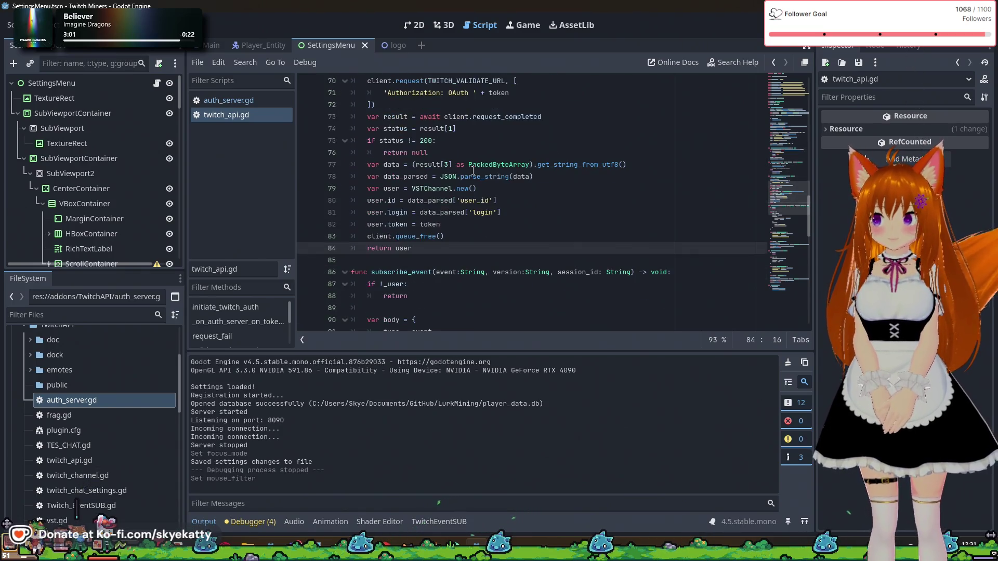
click(437, 190)
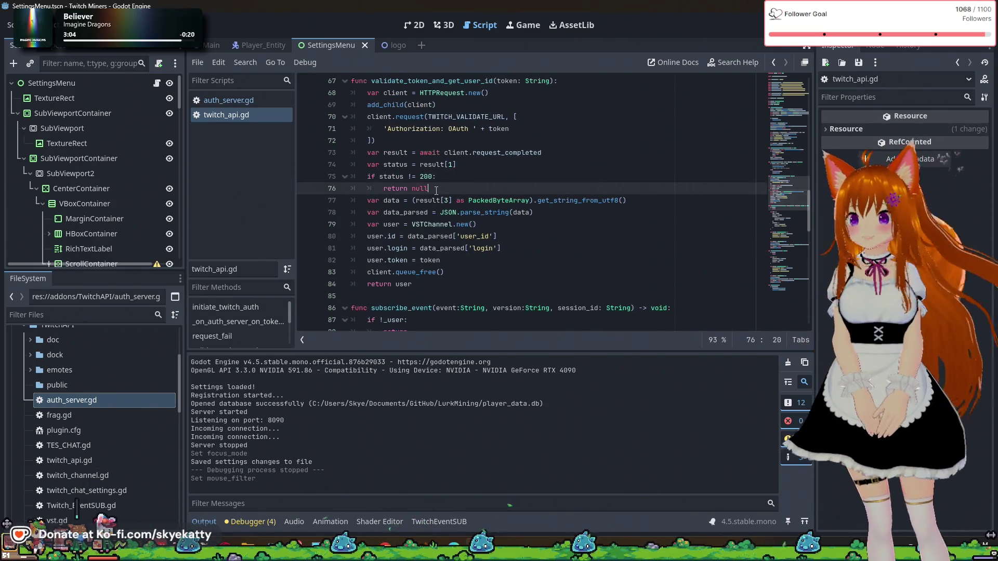
scroll(437, 190, up, 3)
double_click(435, 188)
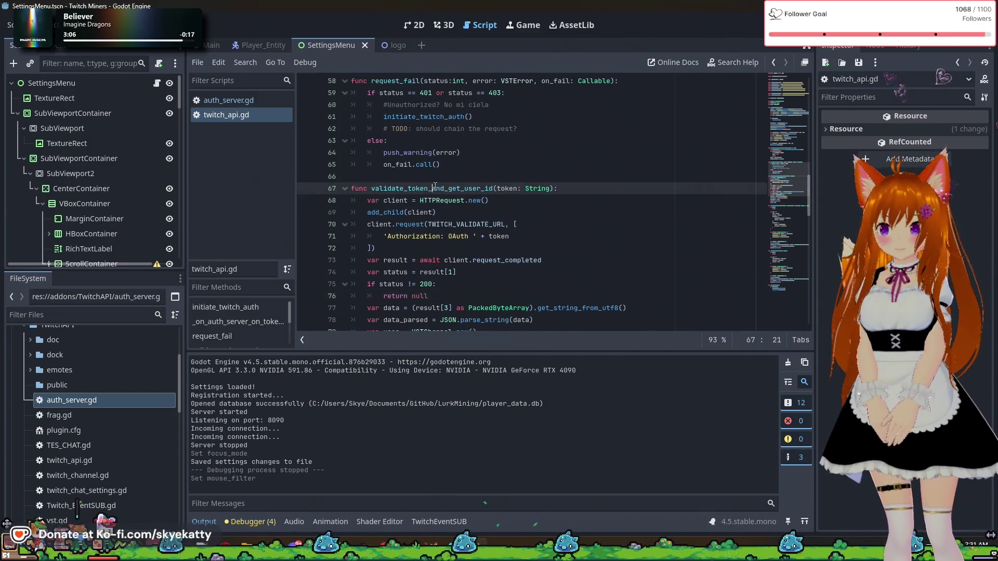
scroll(435, 188, up, 19)
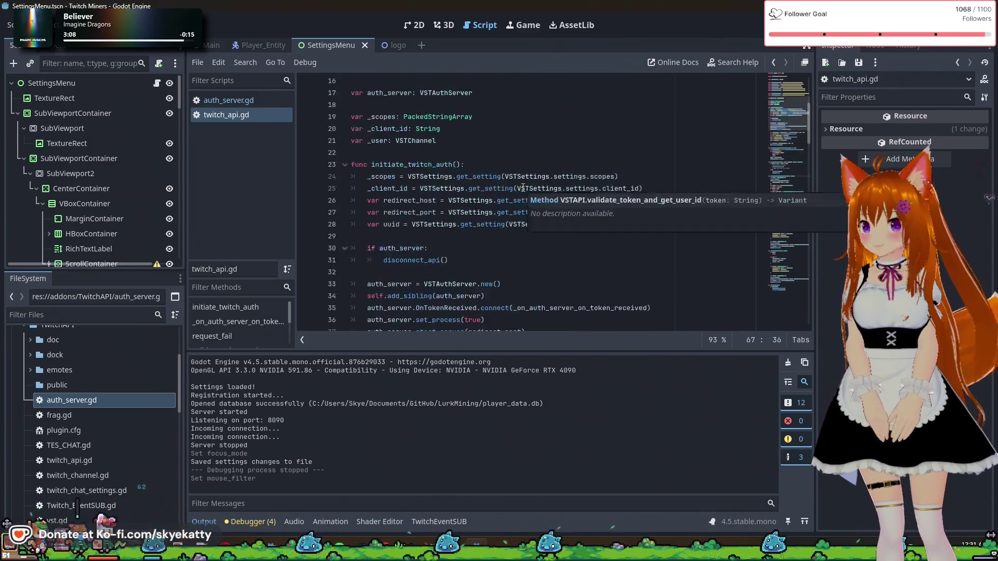
scroll(521, 187, down, 4)
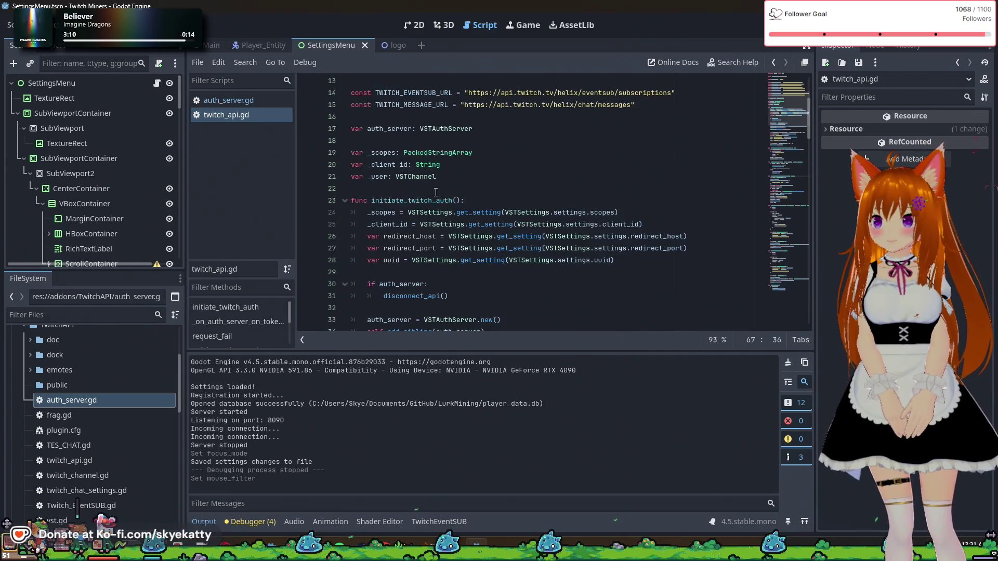
click(434, 199)
scroll(435, 199, down, 2)
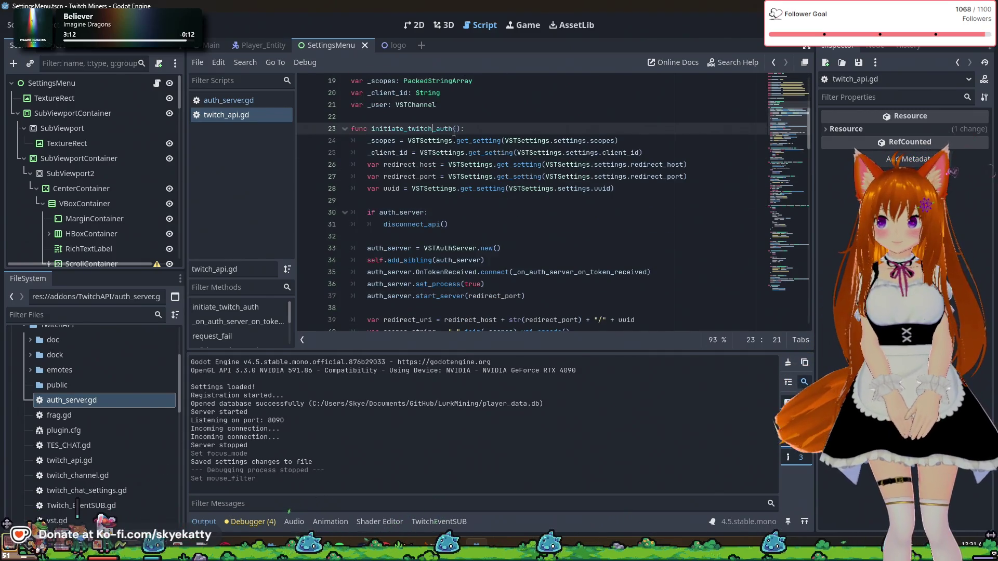
scroll(420, 128, down, 3)
scroll(420, 127, up, 2)
click(447, 140)
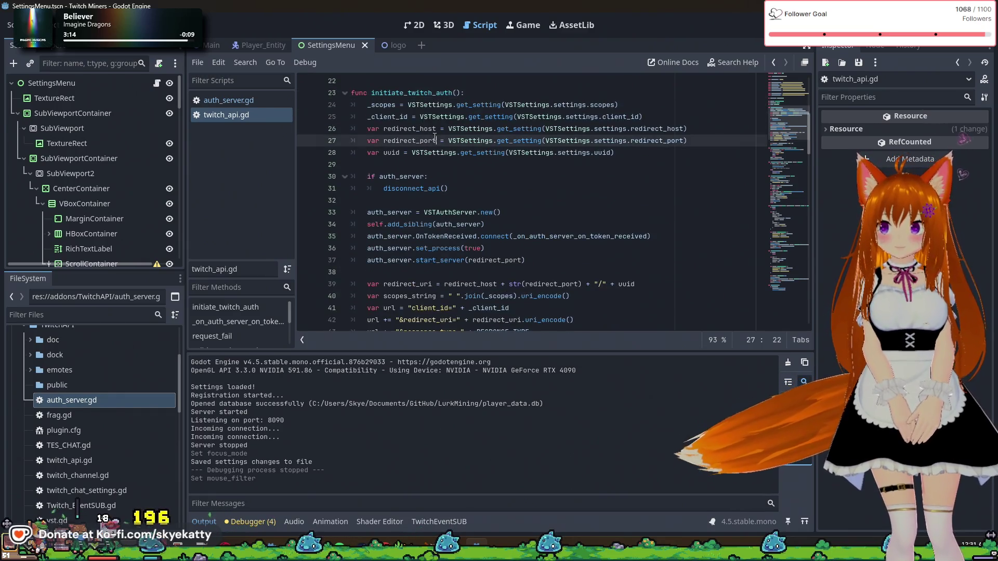
double_click(435, 92)
scroll(447, 146, up, 7)
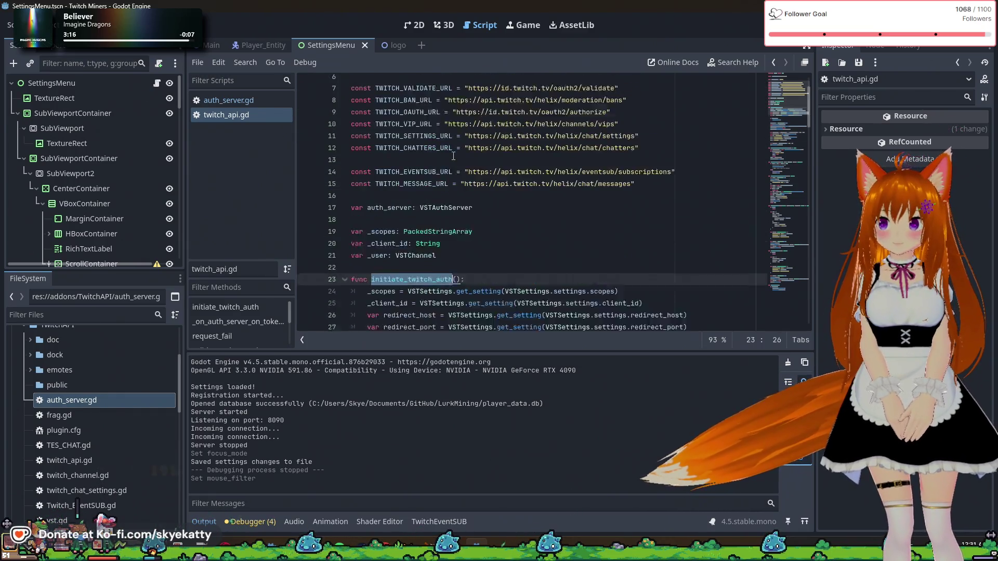
scroll(453, 155, down, 8)
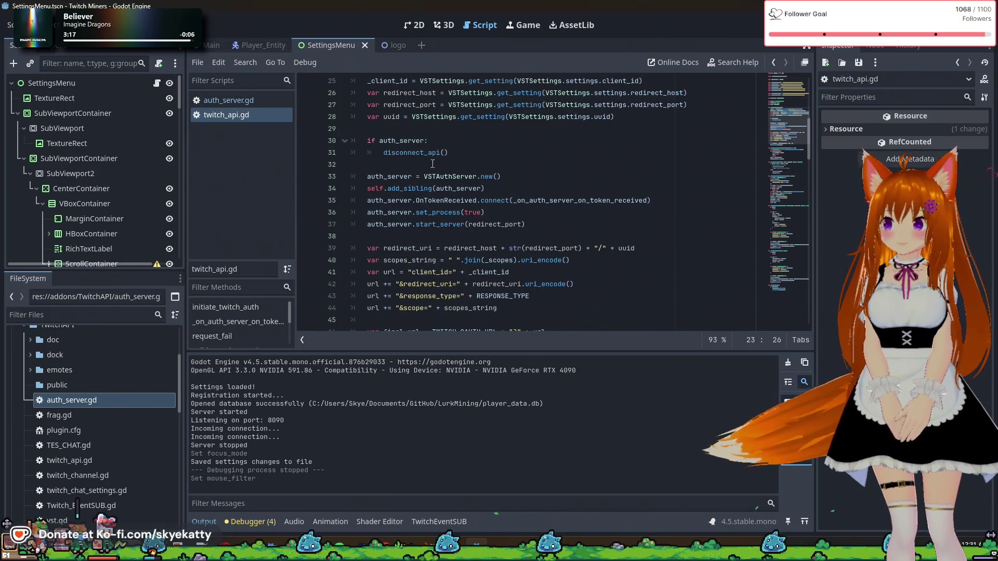
scroll(476, 157, up, 2)
scroll(457, 163, down, 7)
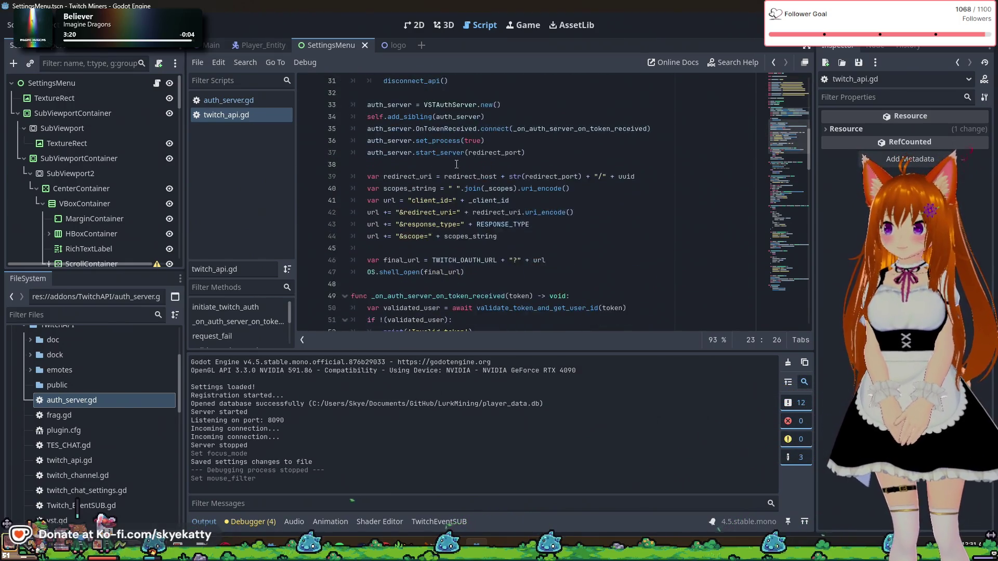
double_click(418, 188)
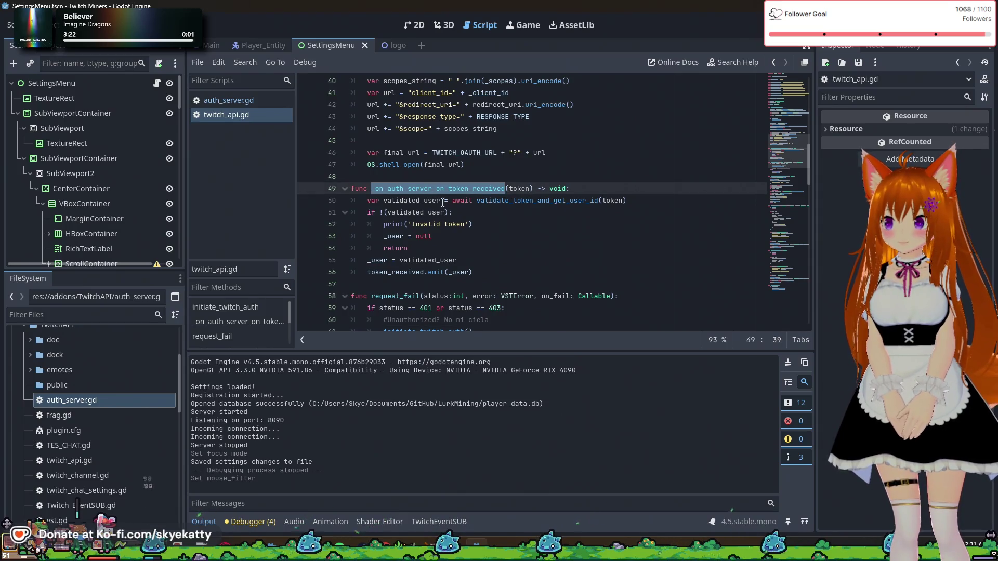
scroll(446, 202, down, 1)
double_click(564, 167)
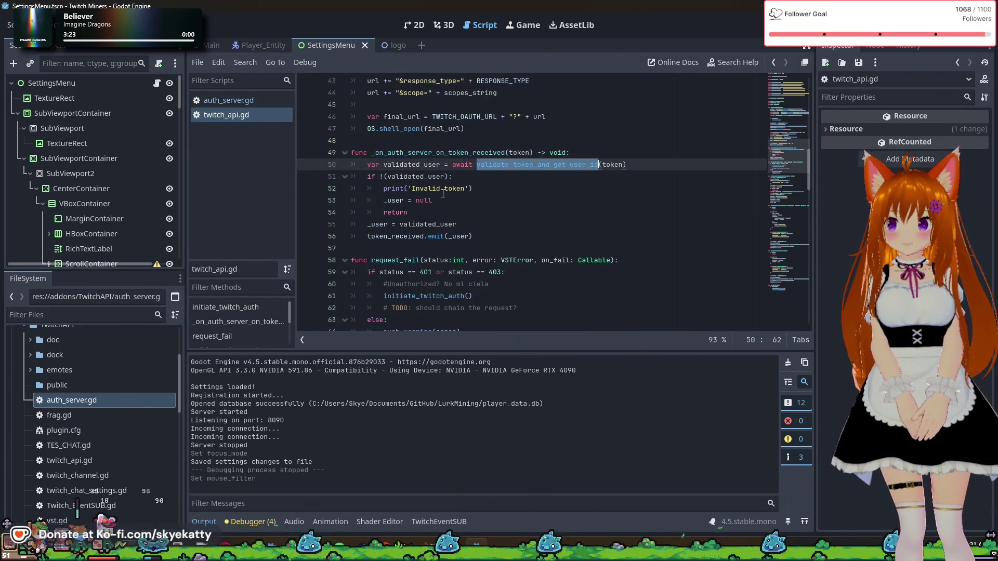
scroll(609, 165, down, 1)
click(471, 144)
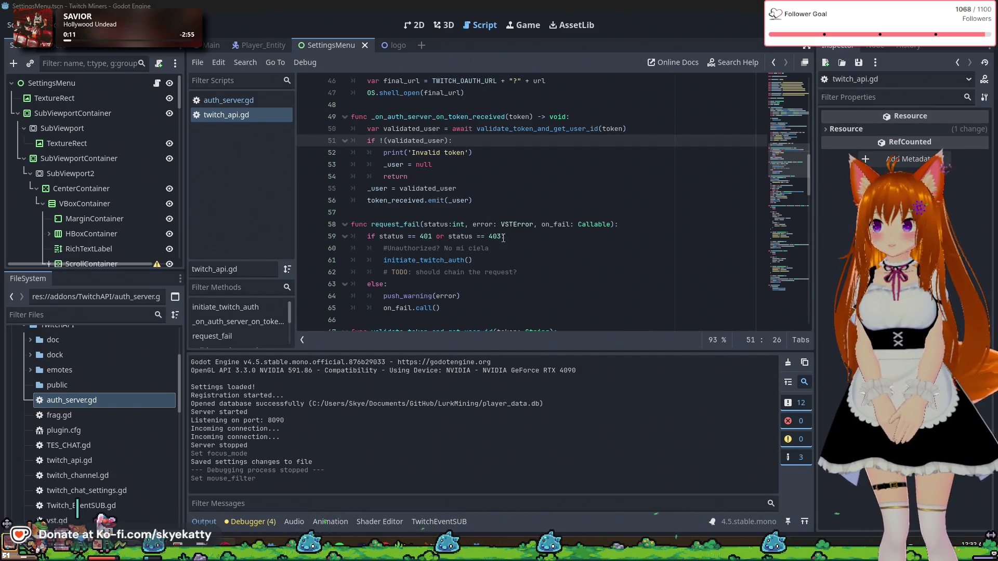
click(480, 198)
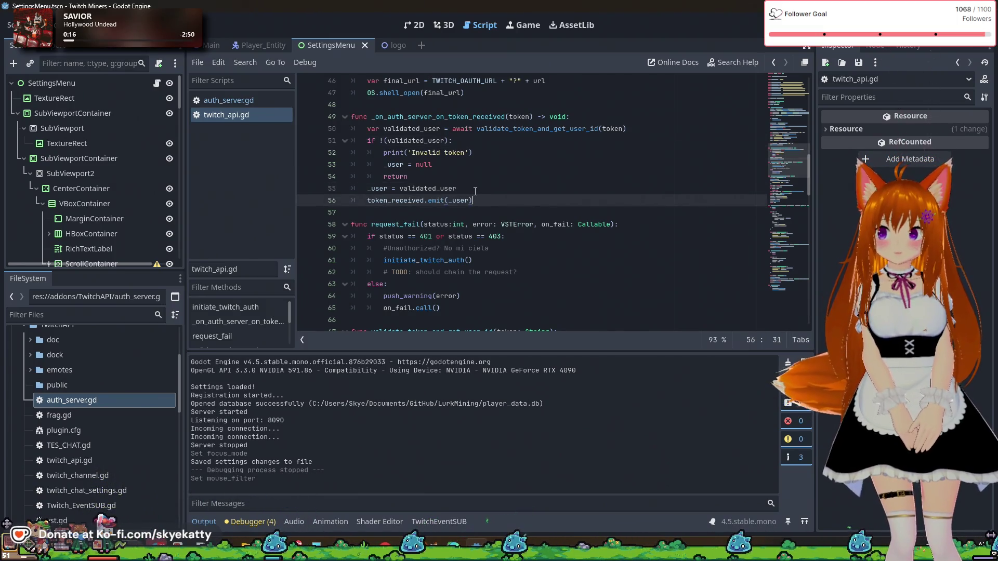
click(440, 186)
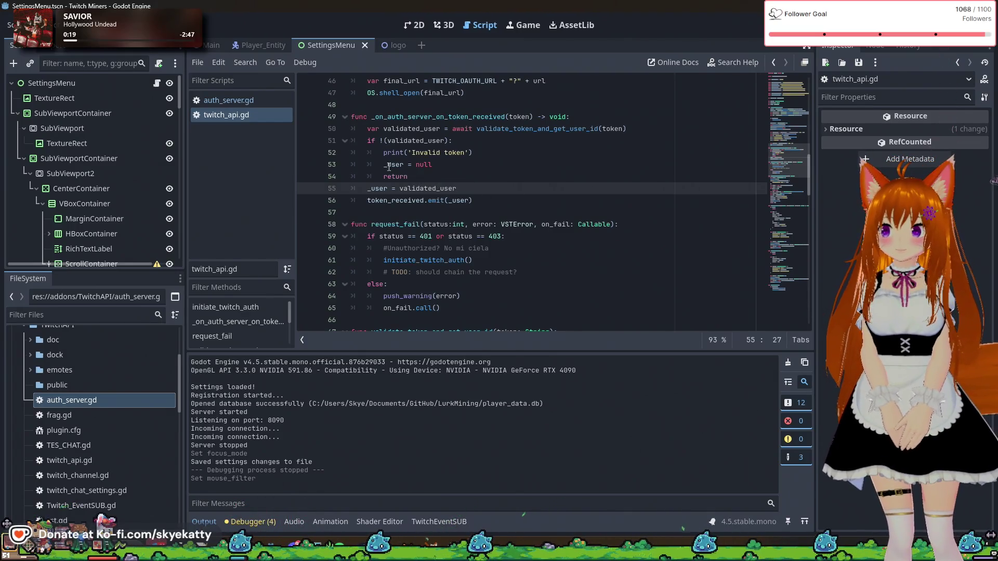
click(421, 141)
click(474, 152)
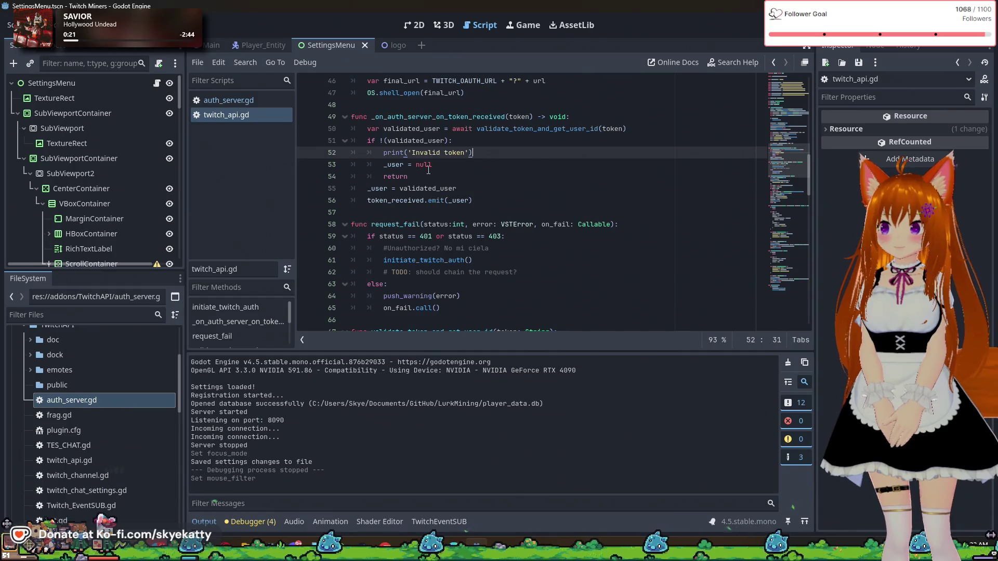
double_click(428, 166)
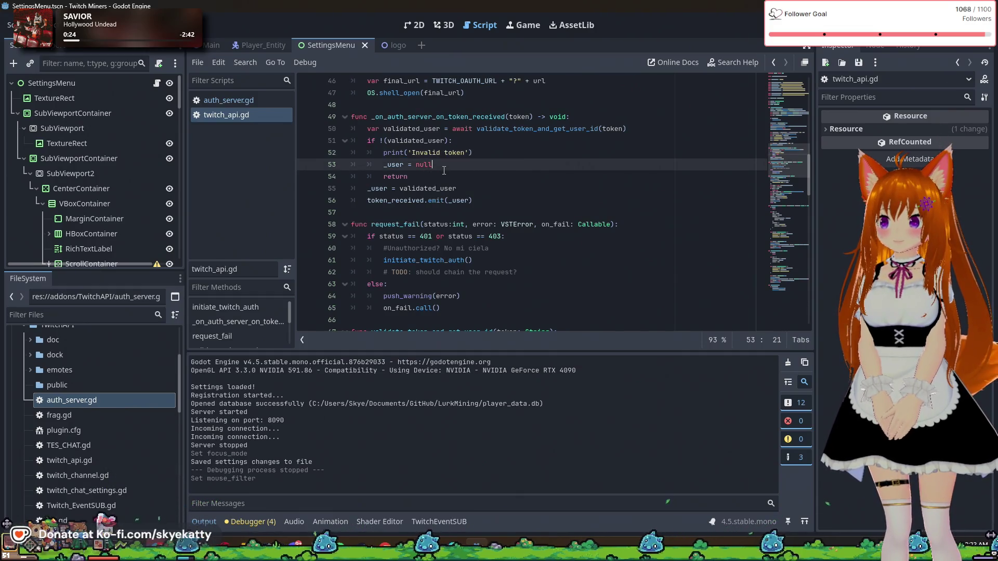
click(445, 179)
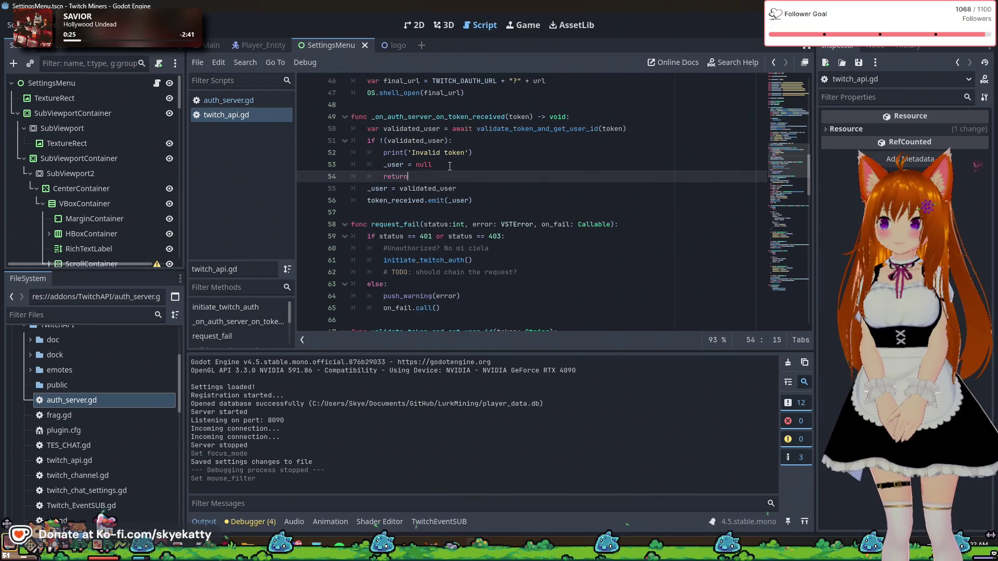
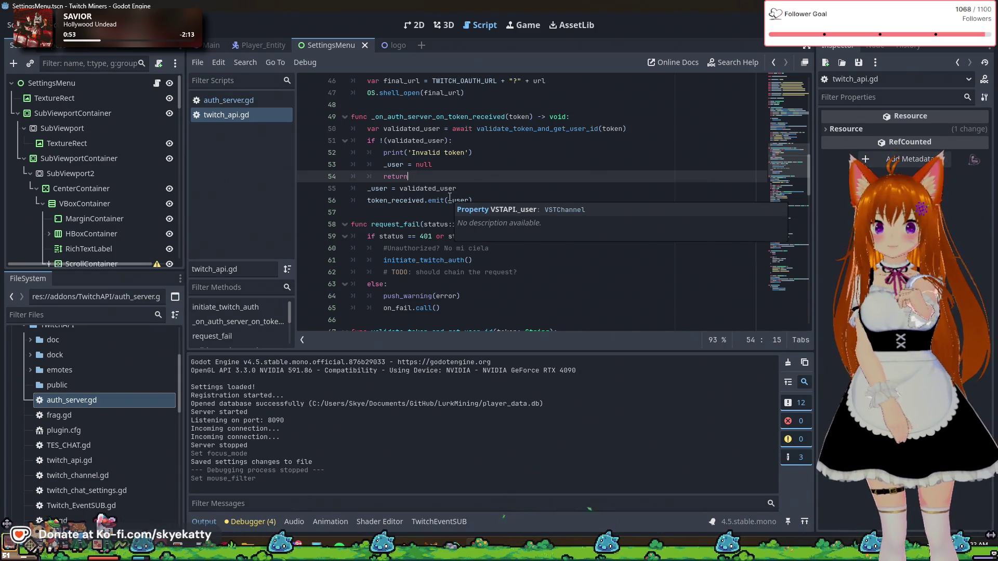
- Review the current script's member declarations, including the auth_server variable and PackedStringArray documentation
scroll(469, 152, up, 1)
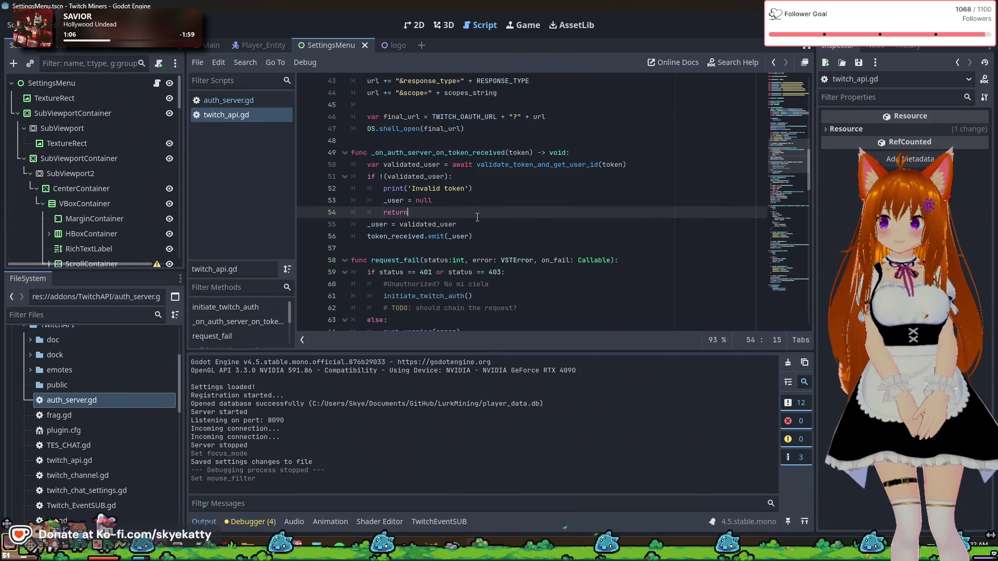
scroll(477, 217, up, 10)
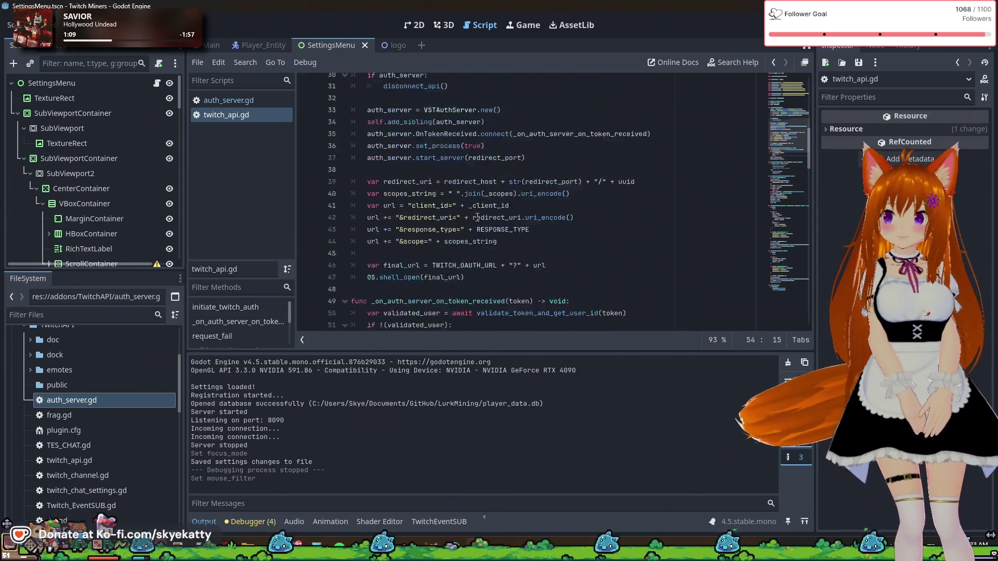
scroll(477, 217, up, 4)
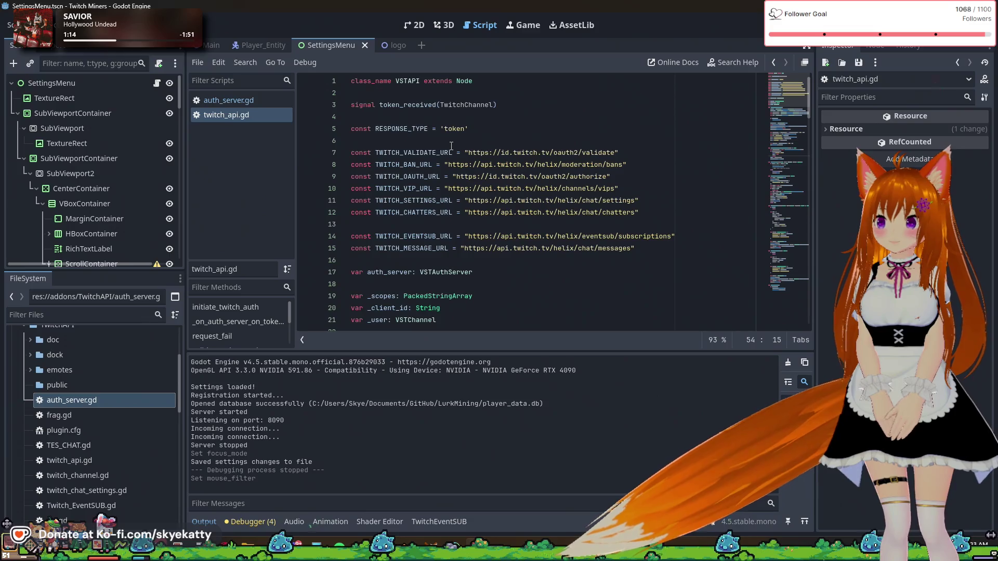
scroll(451, 145, down, 1)
scroll(451, 146, down, 2)
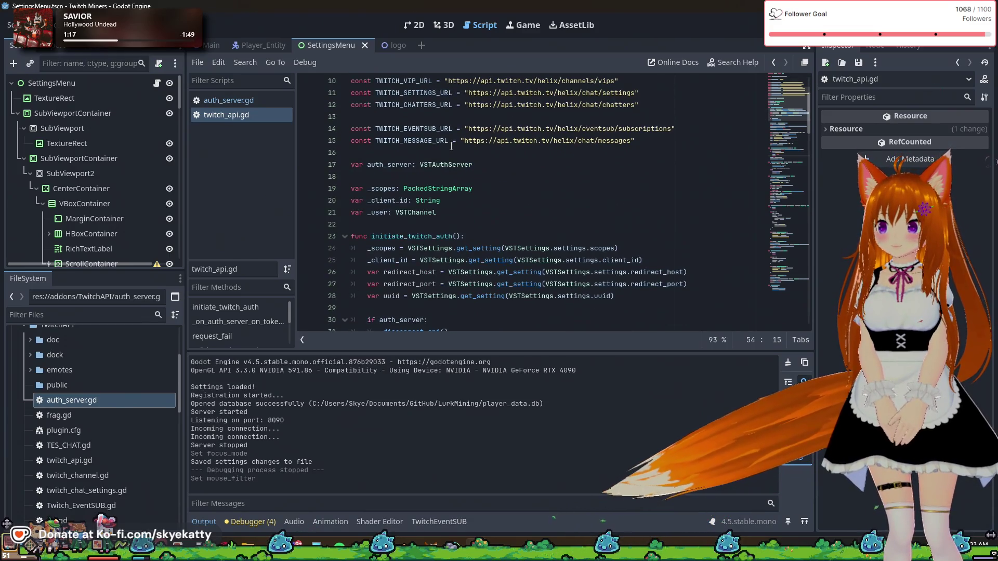
click(470, 153)
click(473, 168)
scroll(470, 161, down, 1)
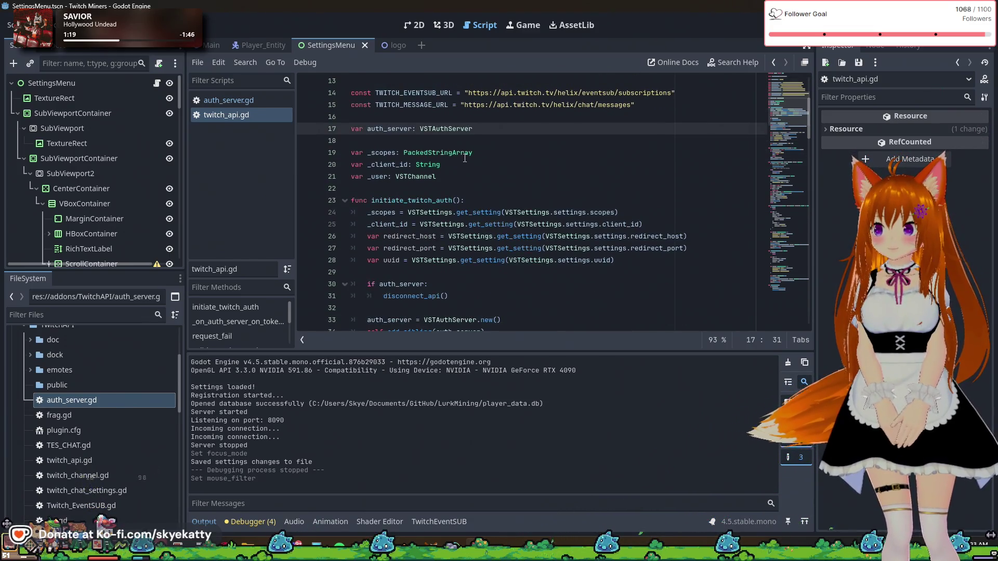
click(464, 156)
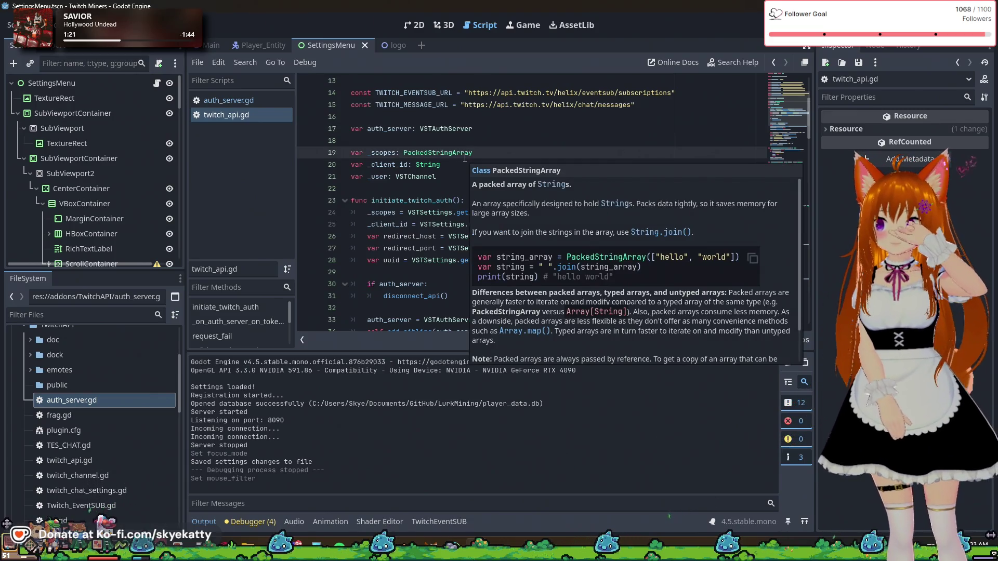
scroll(402, 192, down, 7)
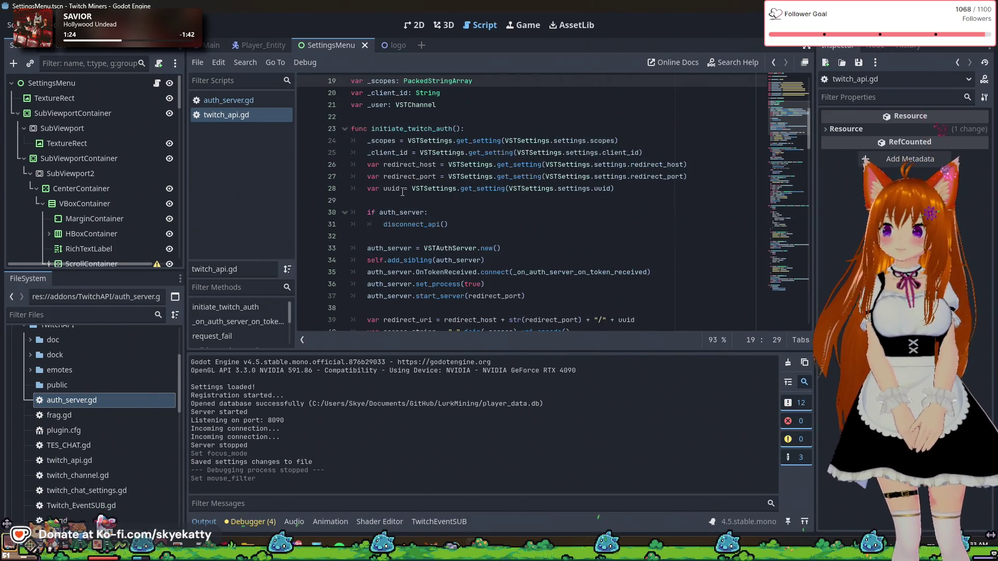
scroll(403, 193, down, 9)
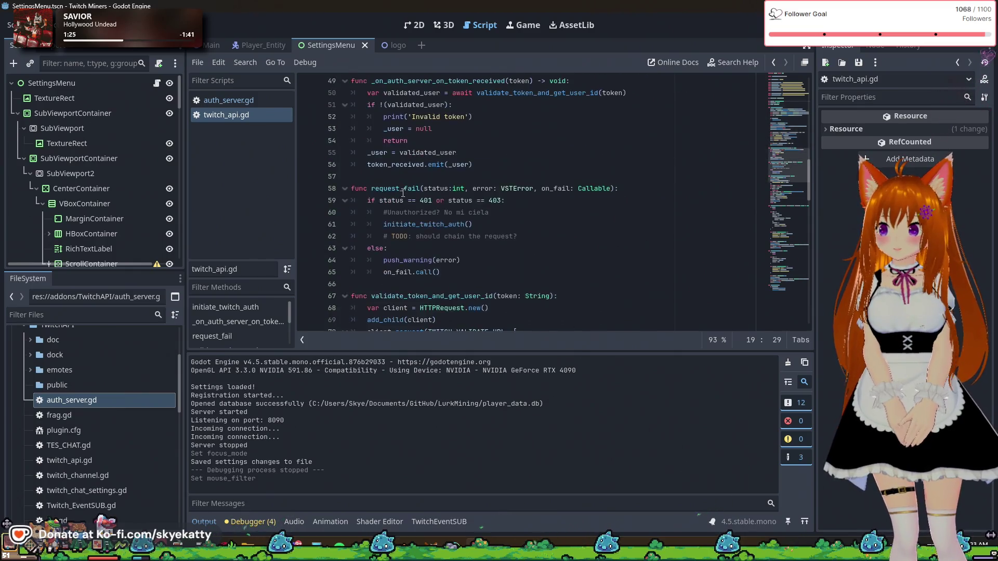
scroll(402, 193, down, 14)
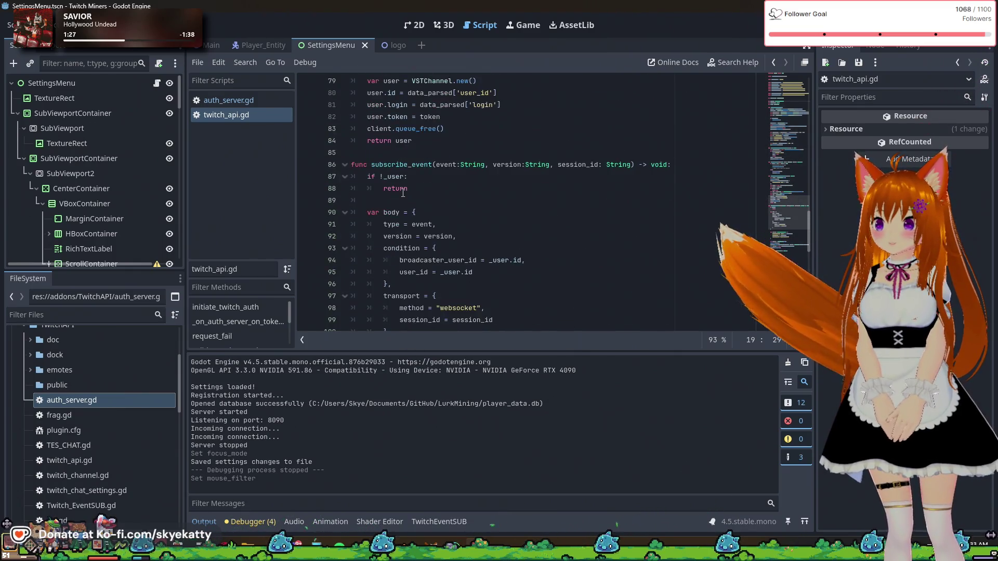
scroll(402, 193, down, 6)
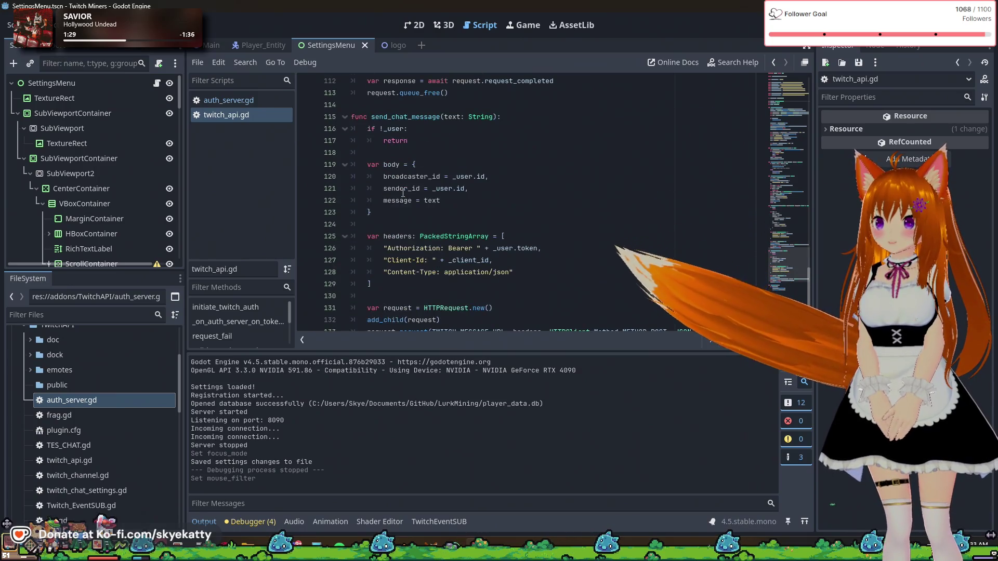
scroll(403, 193, up, 8)
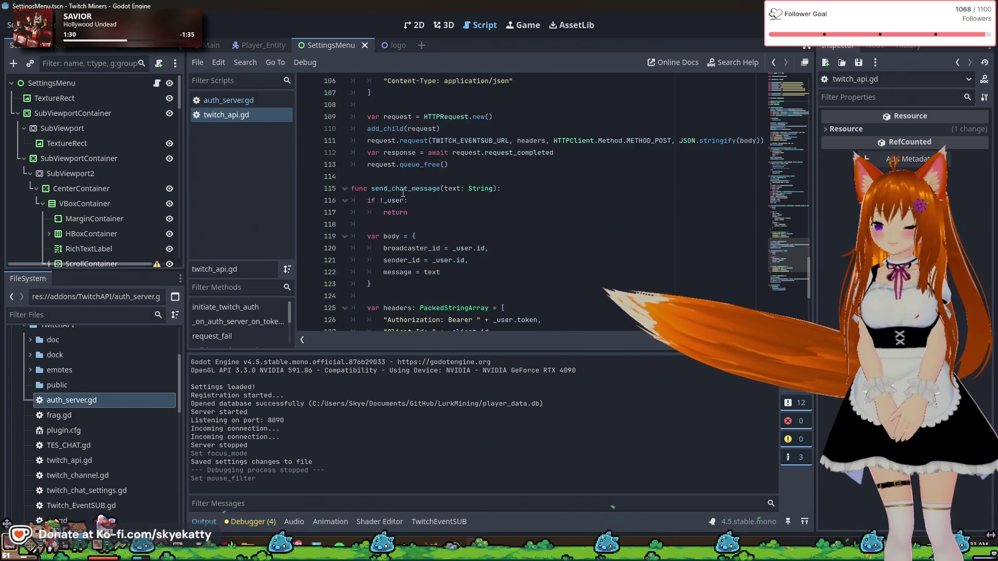
scroll(402, 194, down, 8)
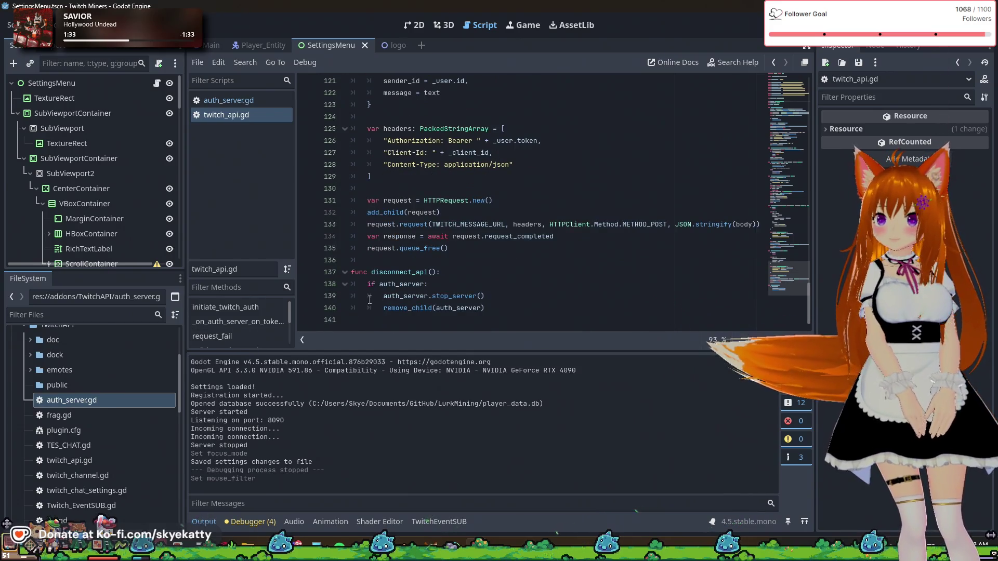
scroll(97, 403, up, 3)
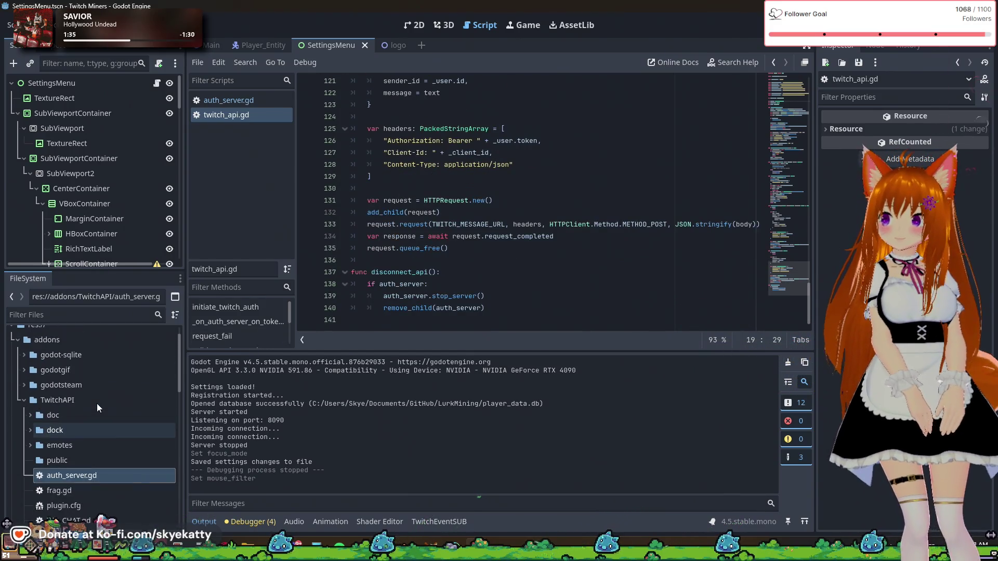
scroll(97, 403, down, 4)
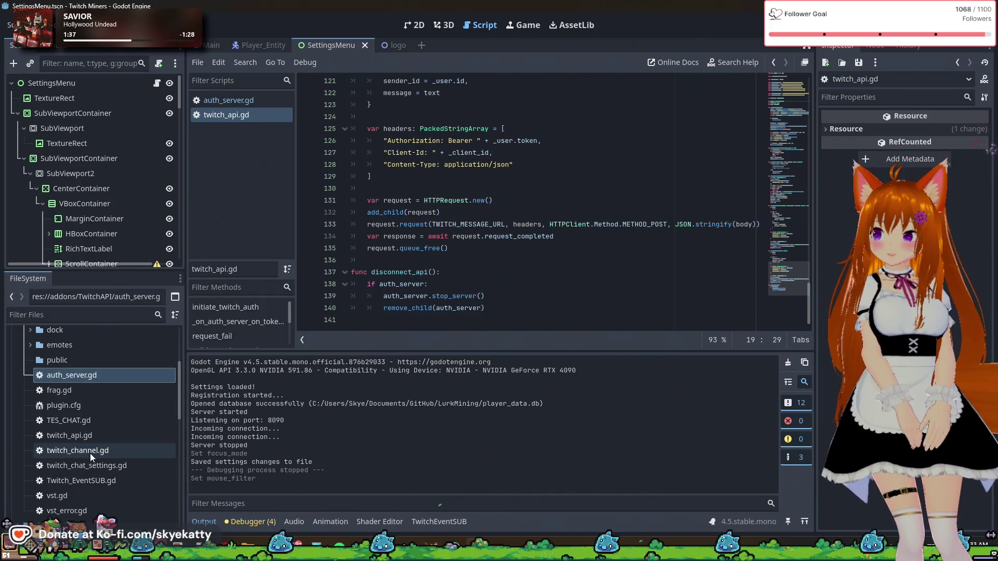
scroll(111, 454, down, 2)
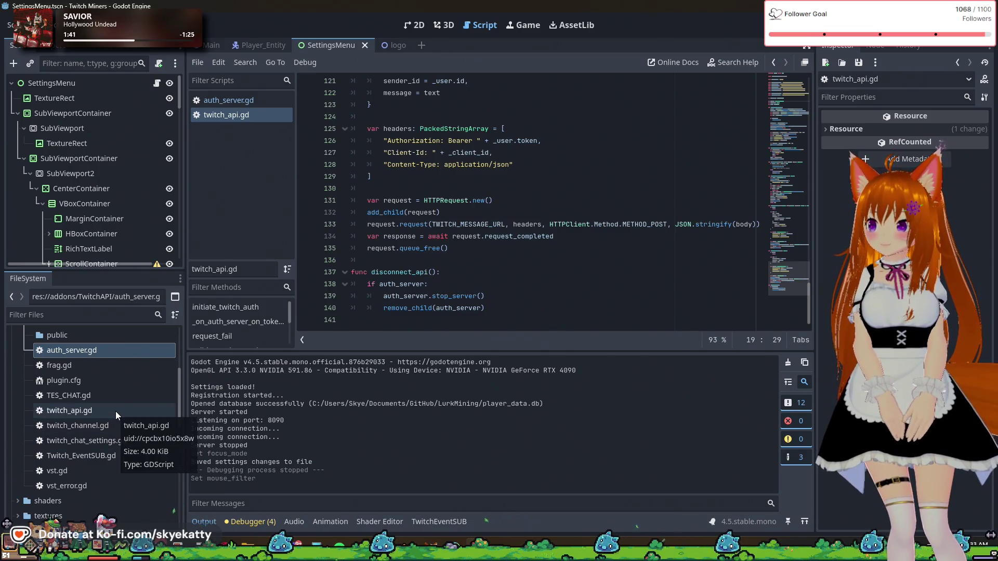
scroll(115, 411, up, 2)
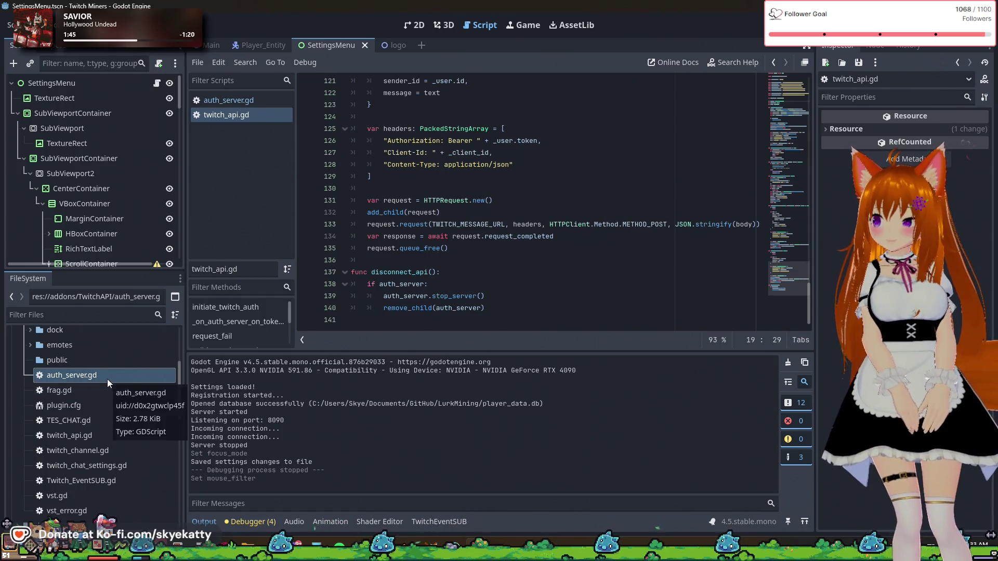
scroll(533, 253, up, 20)
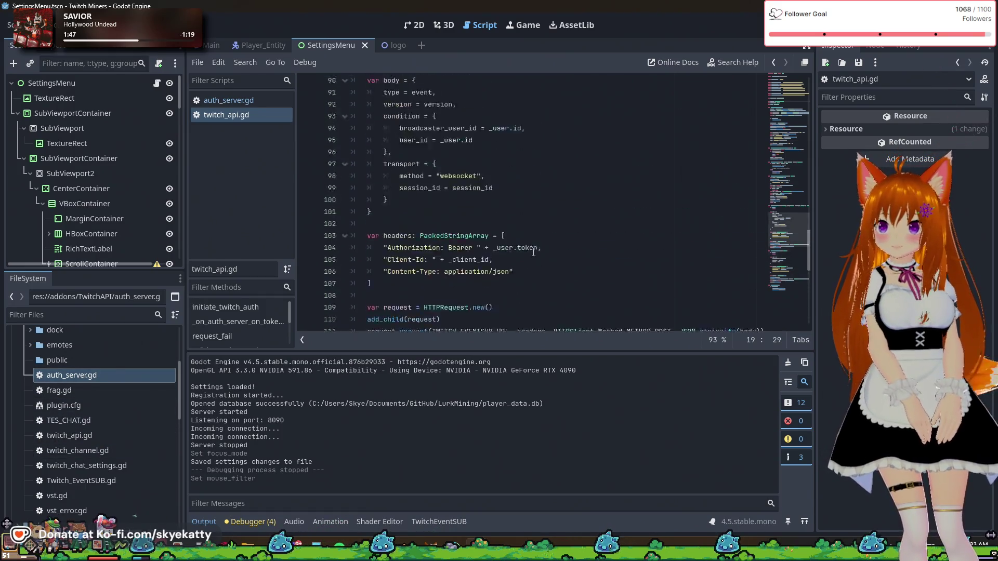
scroll(533, 252, up, 8)
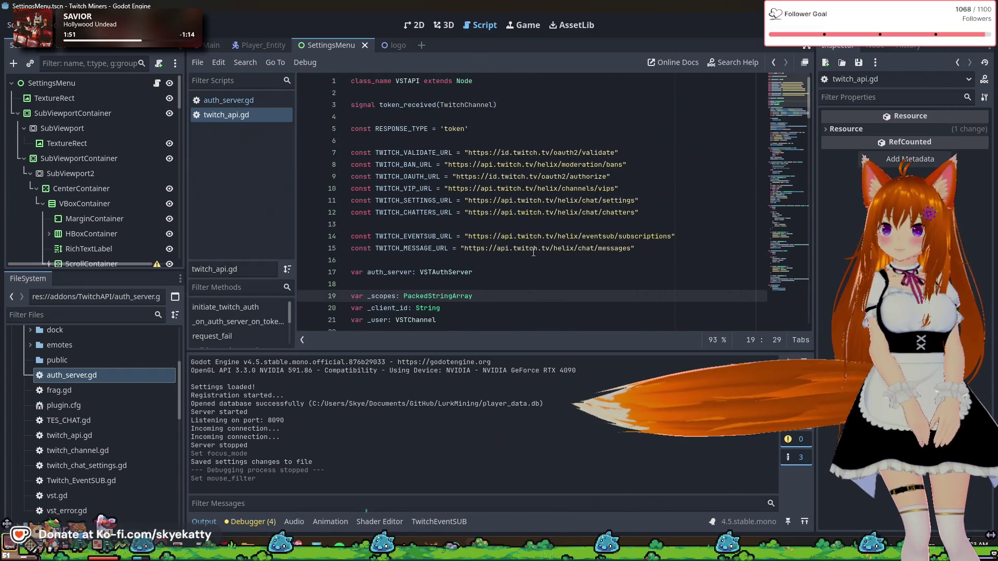
scroll(123, 388, down, 1)
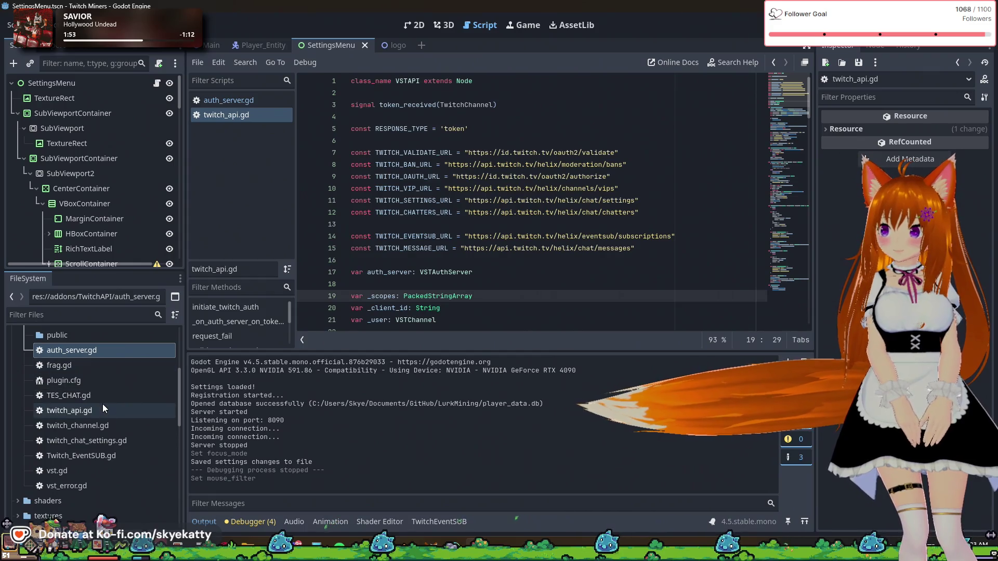
- Open twitch_channel.gd, vst.gd and auth_server.gd from the FileSystem dock
double_click(91, 427)
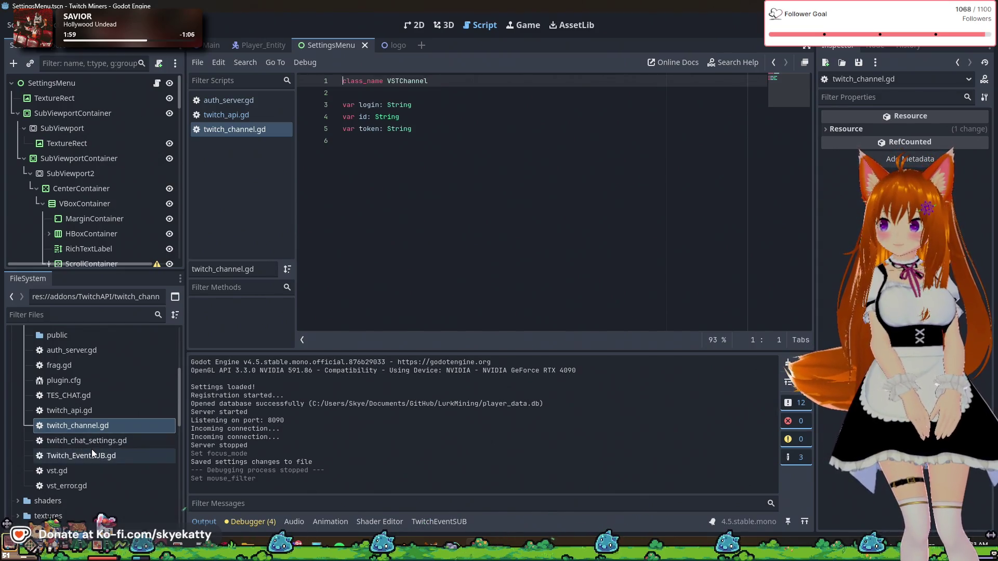
click(133, 432)
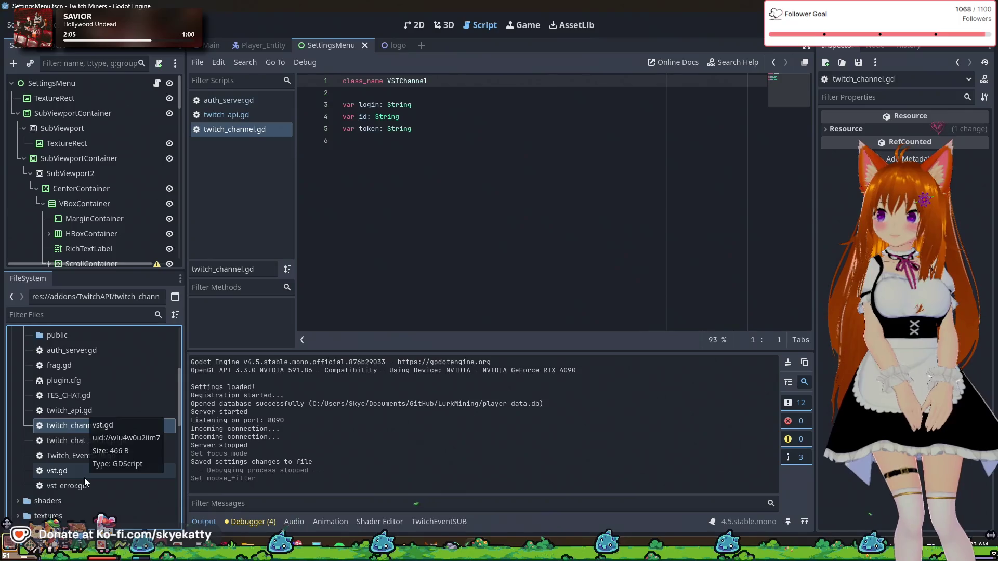
click(120, 470)
double_click(120, 470)
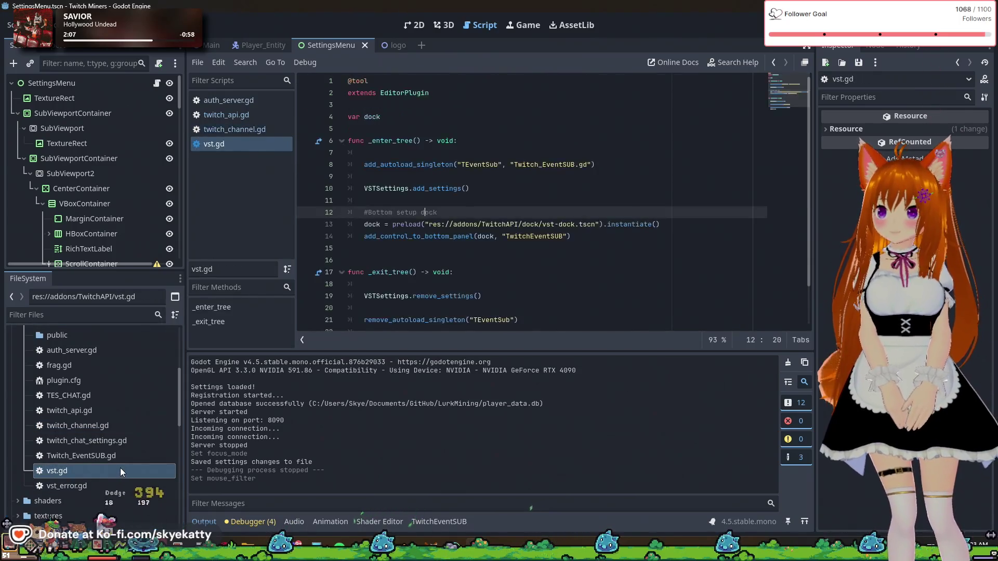
scroll(519, 214, up, 1)
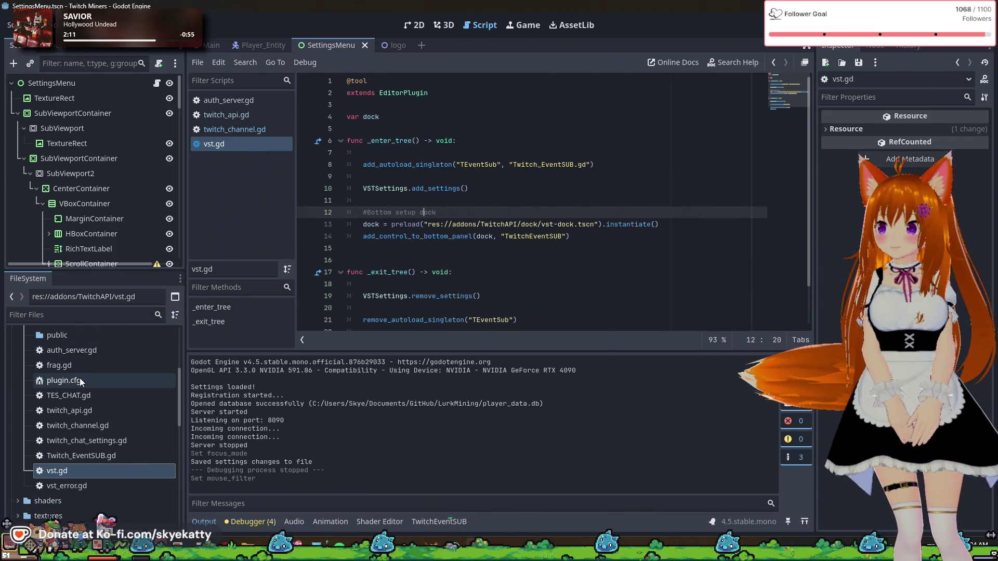
double_click(95, 354)
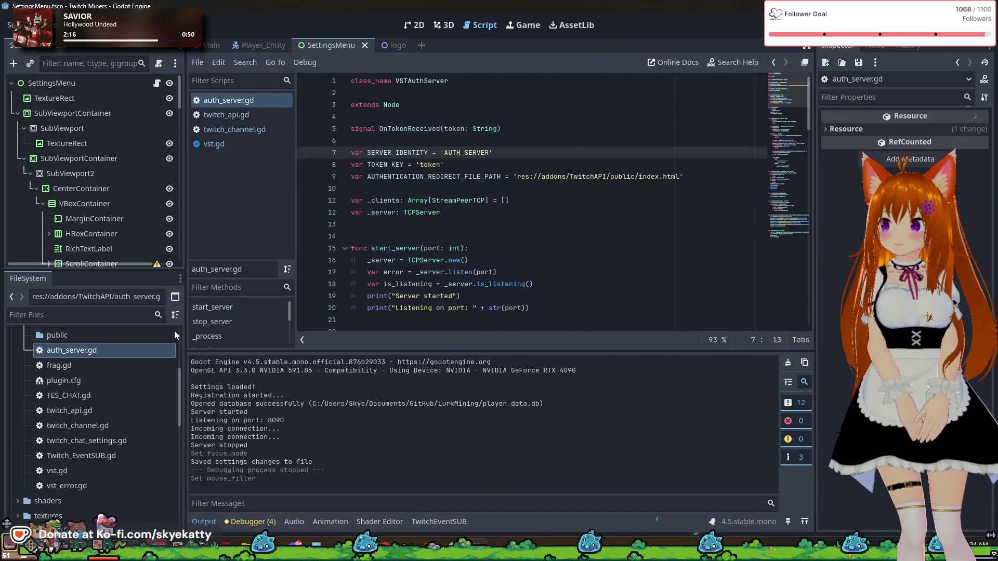
- Expand the doc folder to inspect its contents, then collapse it again
scroll(133, 364, up, 3)
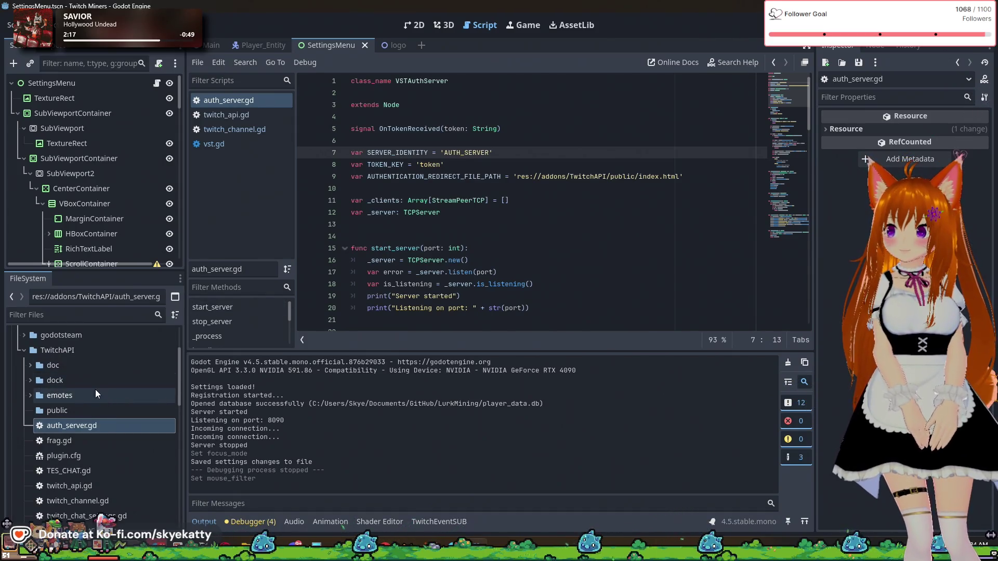
click(70, 370)
click(30, 368)
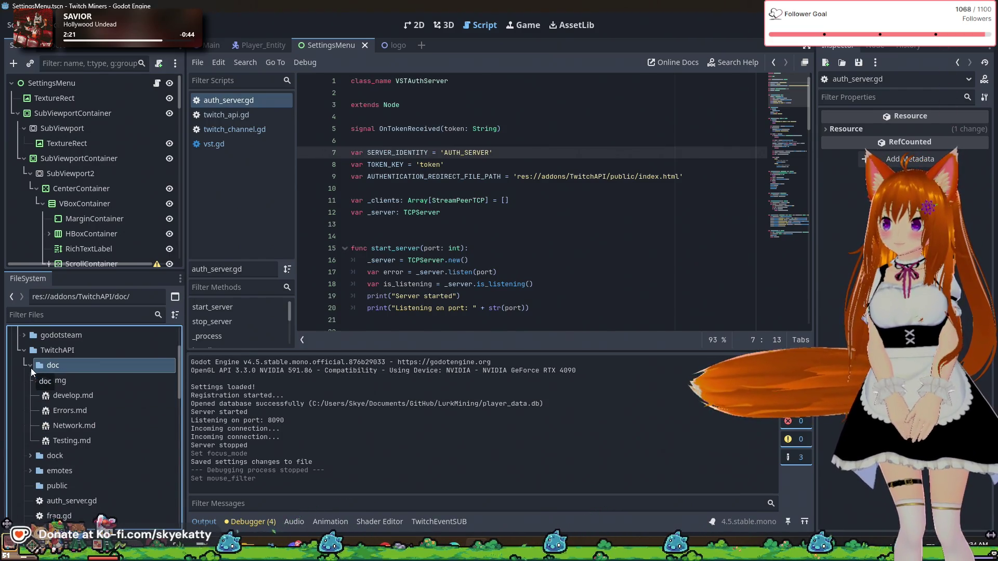
click(31, 368)
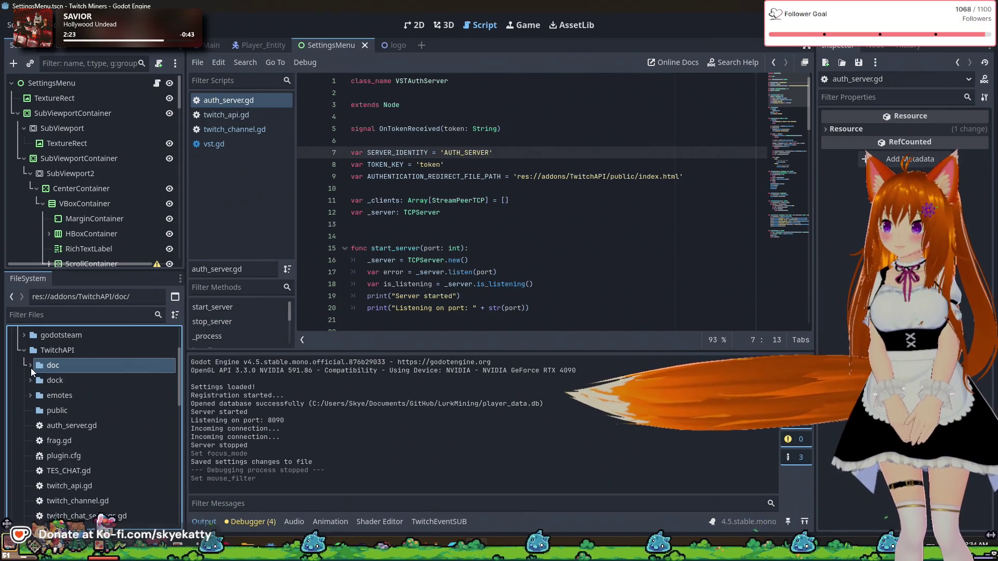
scroll(57, 414, down, 3)
scroll(85, 395, up, 1)
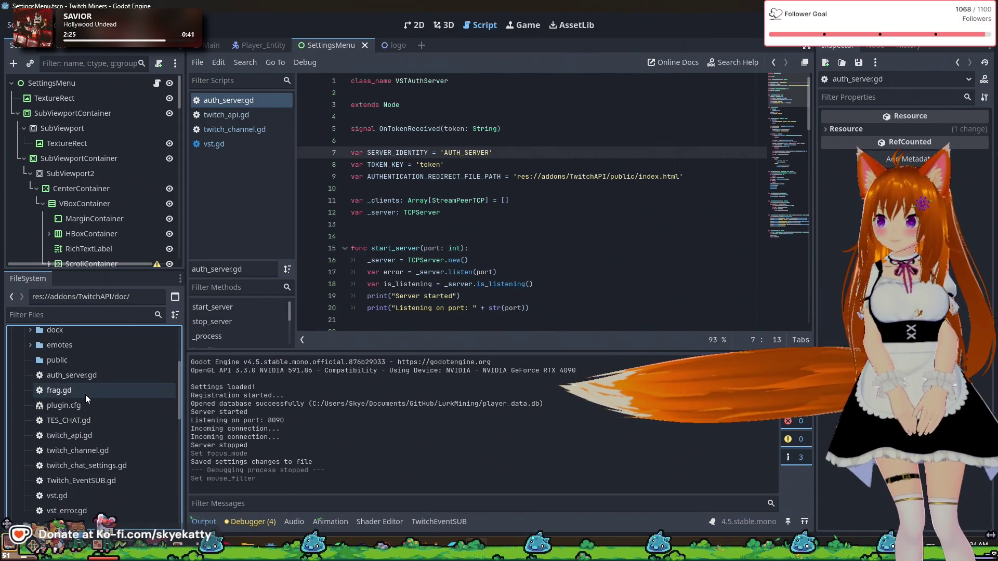
double_click(111, 416)
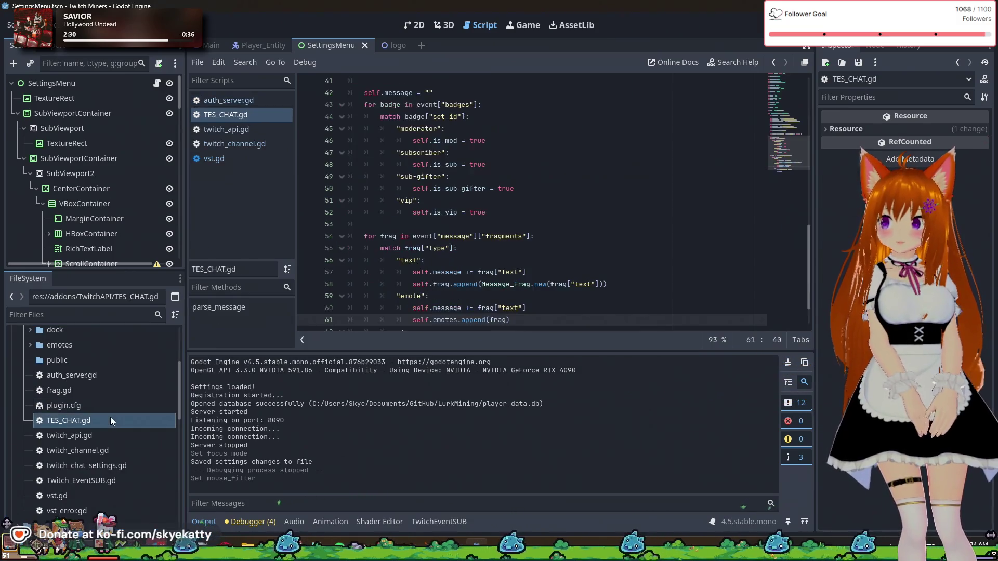
scroll(428, 262, up, 10)
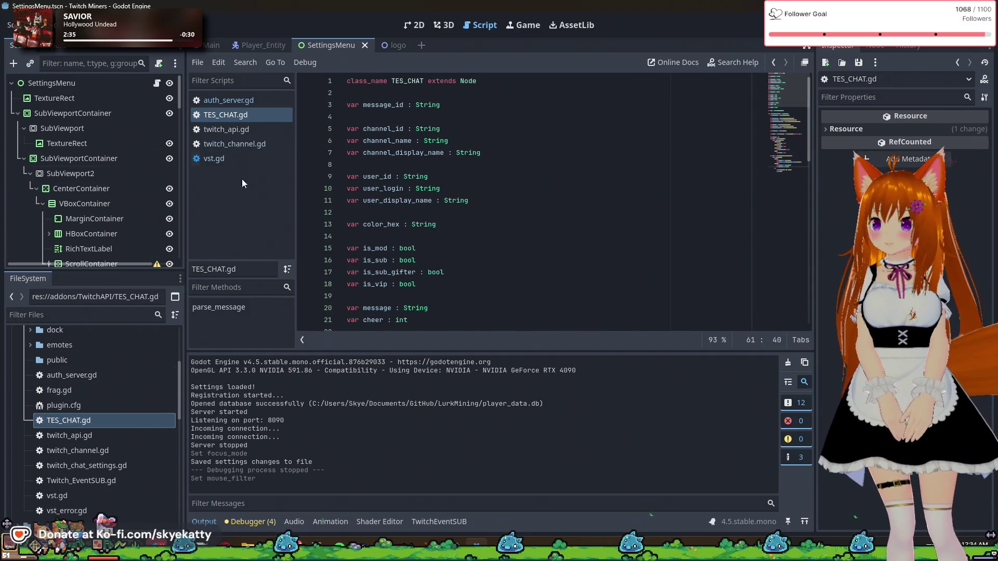
scroll(110, 392, down, 5)
scroll(94, 416, down, 5)
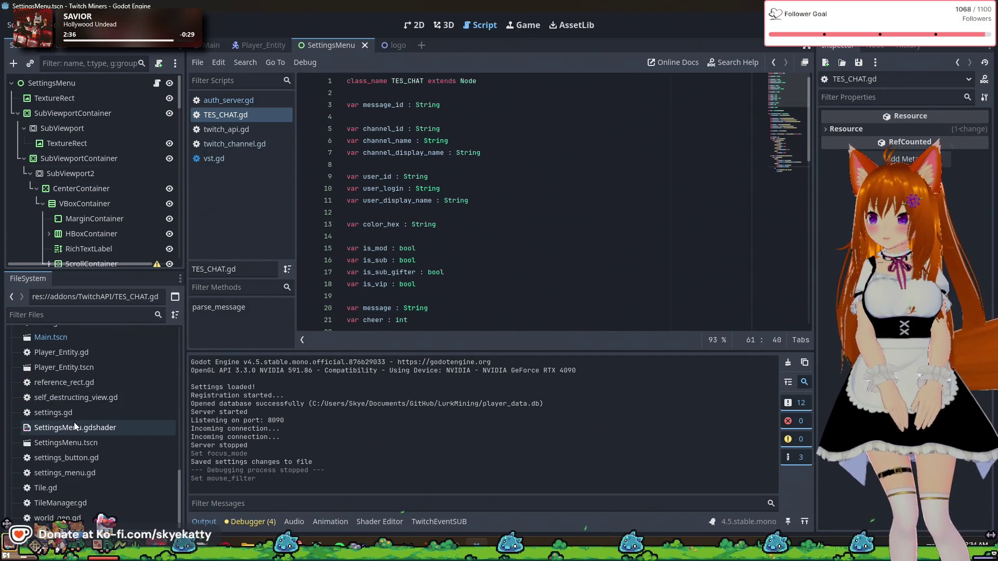
scroll(75, 421, up, 4)
scroll(75, 395, down, 5)
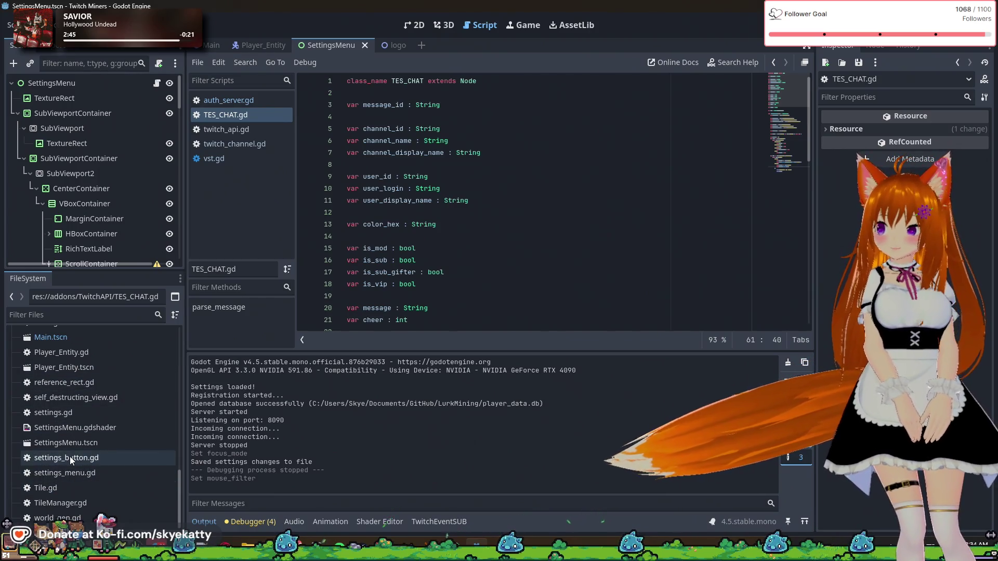
scroll(67, 488, up, 3)
scroll(62, 411, up, 1)
- Open Main.gd and go to the line calling TEventSub.login()
double_click(57, 422)
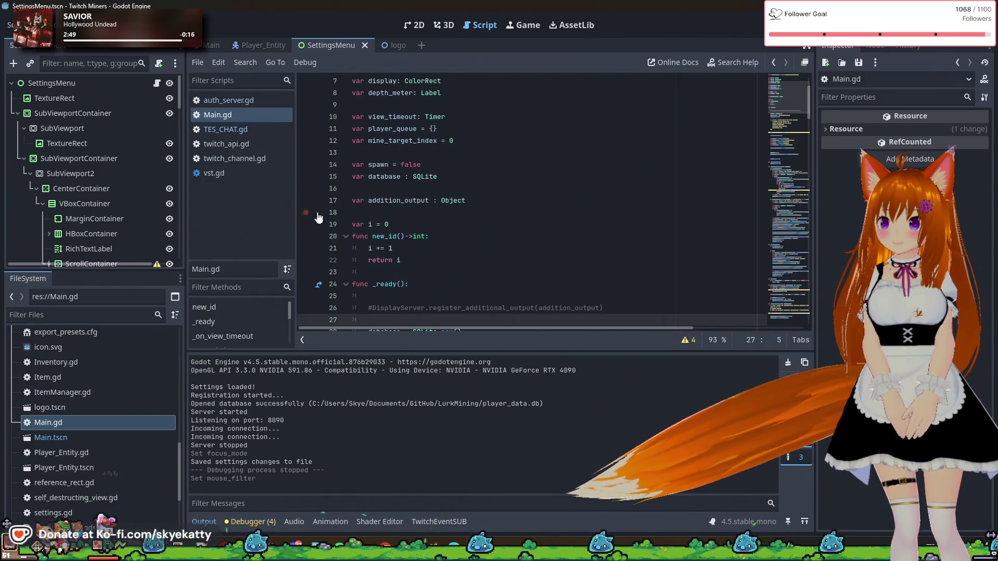
scroll(302, 207, up, 2)
scroll(466, 225, down, 5)
scroll(466, 225, down, 6)
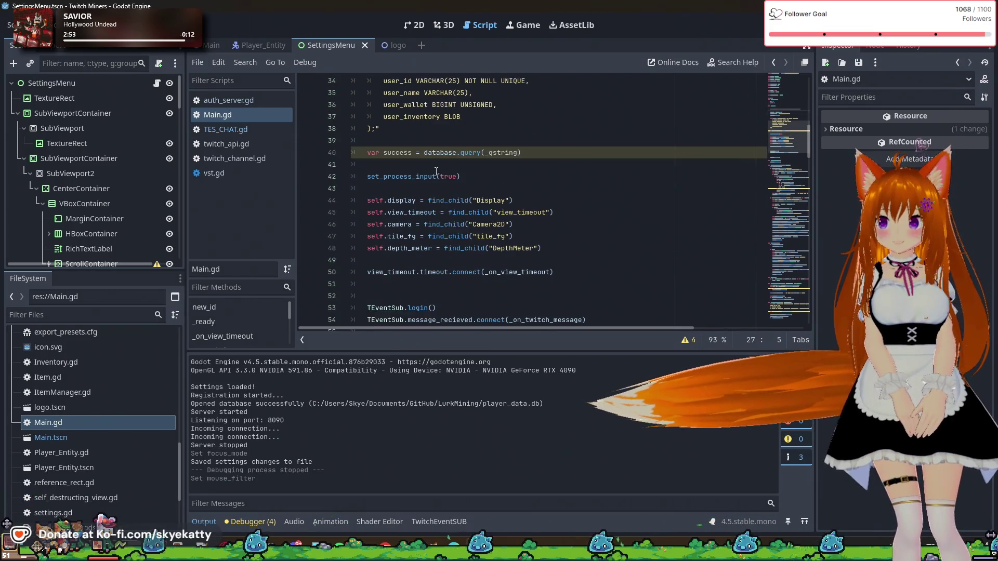
scroll(478, 194, down, 2)
scroll(443, 195, down, 1)
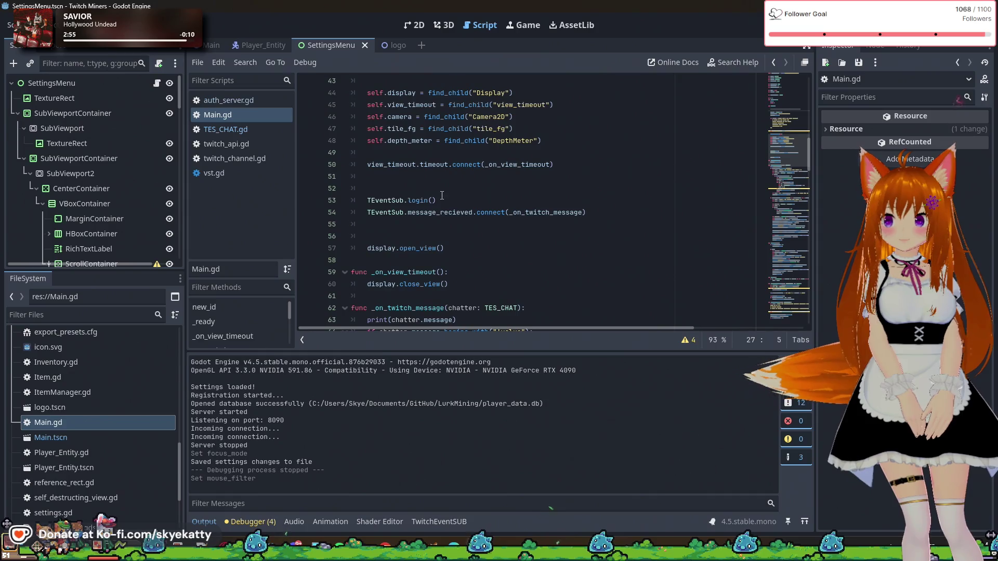
click(384, 200)
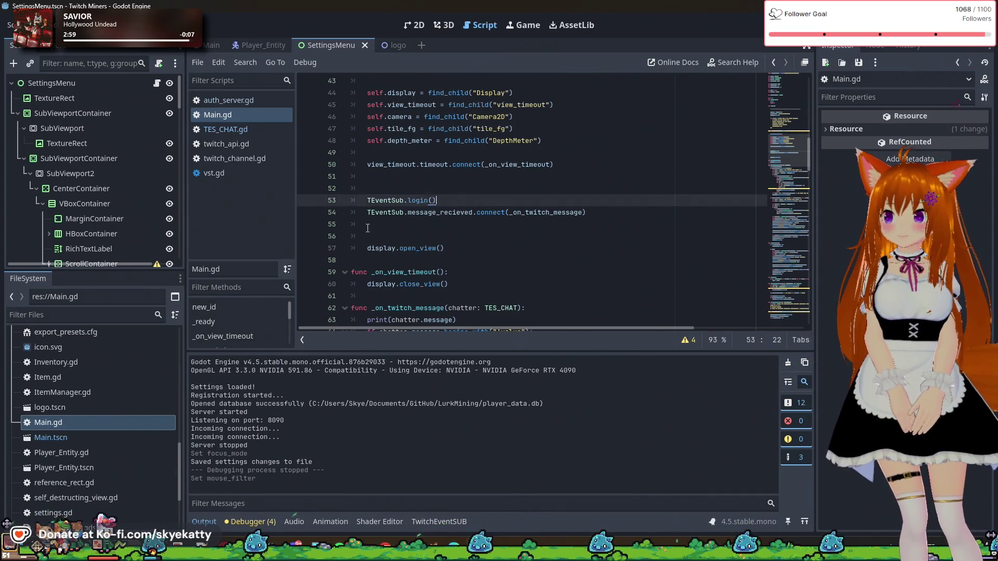
- Open Twitch_EventSUB.gd from the TwitchAPI addon folder
scroll(78, 414, up, 10)
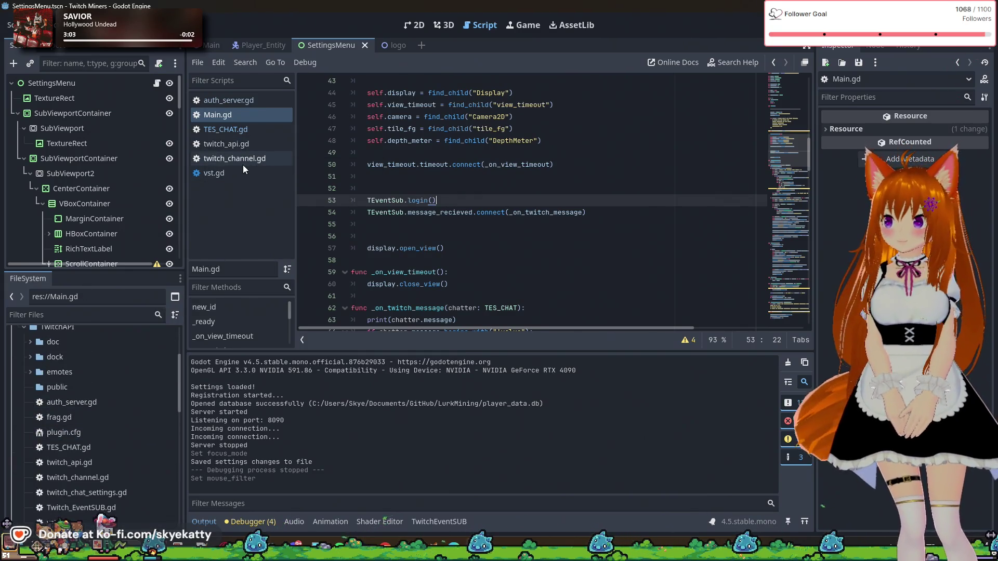
scroll(112, 369, down, 3)
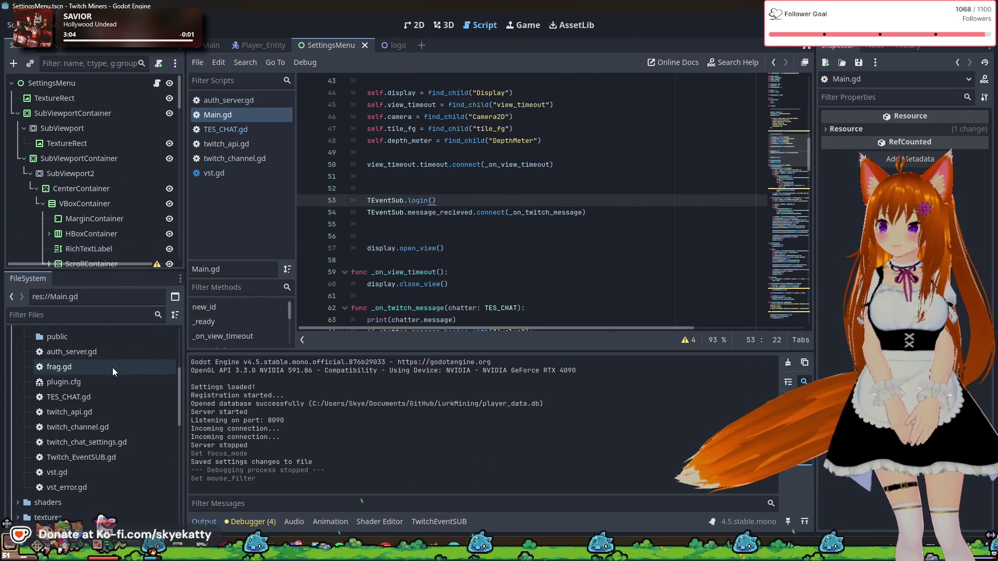
click(92, 459)
double_click(91, 459)
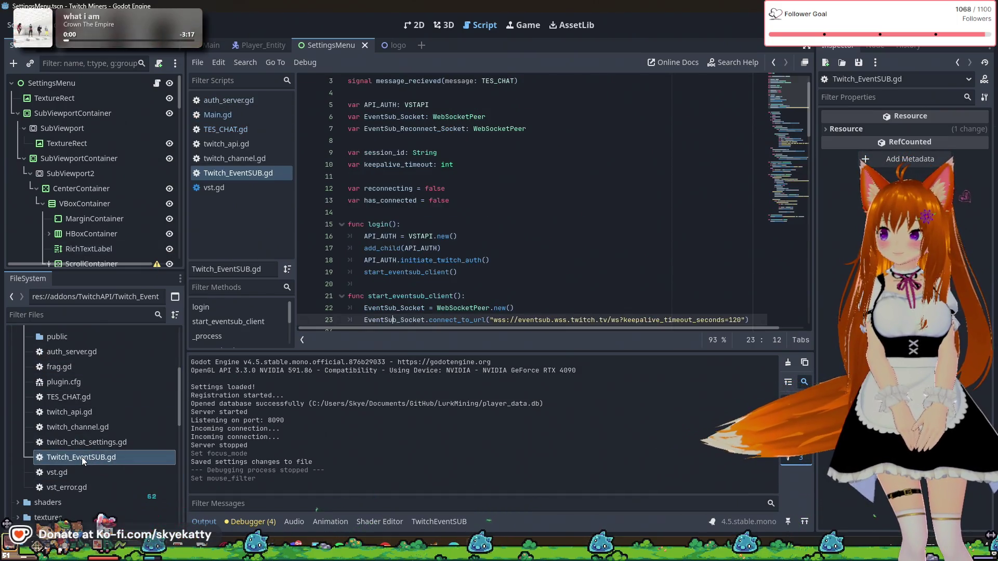
scroll(531, 157, up, 1)
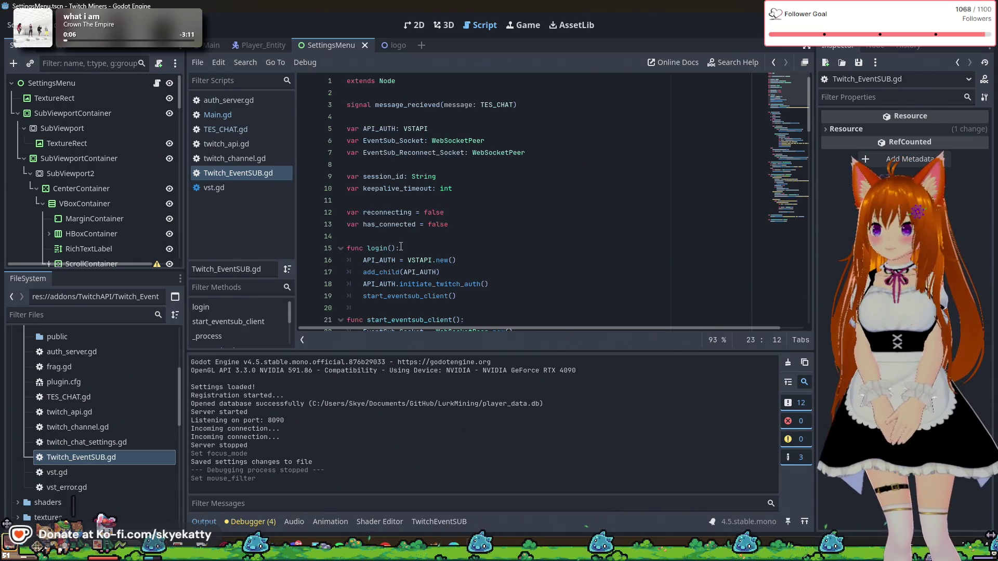
scroll(401, 247, down, 2)
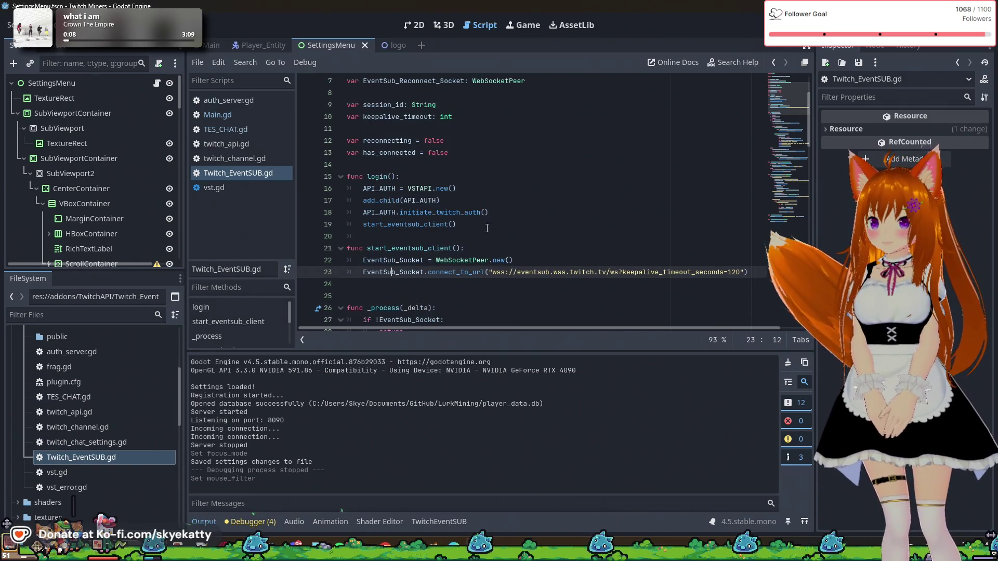
drag(364, 176, 458, 187)
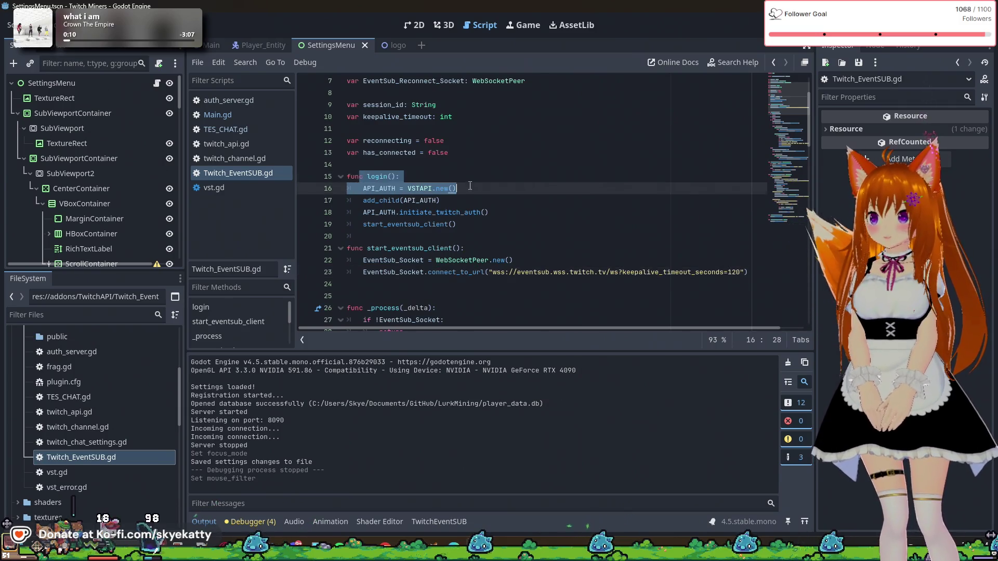
click(412, 165)
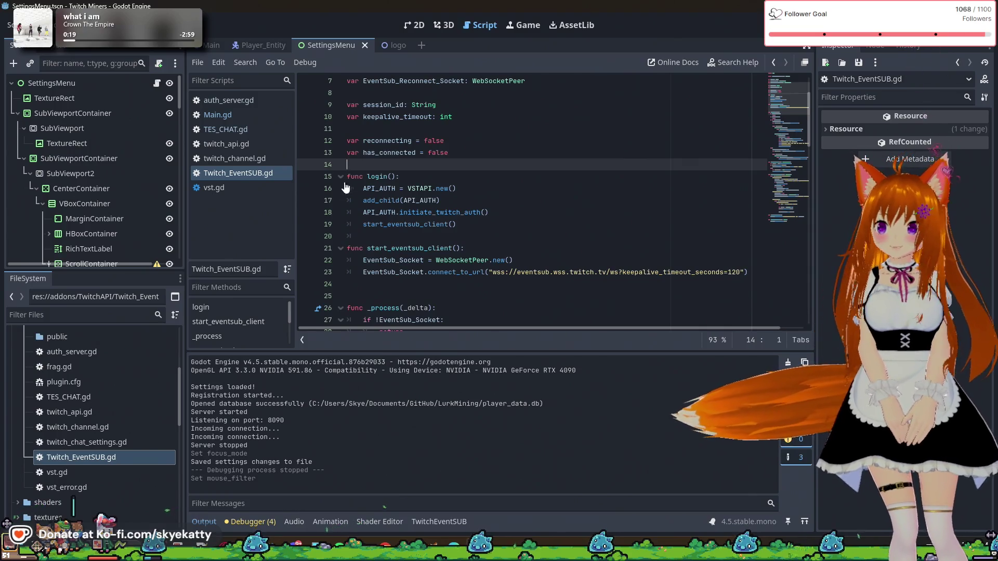
scroll(363, 146, up, 2)
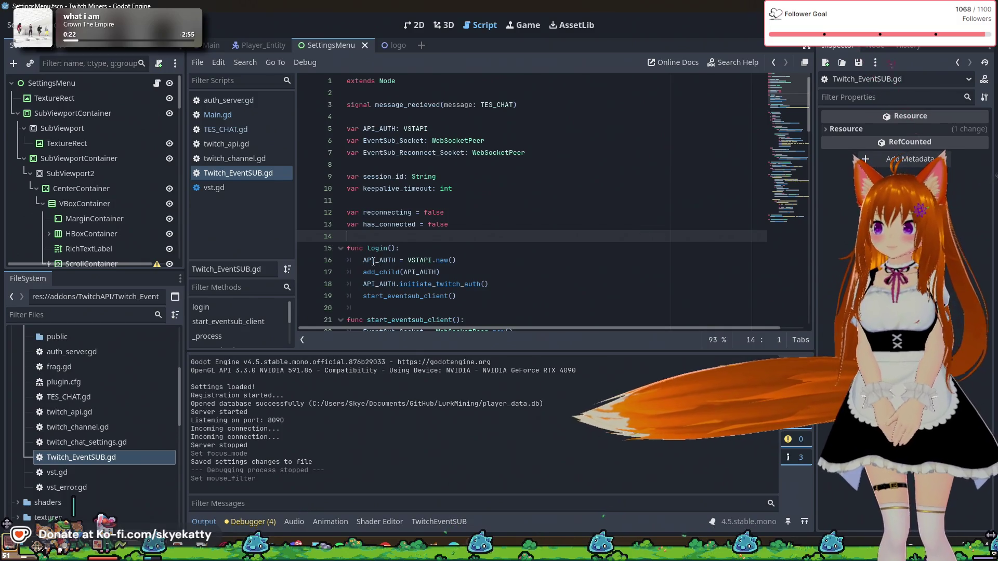
click(447, 259)
key(Up)
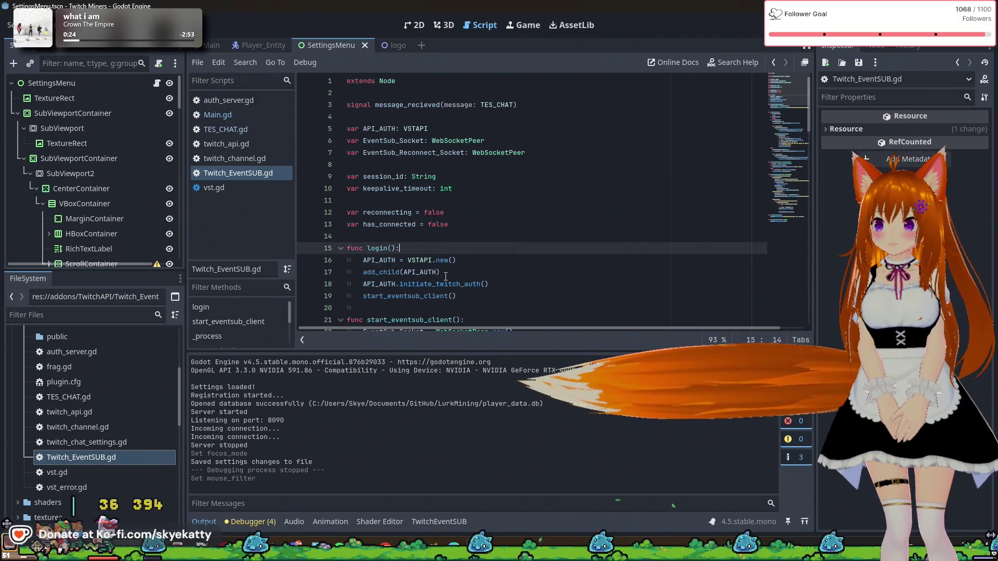
click(445, 276)
mouse_move(358, 276)
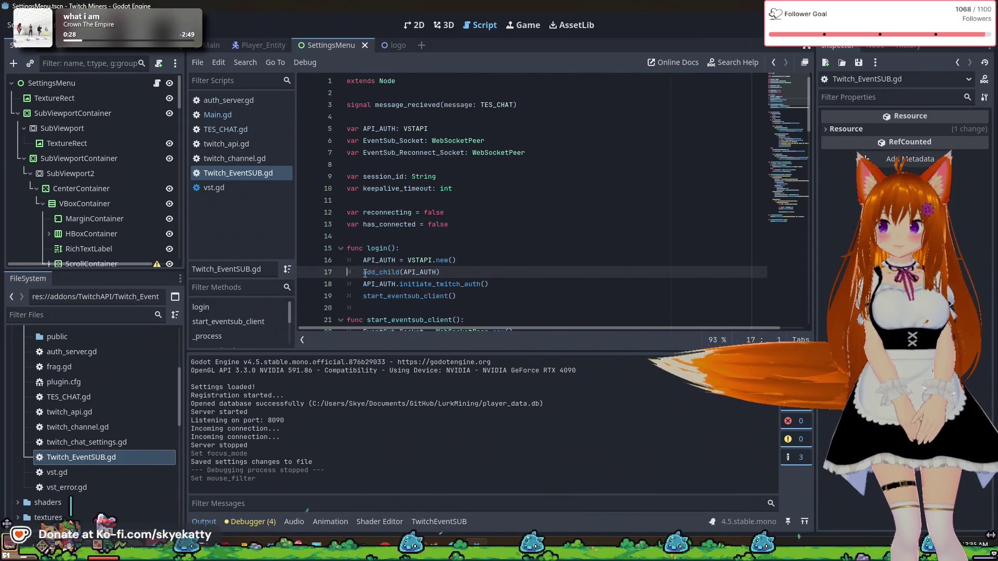
key(End)
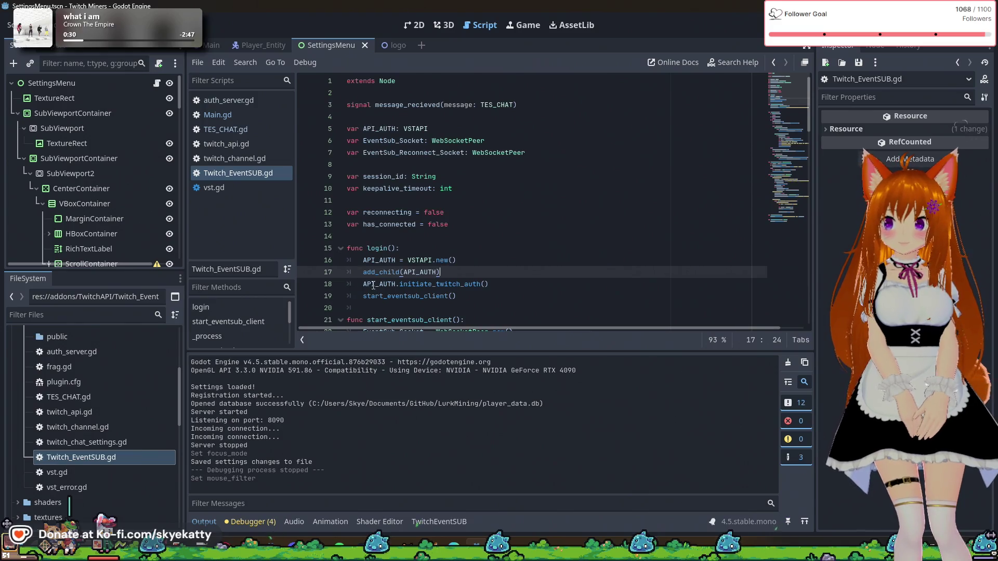
double_click(471, 284)
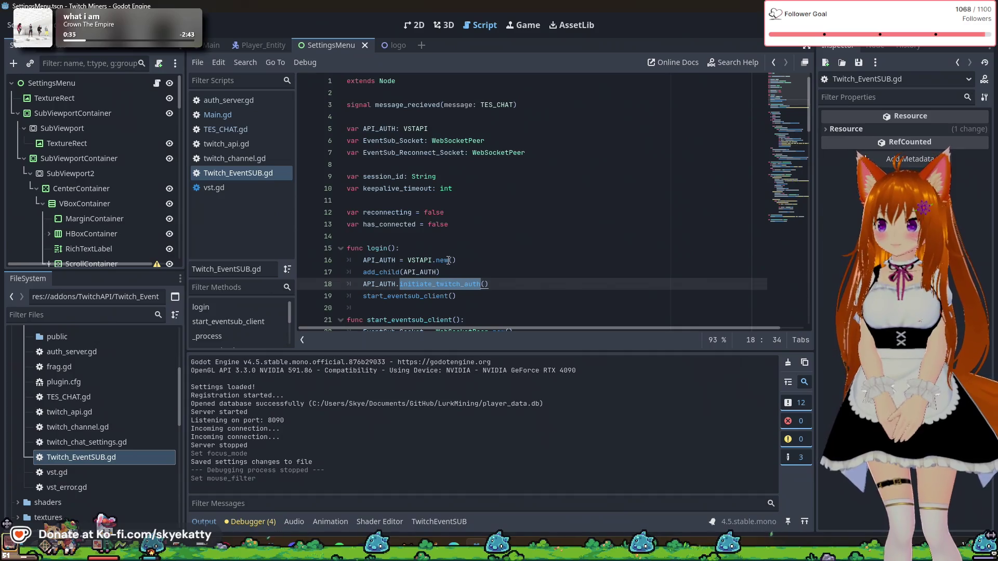
click(477, 300)
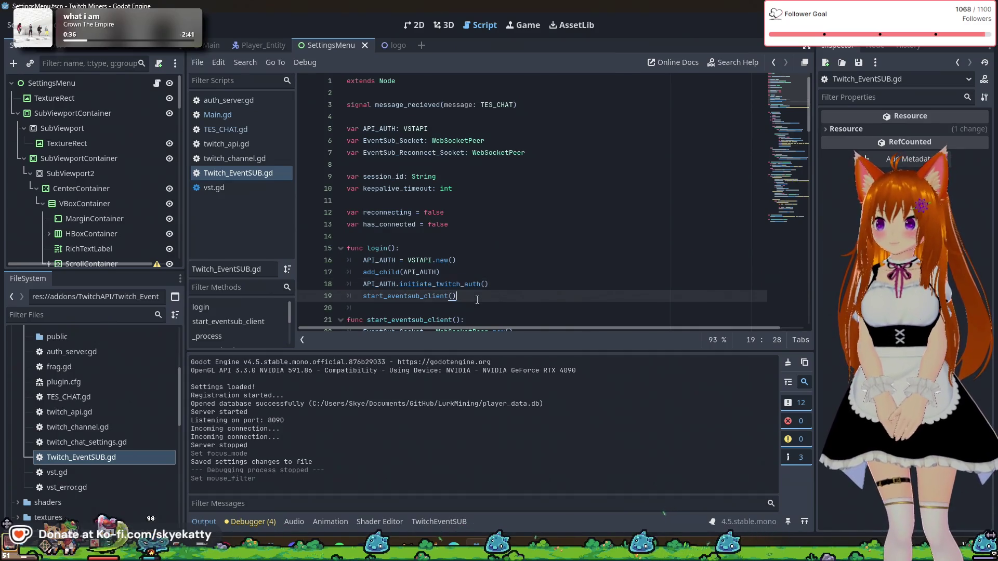
key(Up)
key(End)
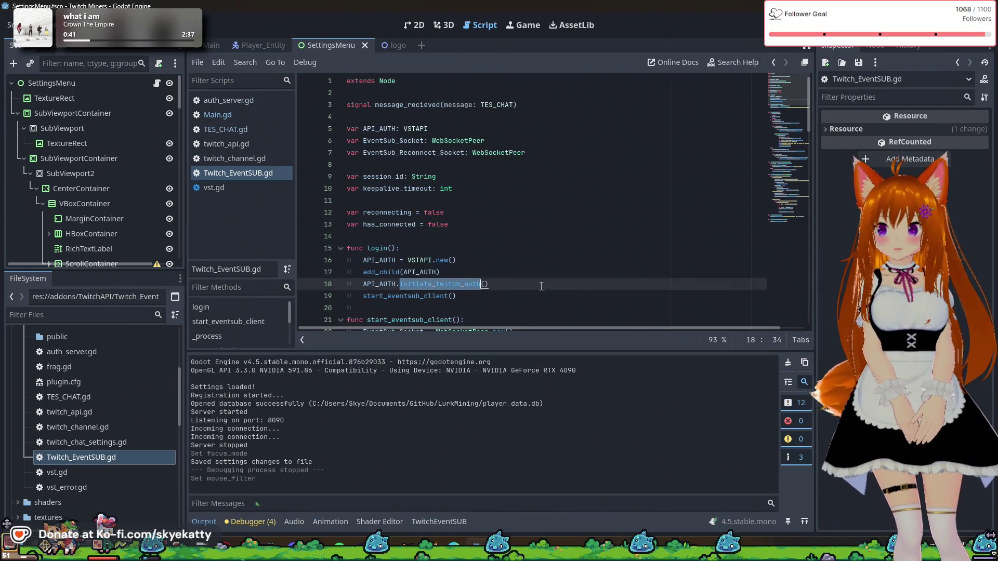
- Toggle between twitch_api.gd and Twitch_EventSUB.gd, settling on twitch_api.gd's initiate_twitch_auth function
click(258, 147)
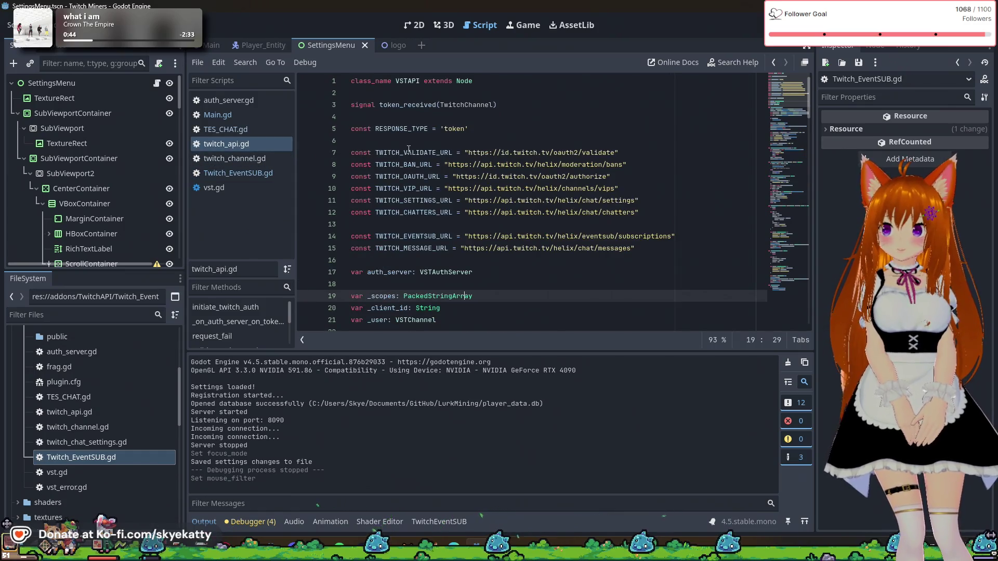
click(258, 172)
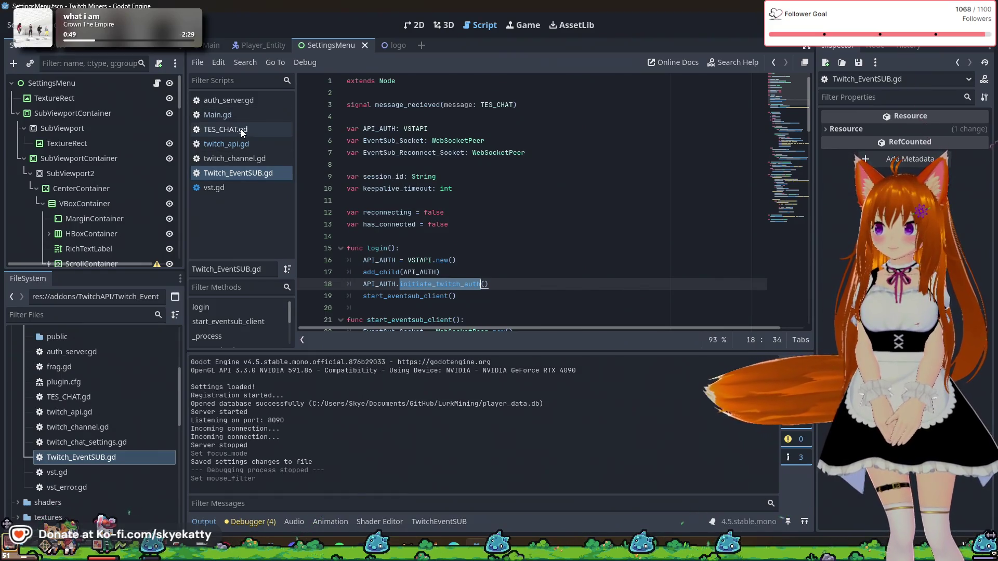
click(248, 145)
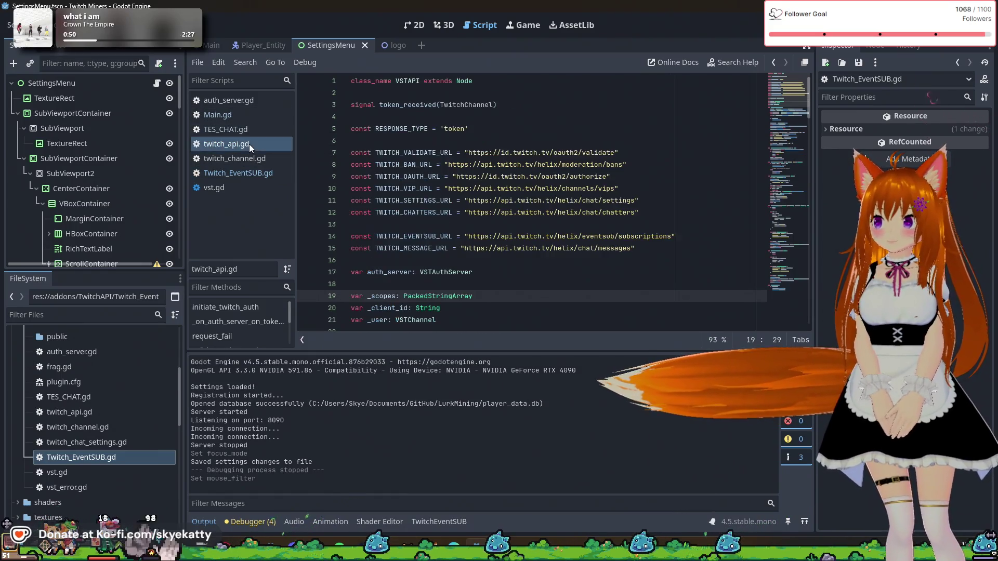
scroll(463, 103, down, 4)
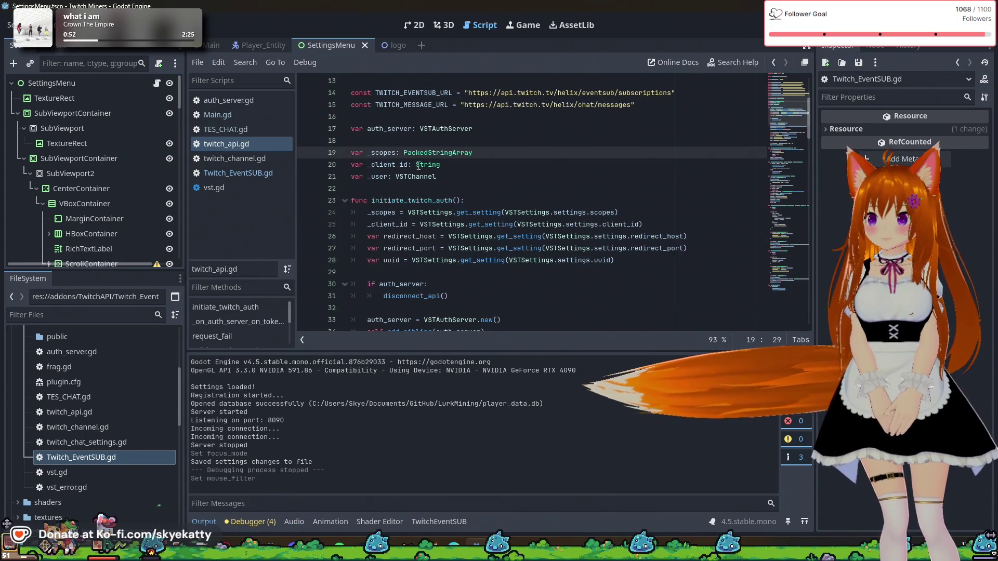
click(239, 174)
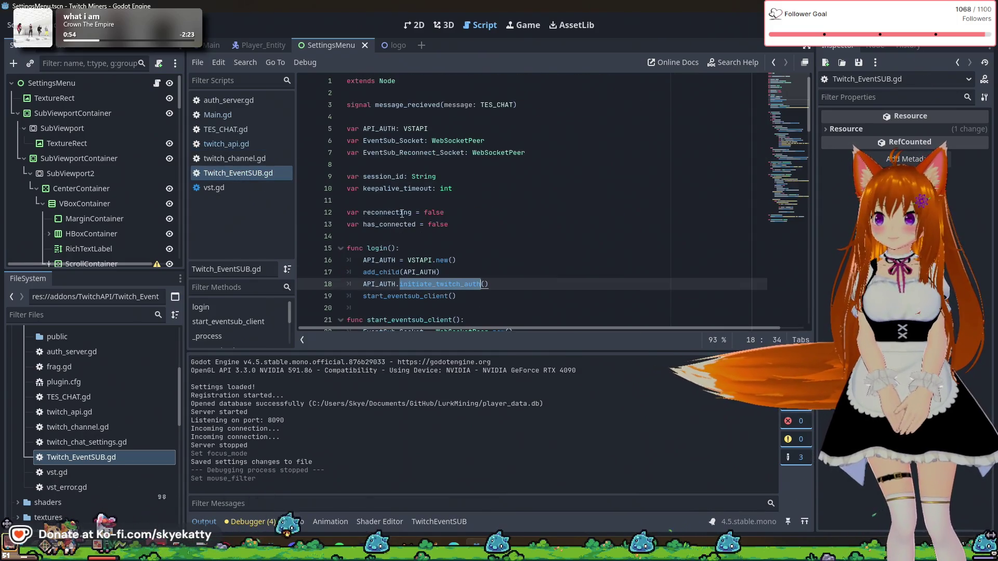
click(246, 145)
scroll(576, 203, down, 2)
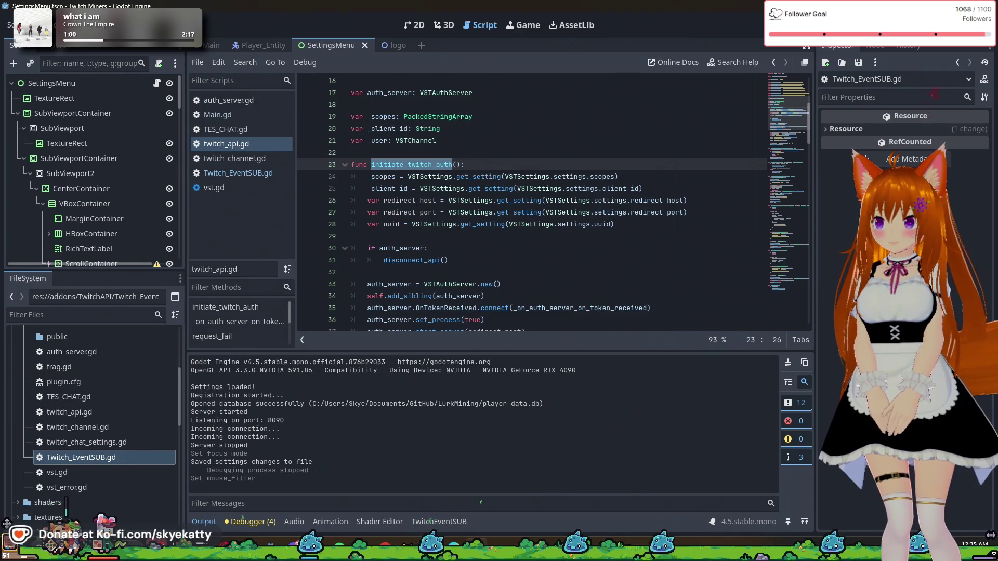
scroll(408, 223, down, 1)
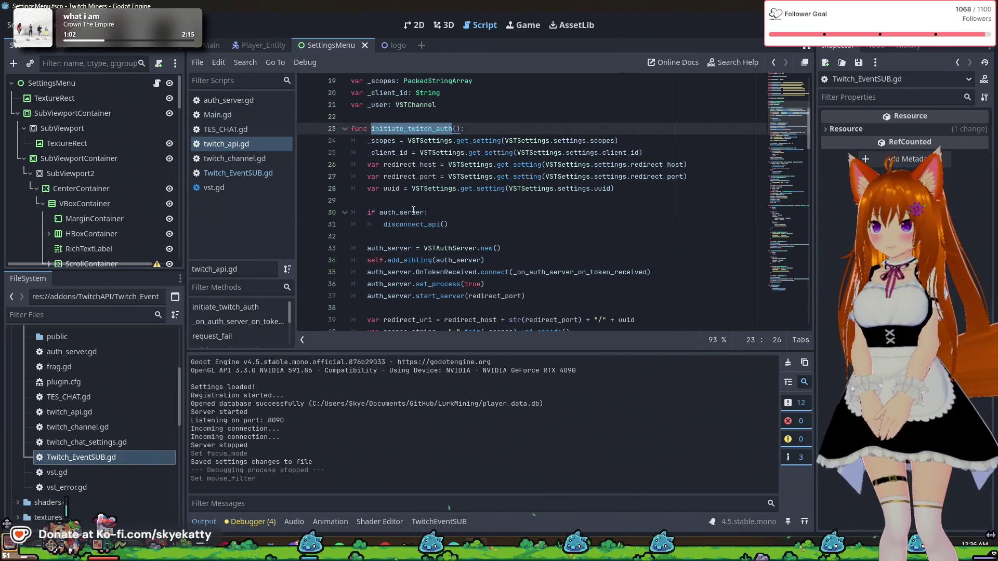
click(476, 225)
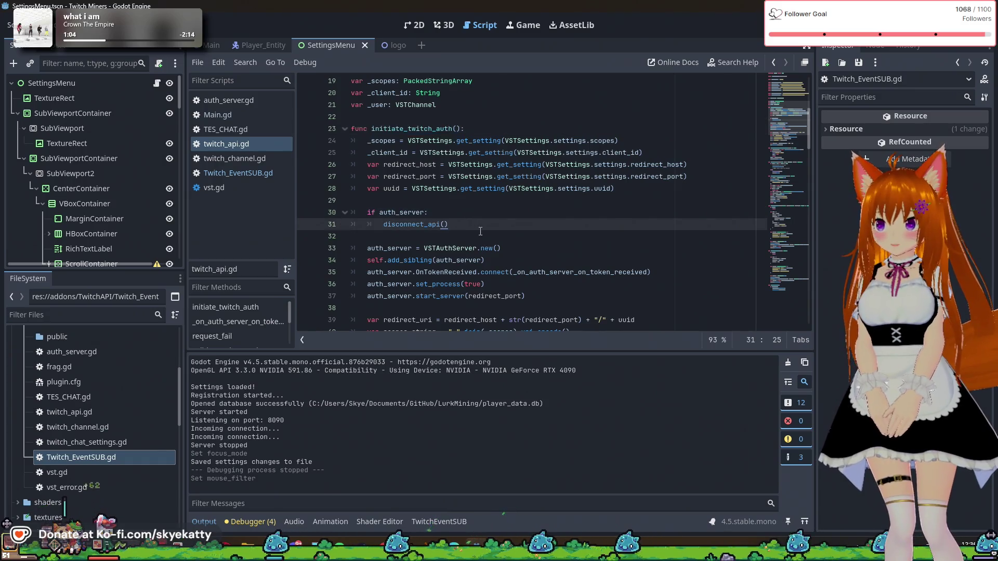
scroll(480, 231, down, 2)
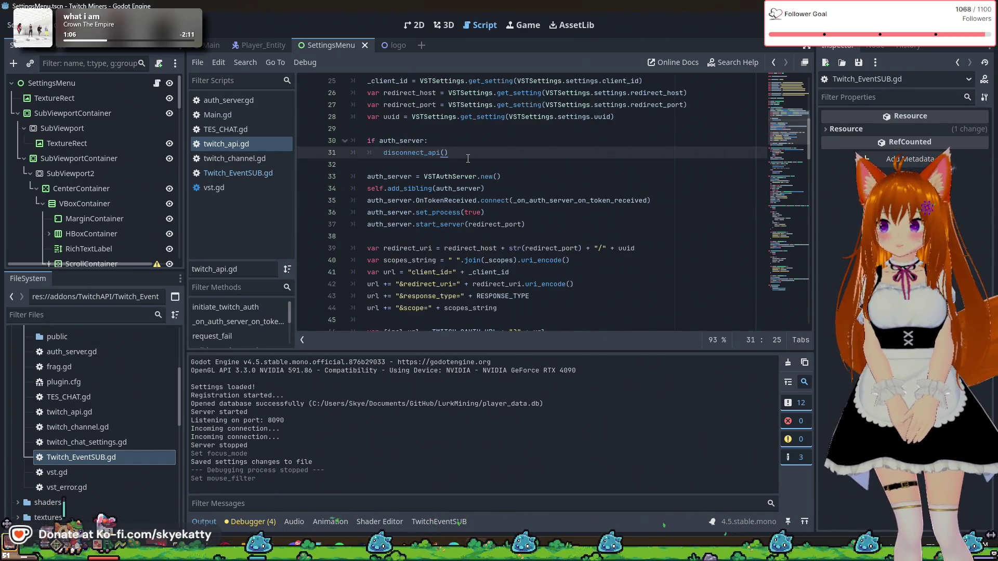
scroll(420, 224, up, 2)
click(419, 224)
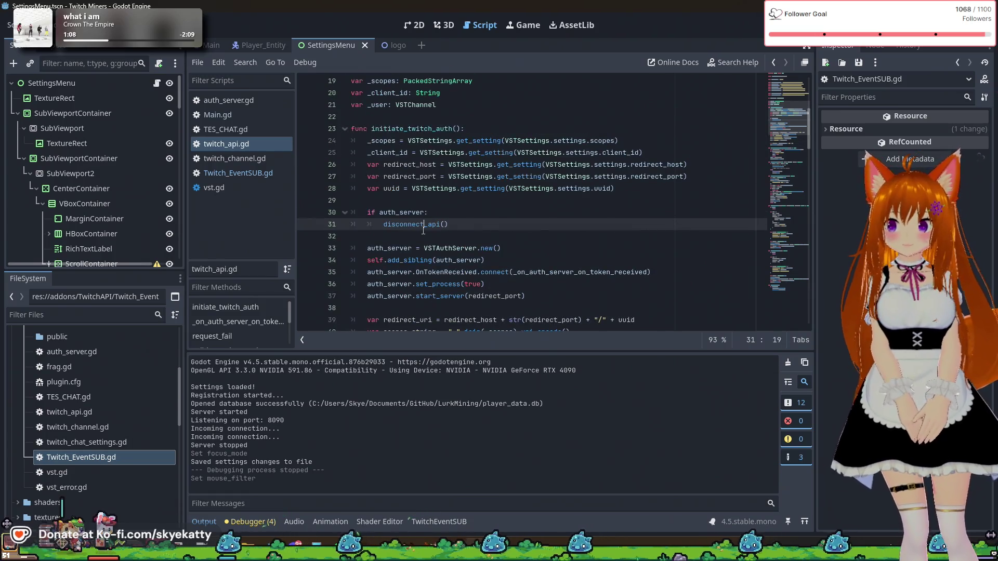
scroll(419, 224, down, 6)
scroll(457, 218, up, 3)
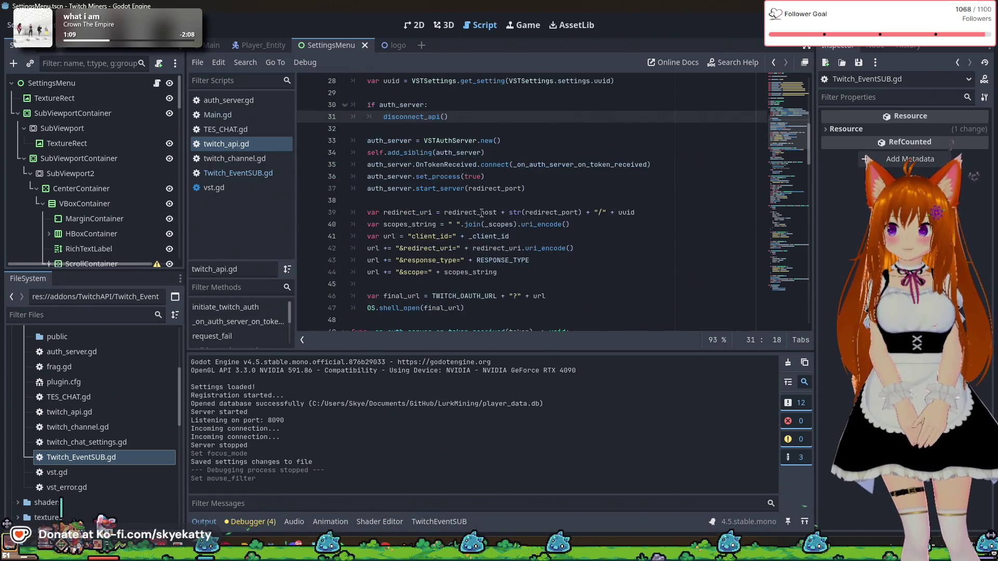
scroll(480, 214, down, 6)
scroll(480, 213, down, 20)
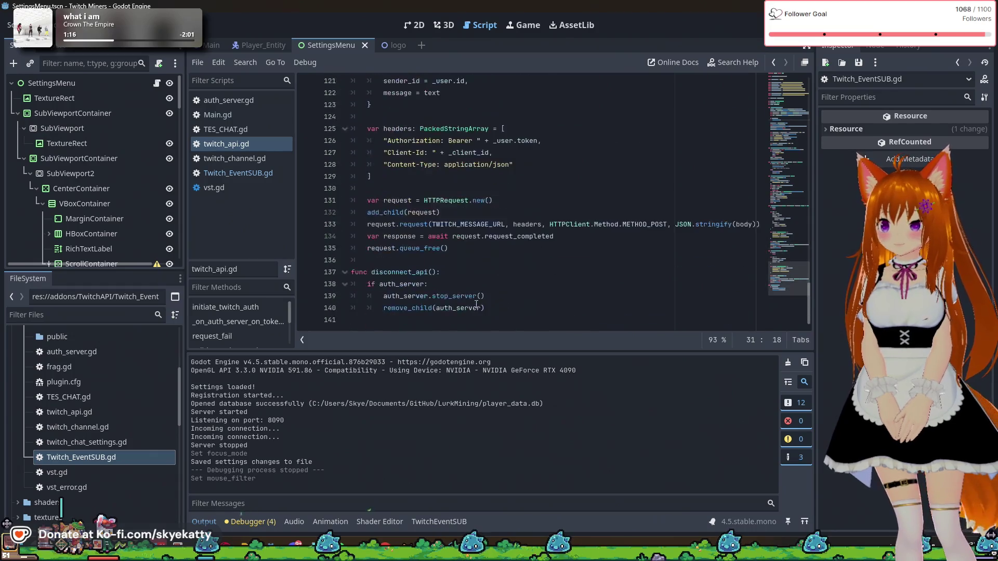
scroll(452, 260, up, 20)
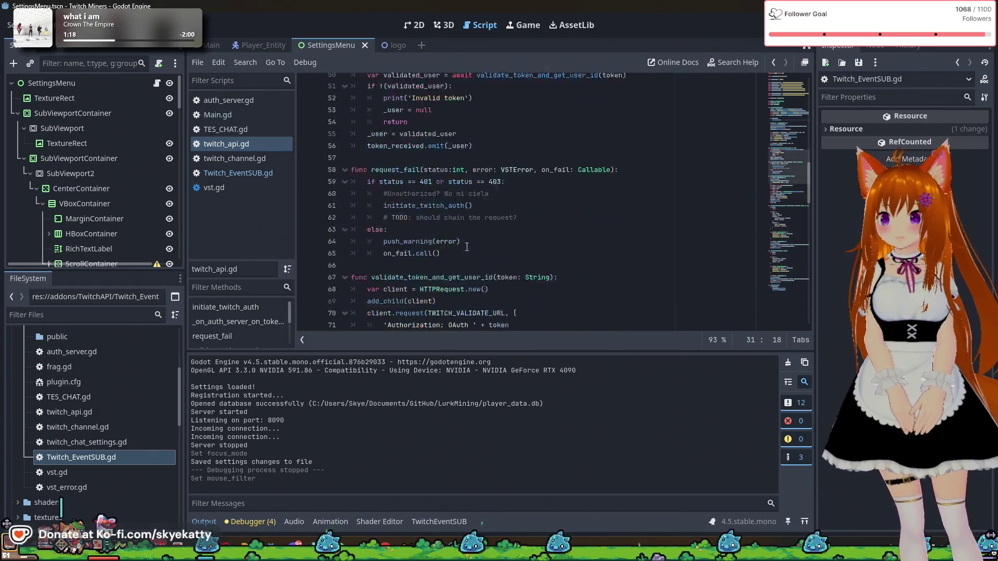
scroll(472, 233, up, 8)
scroll(389, 154, down, 6)
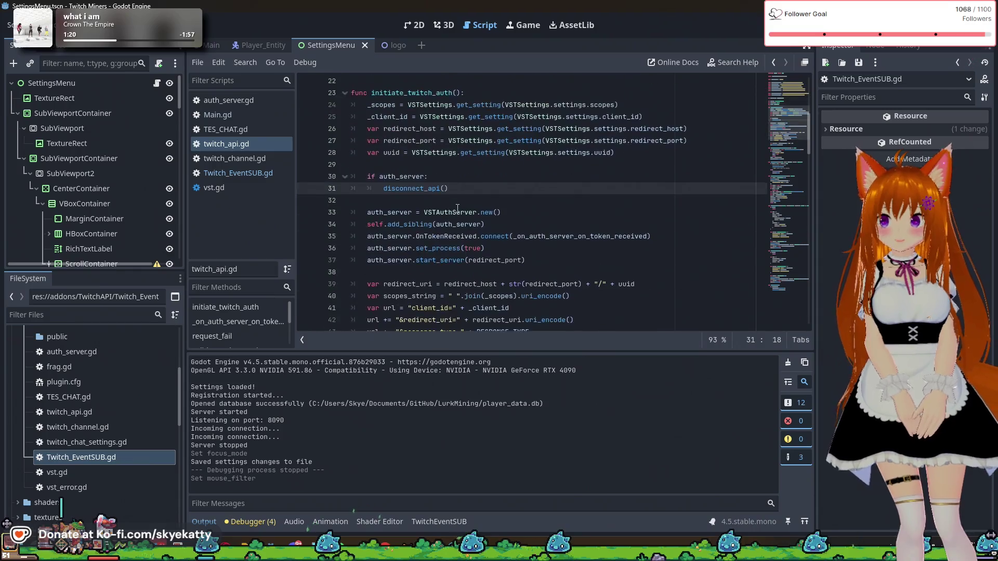
click(396, 176)
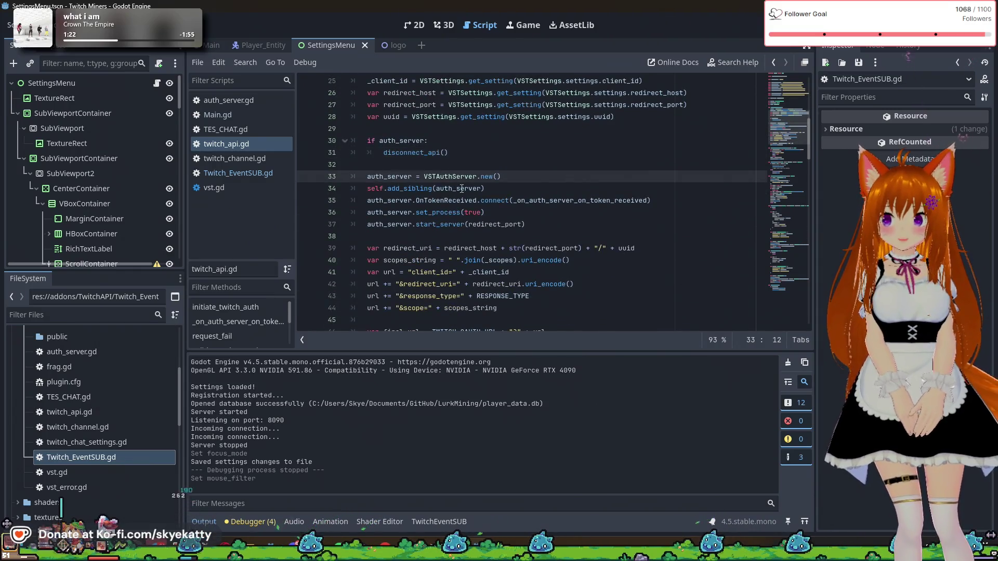
scroll(539, 178, down, 1)
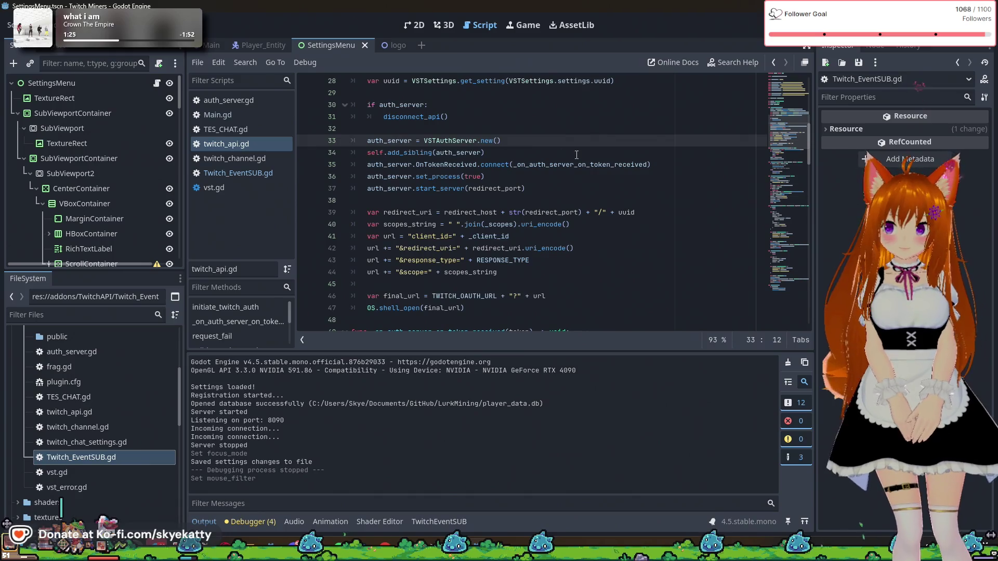
key(Up)
scroll(572, 162, up, 2)
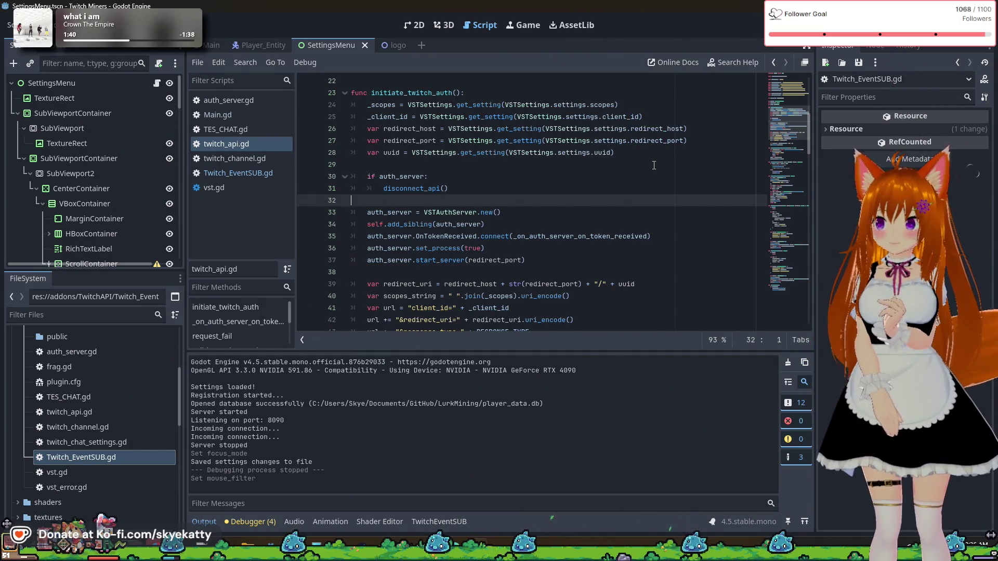
scroll(535, 279, down, 2)
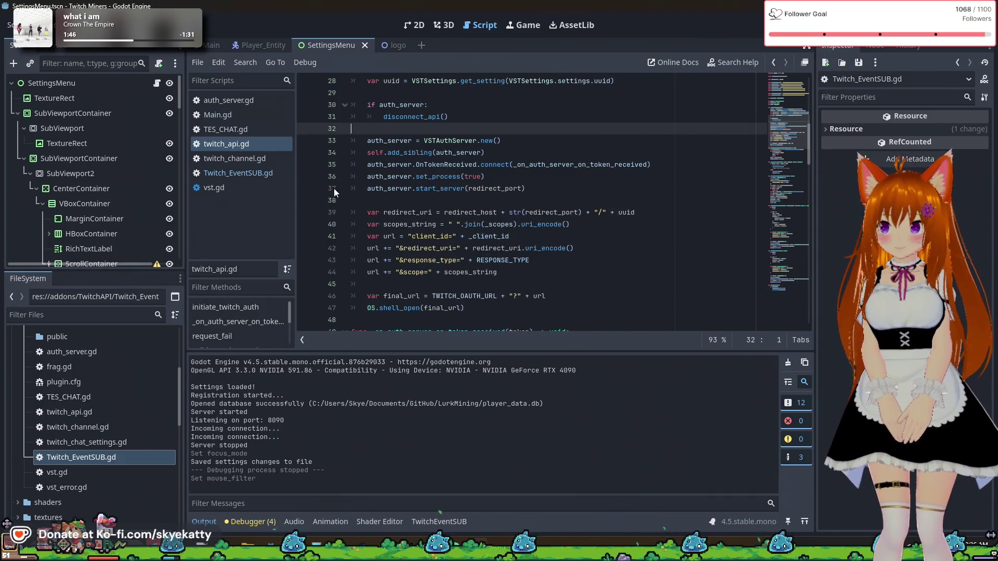
click(504, 147)
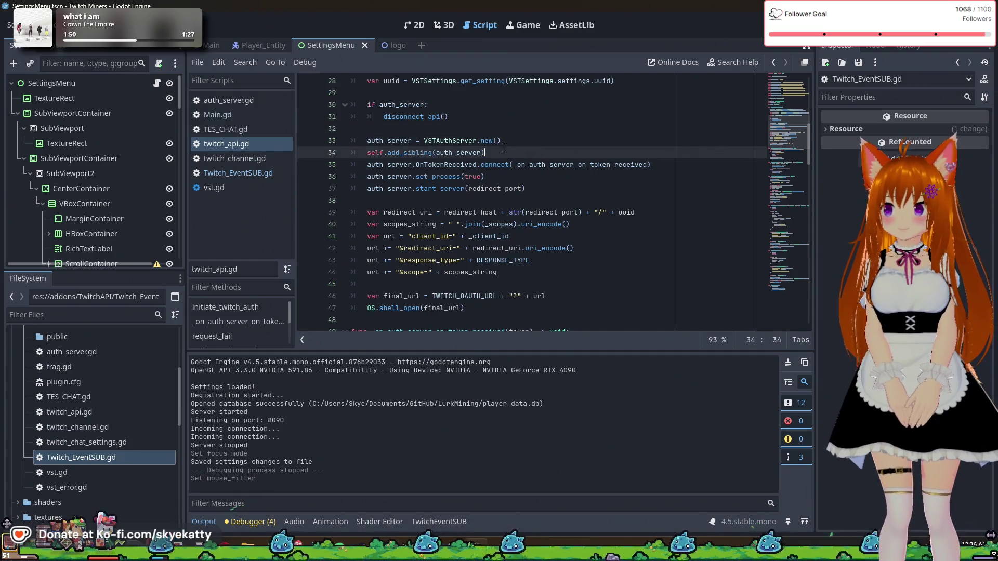
- Review the redirect_uri and shell_open lines in twitch_api.gd
click(422, 212)
scroll(491, 254, down, 1)
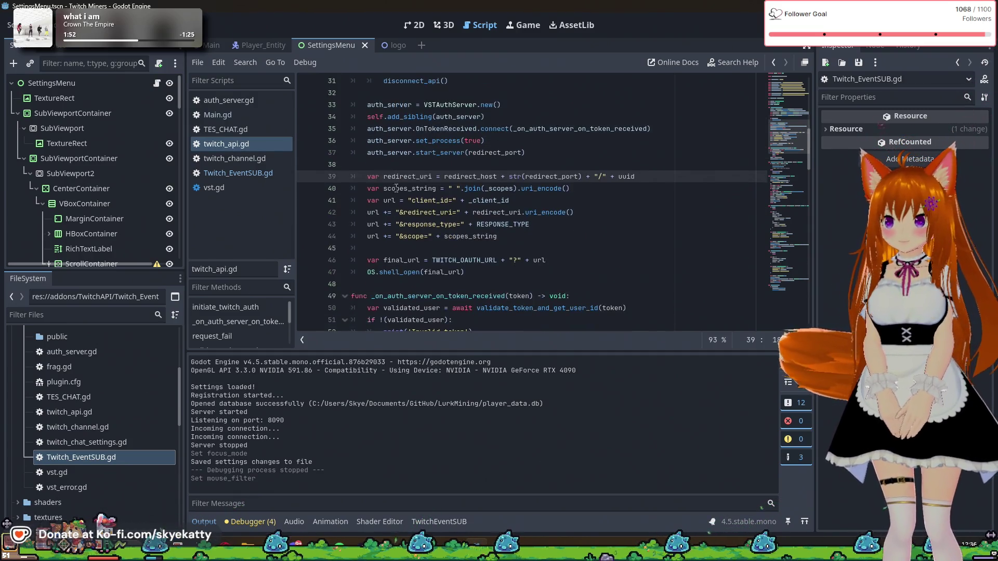
click(493, 273)
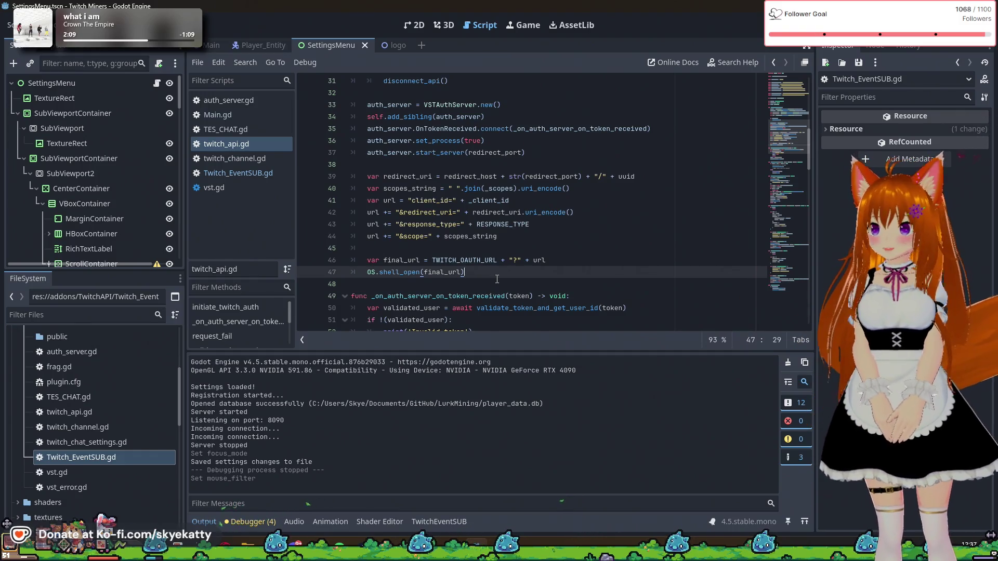
scroll(497, 279, up, 2)
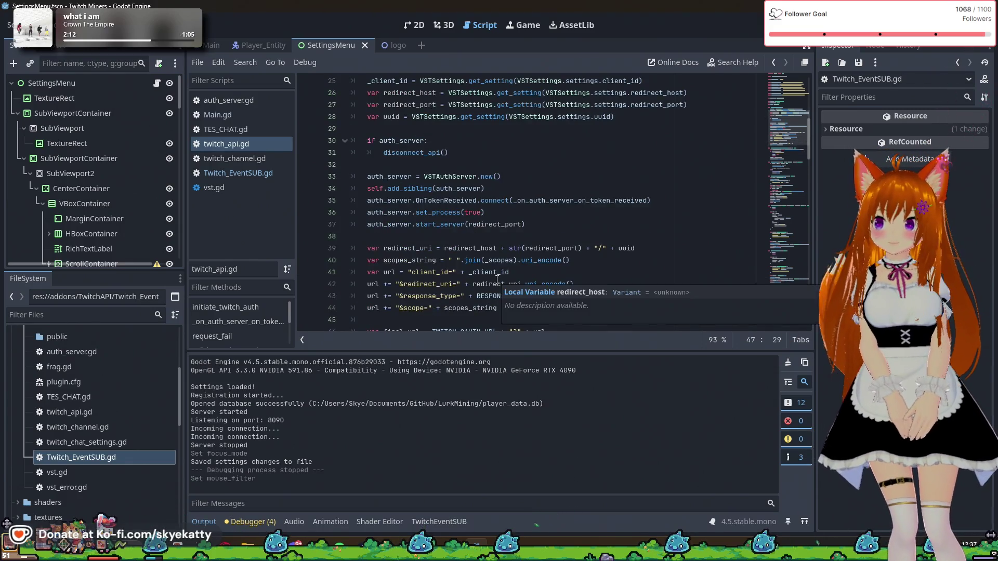
scroll(467, 233, up, 3)
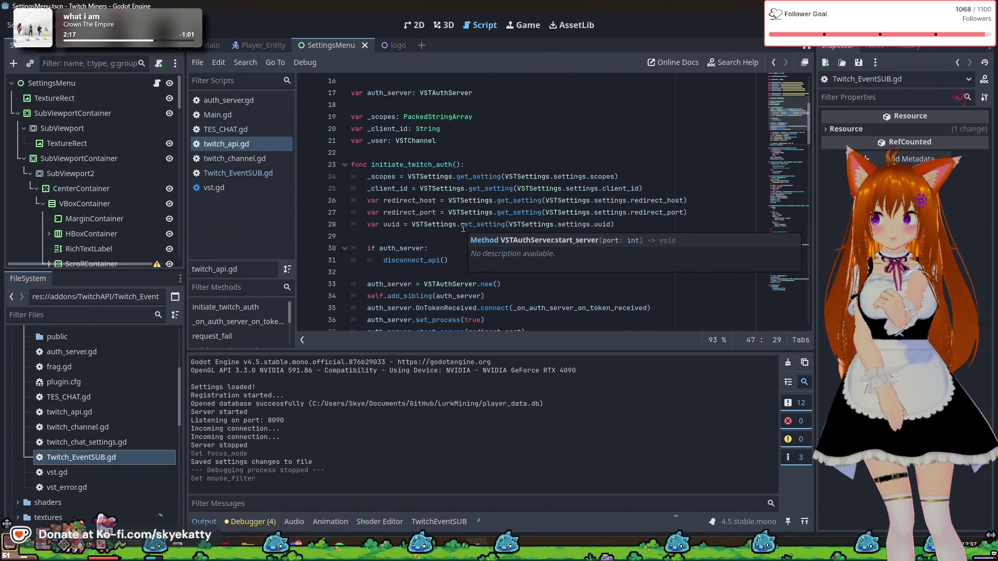
scroll(422, 158, up, 1)
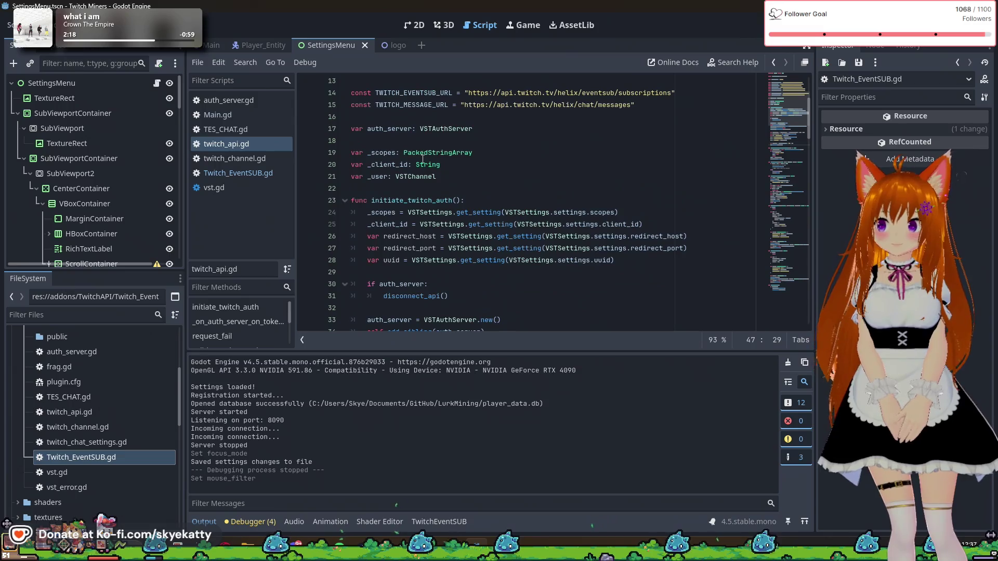
scroll(423, 158, up, 3)
scroll(421, 167, down, 2)
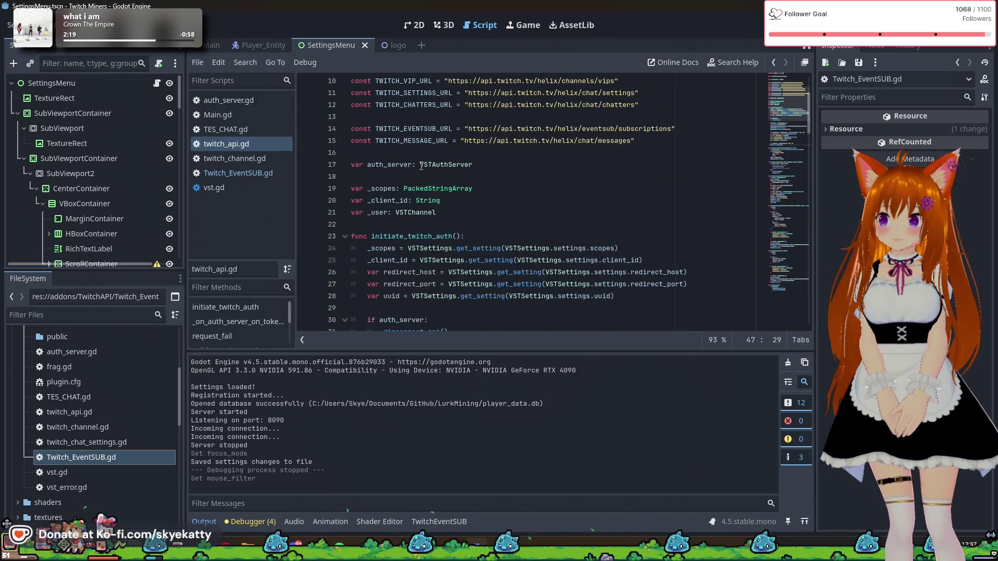
- Insert a blank line directly above func initiate_twitch_auth
double_click(430, 236)
scroll(488, 216, down, 2)
click(489, 188)
scroll(491, 198, down, 3)
click(401, 260)
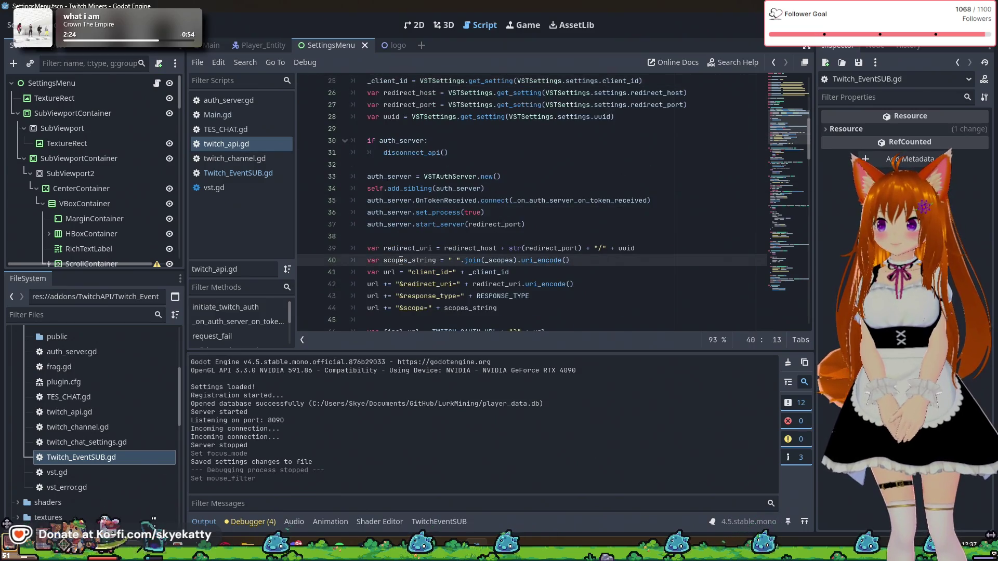
scroll(517, 260, up, 6)
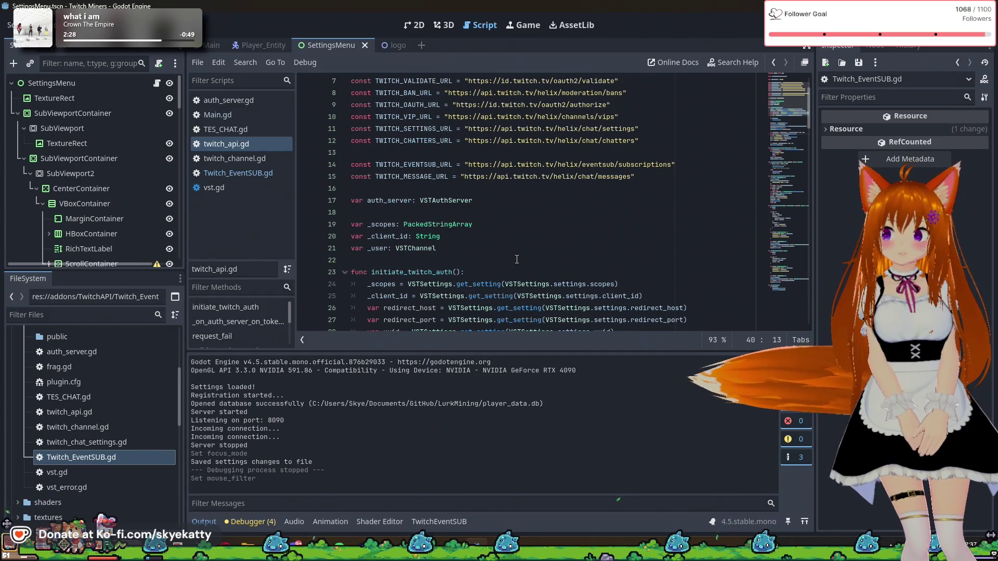
click(505, 260)
key(Return)
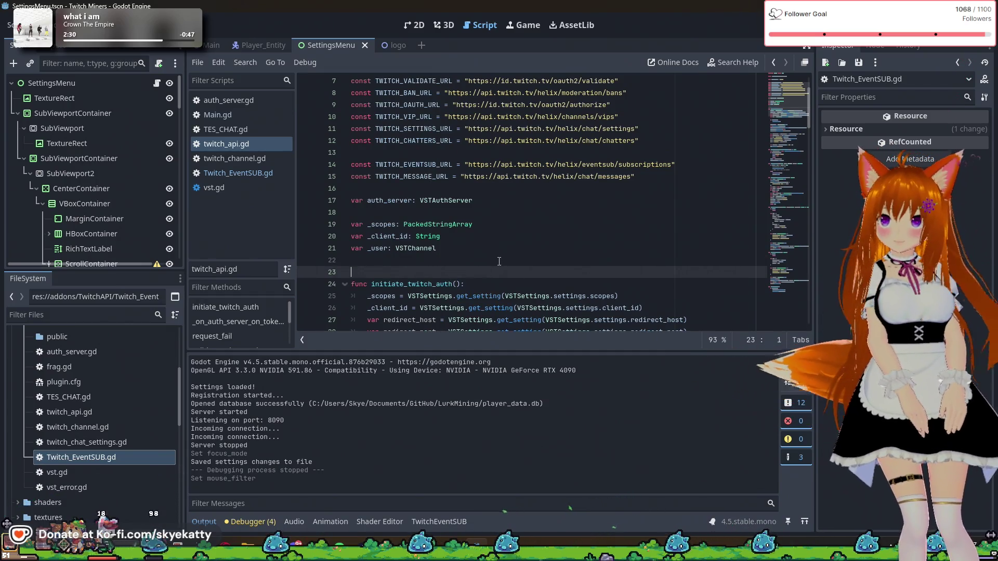
- Declare func _ready(): with an indented body line
text(func )
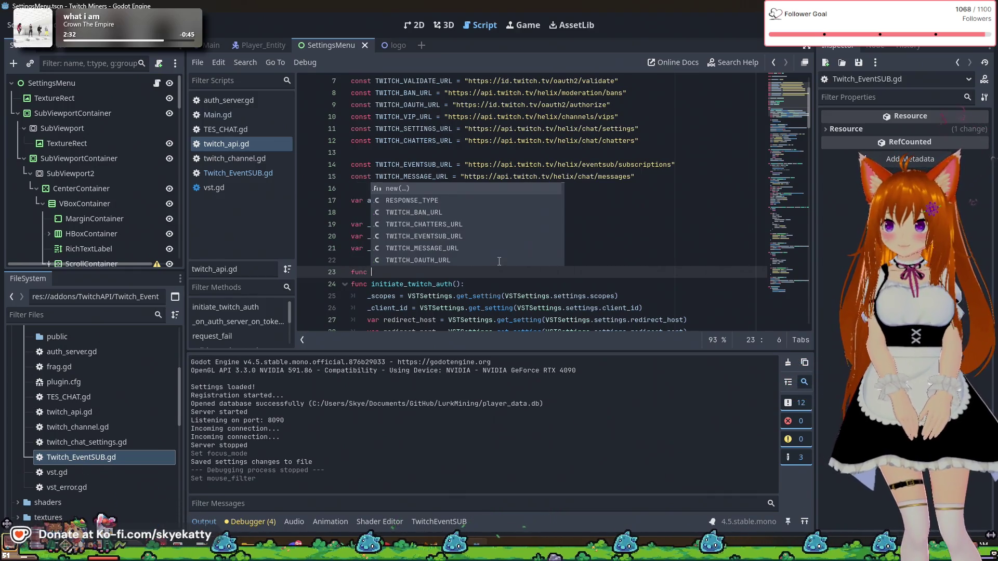
text(_ready)
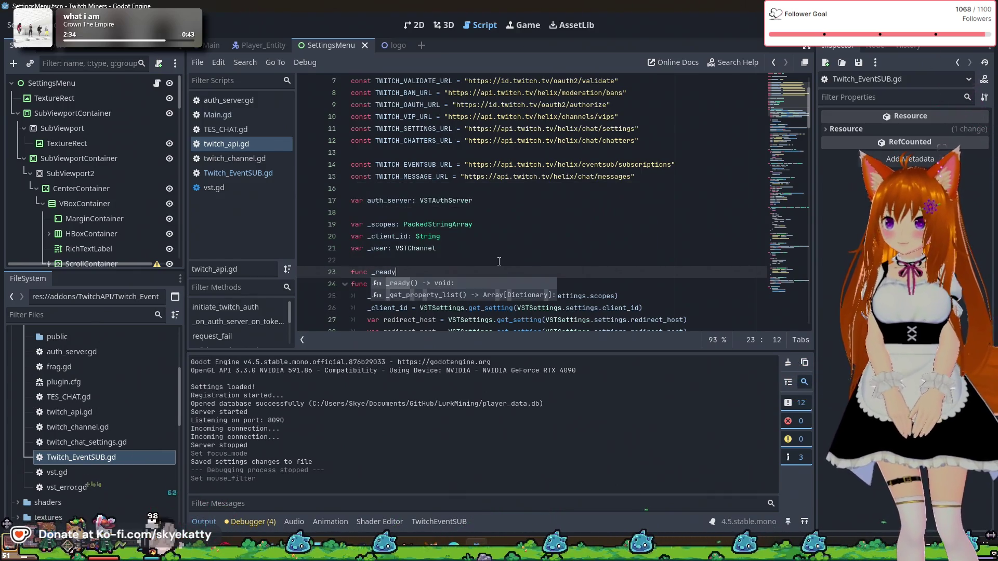
key(Return)
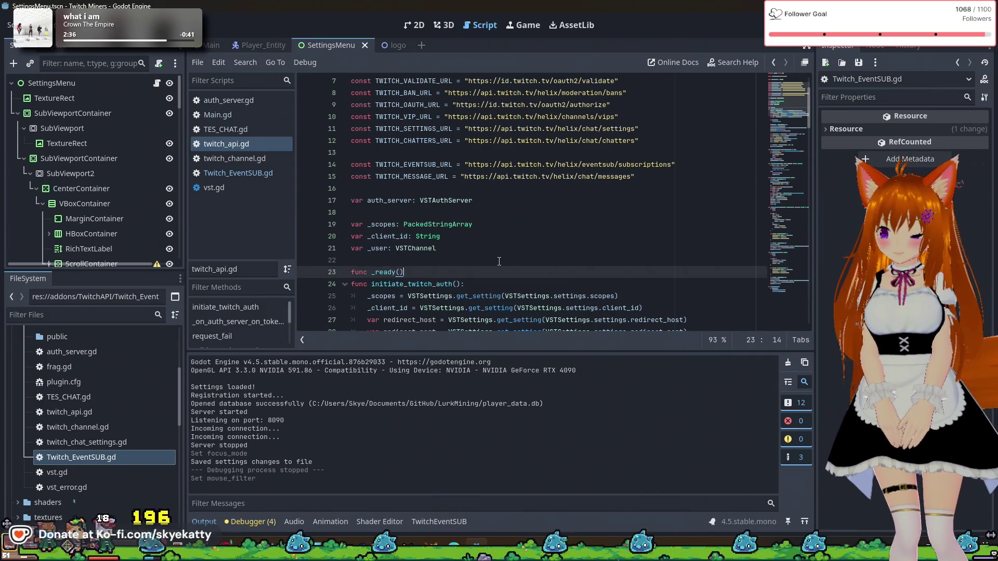
text(:)
key(Return)
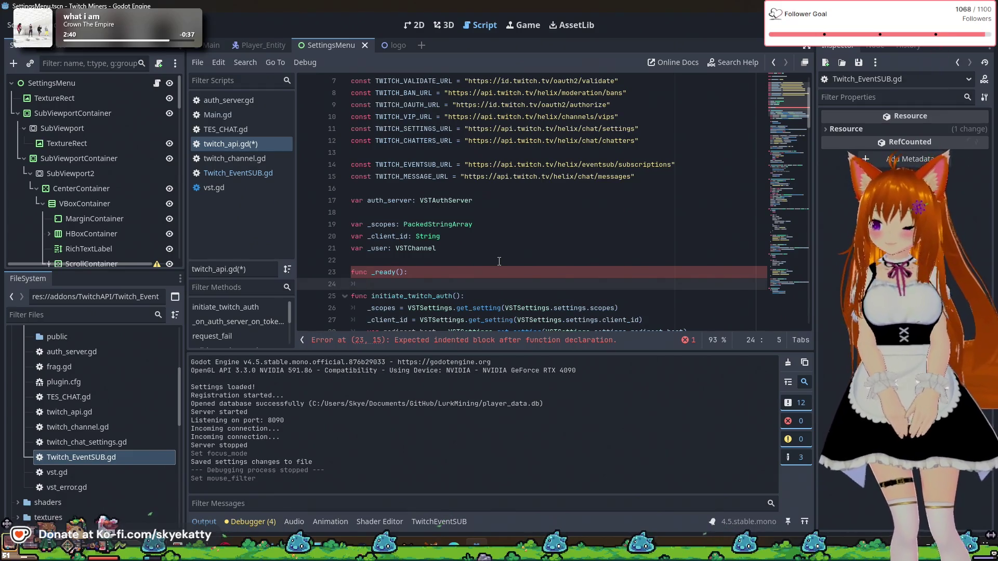
- Write if FileAccess.file_exists("user://token.json"): and start the indented block
text(if)
key(BackSpace)
key(BackSpace)
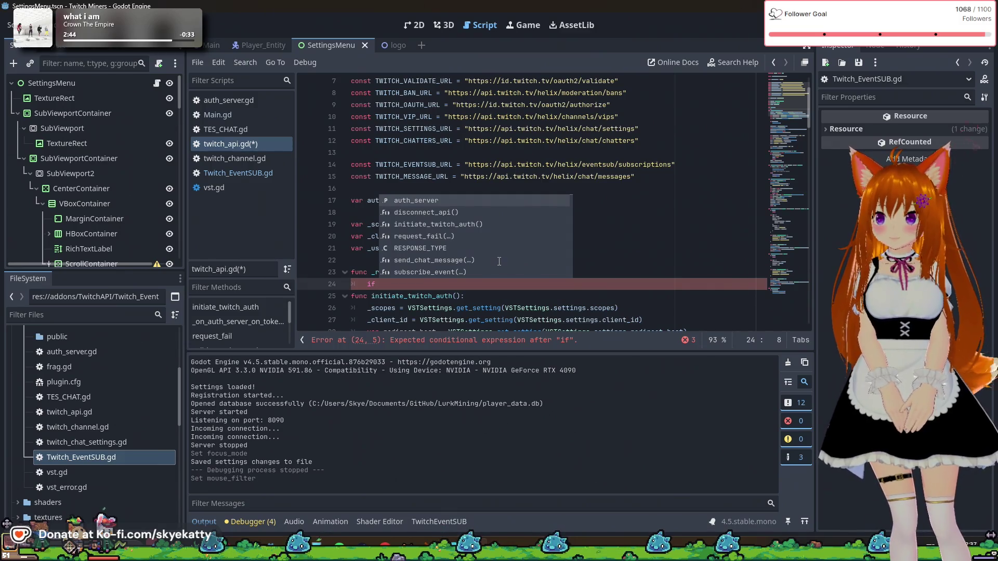
text(not )
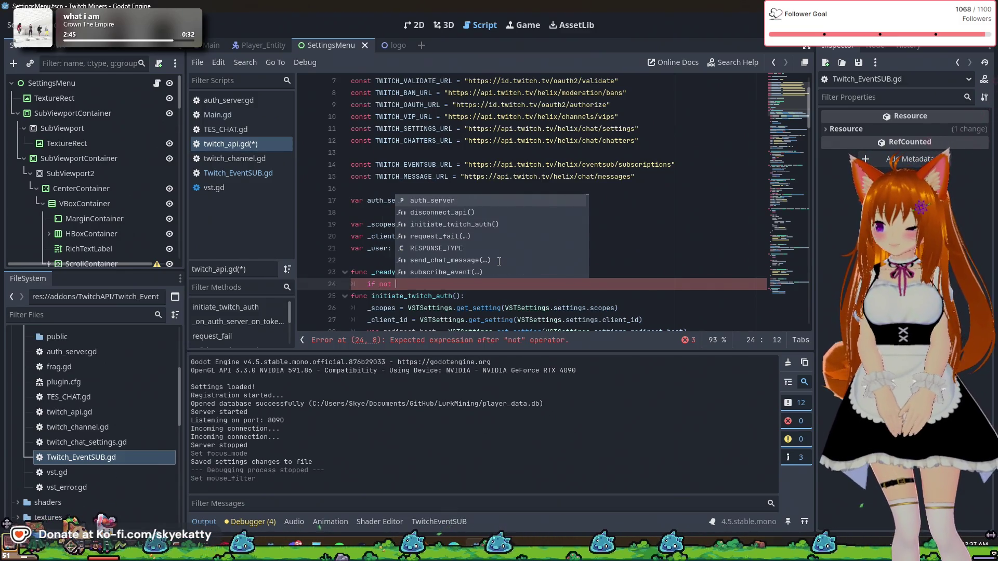
text(Fi)
key(BackSpace)
key(BackSpace)
key(BackSpace)
key(BackSpace)
key(BackSpace)
key(BackSpace)
text(File)
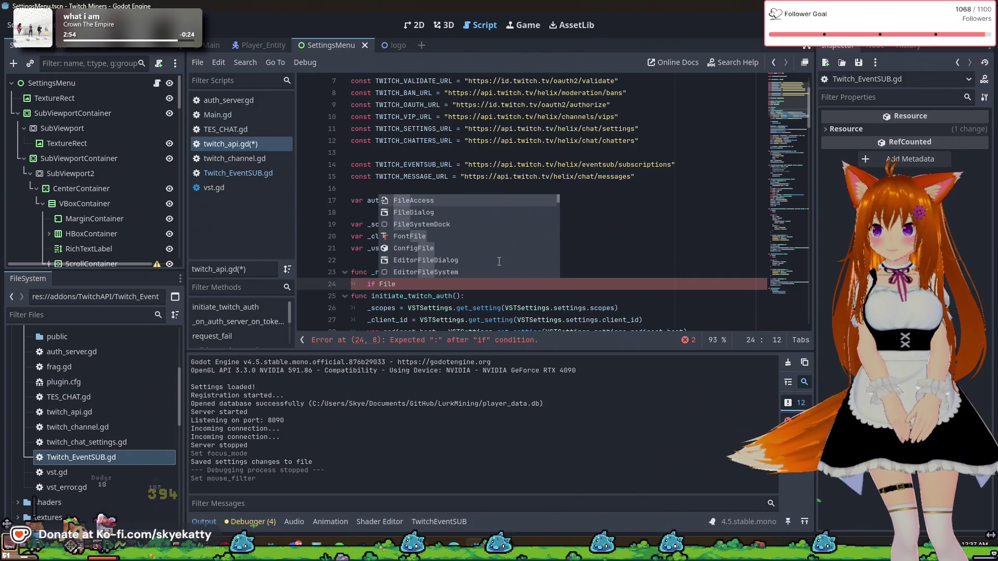
key(Return)
text(.)
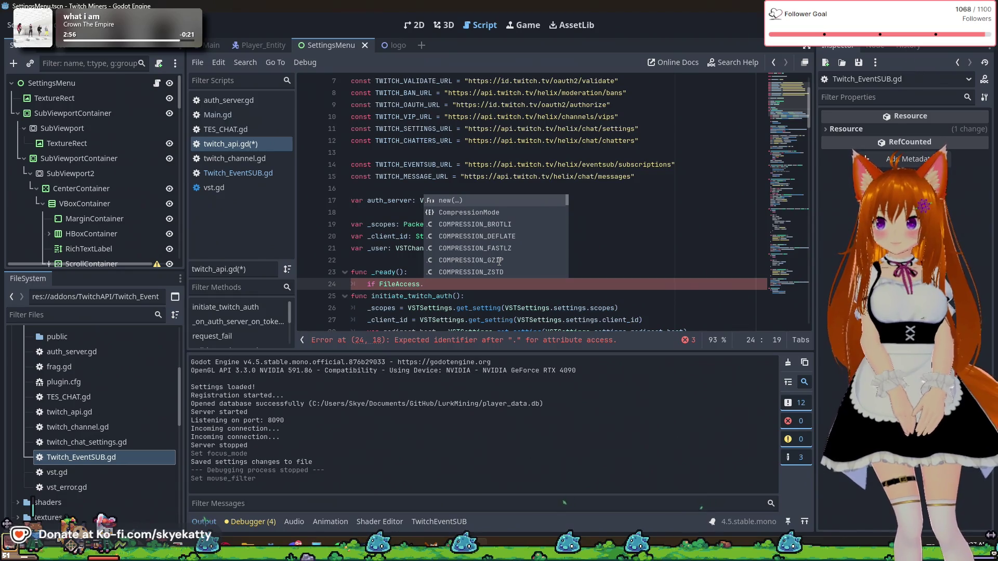
text(file)
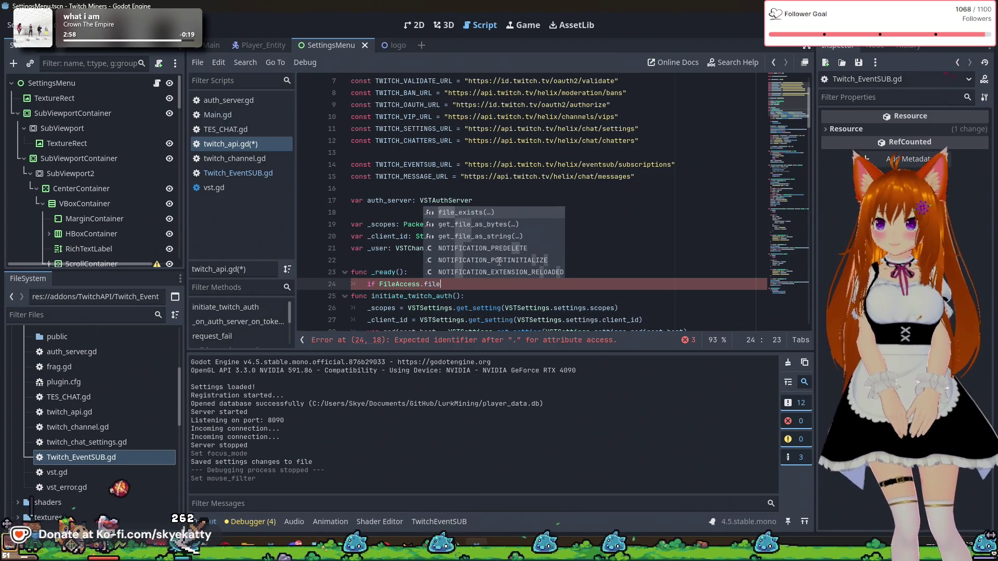
key(Return)
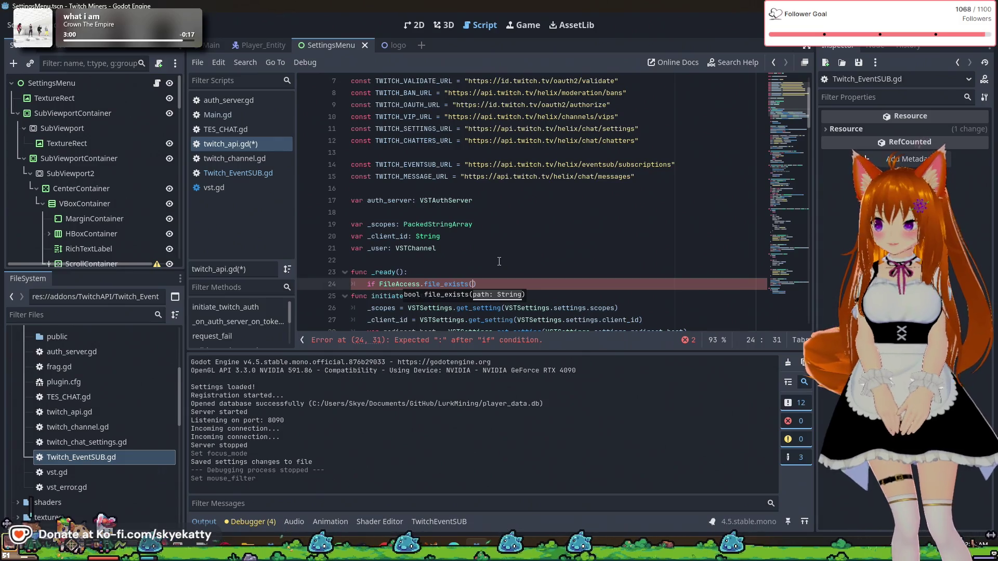
text("use)
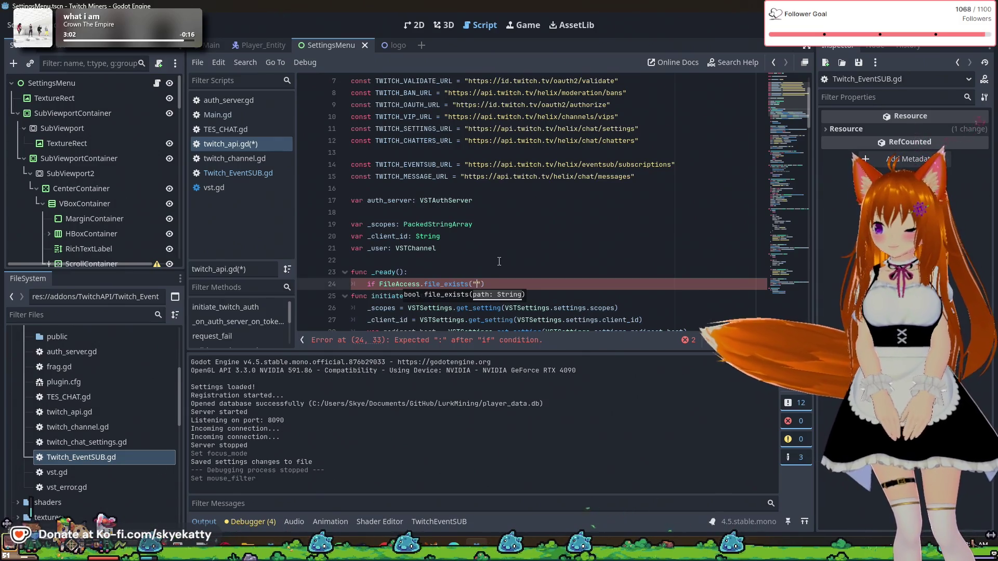
text(r://)
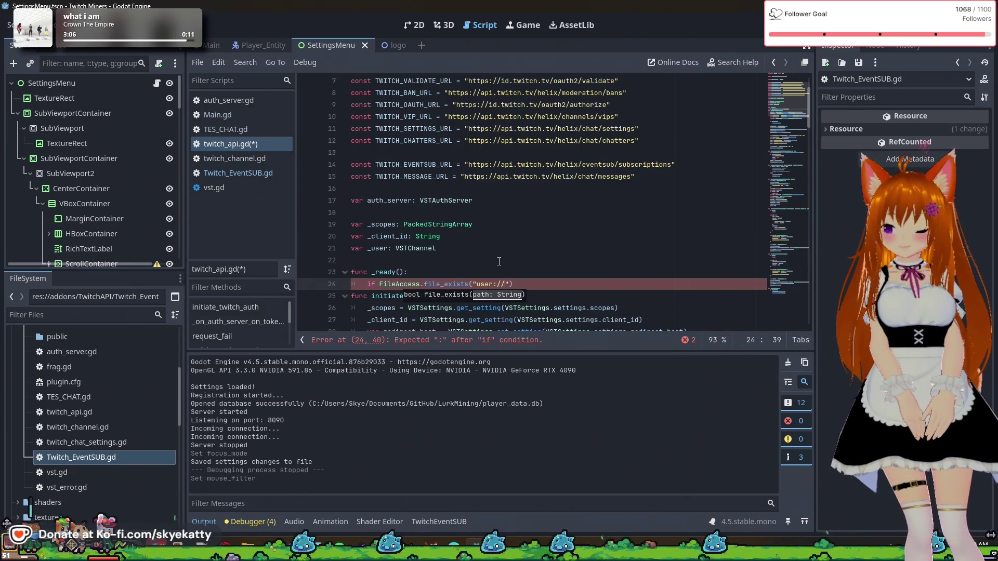
text(token)
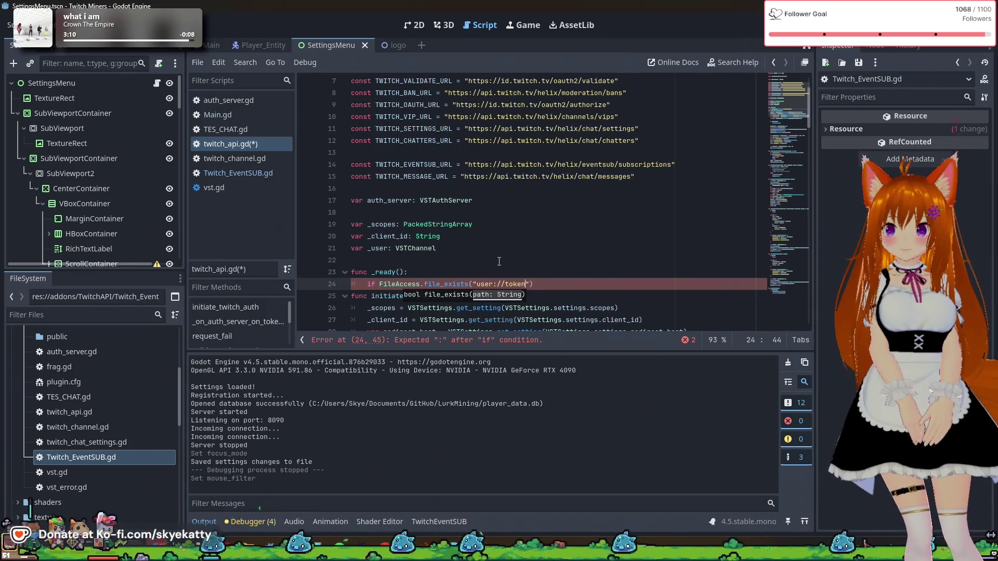
text(.)
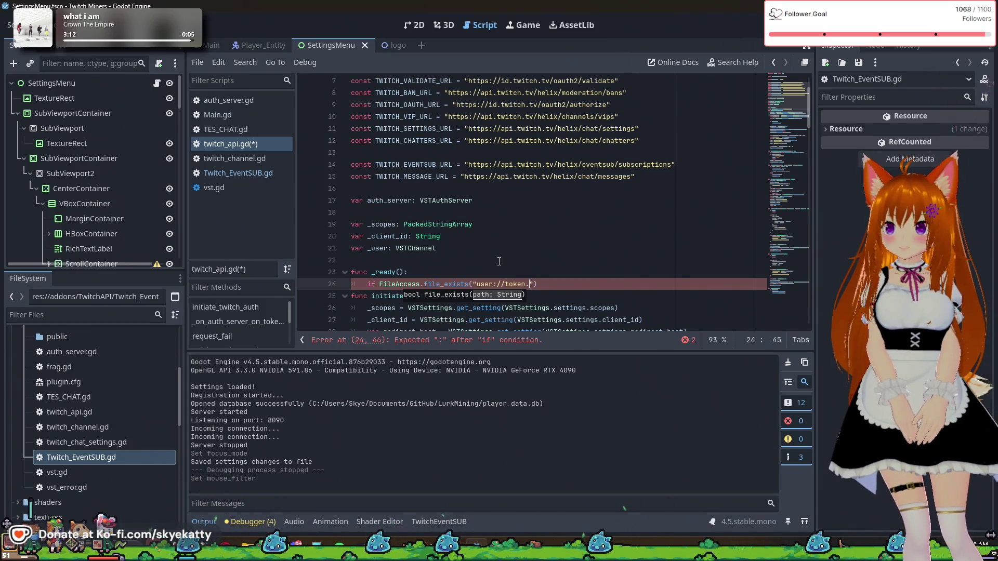
scroll(499, 262, down, 2)
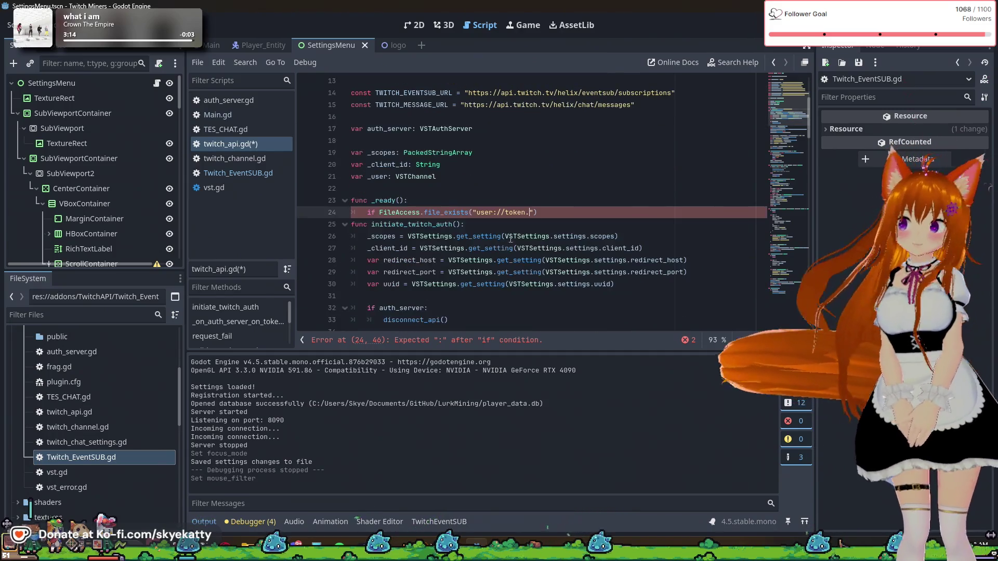
text(js)
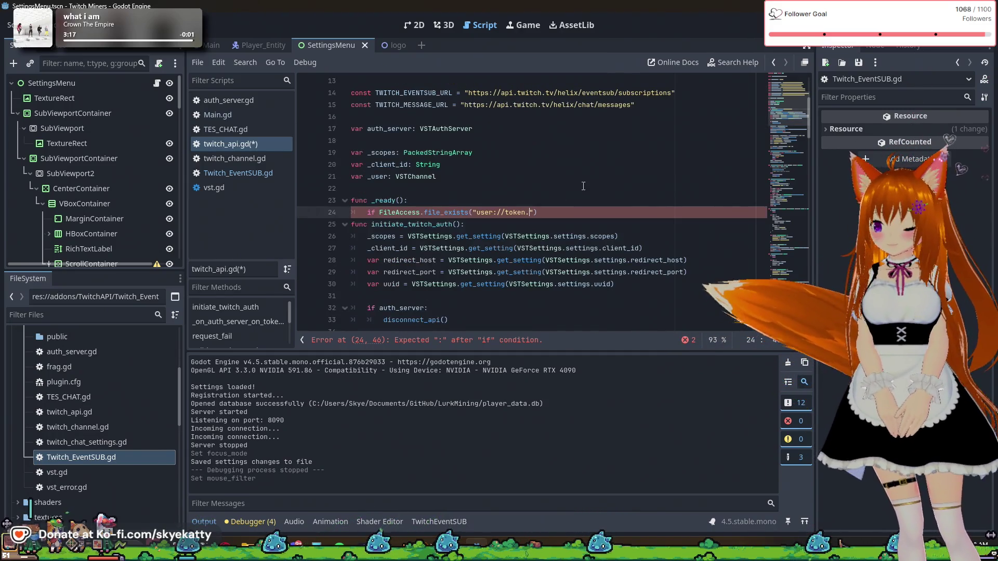
text(on)
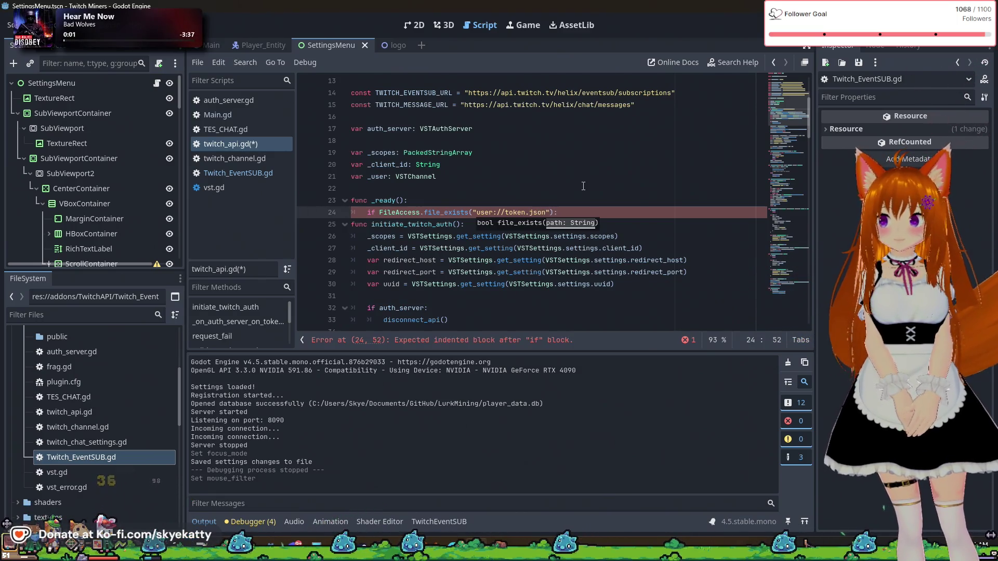
key(Return)
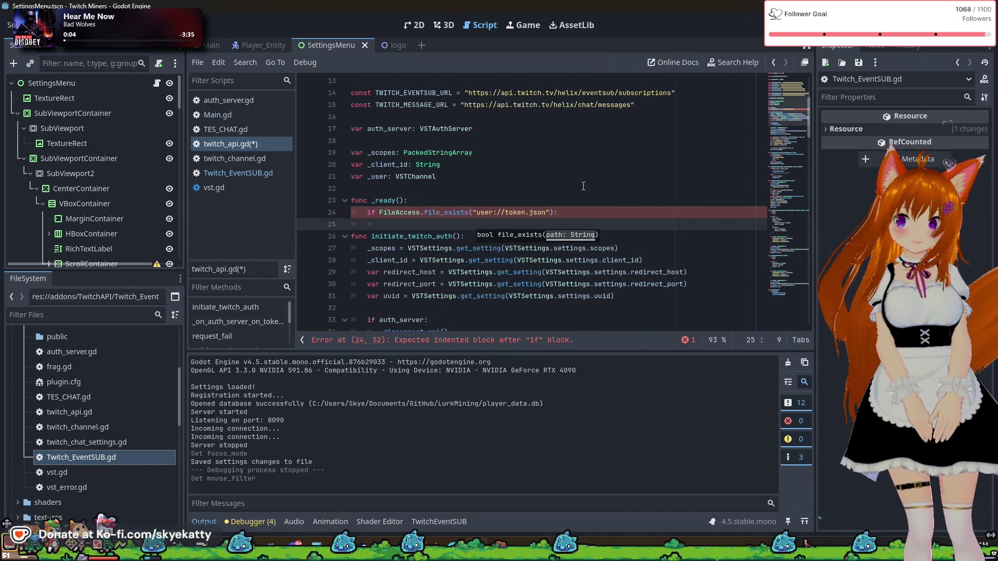
- On line 25 inside the if block, type var file = File
scroll(583, 186, down, 2)
key(Return)
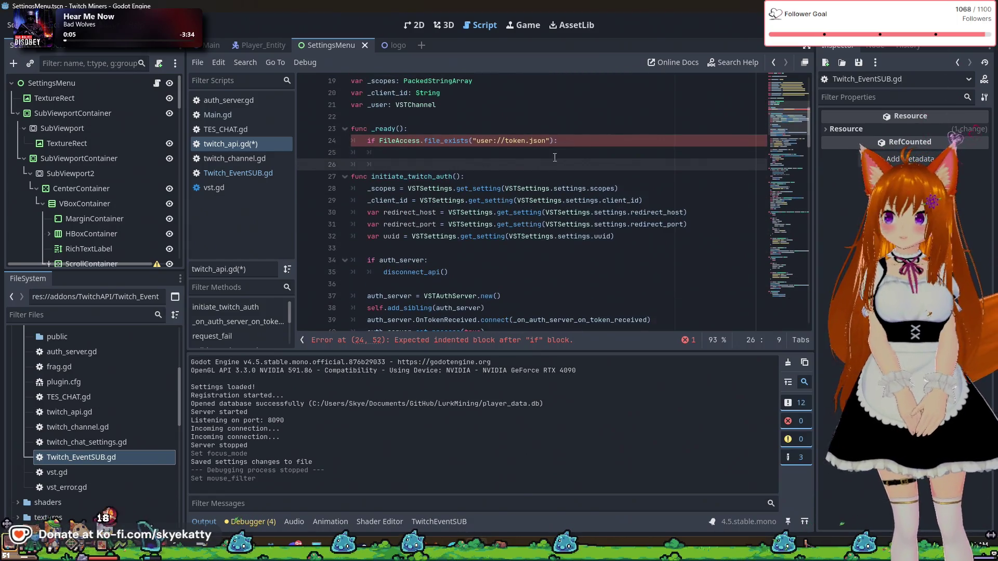
click(549, 152)
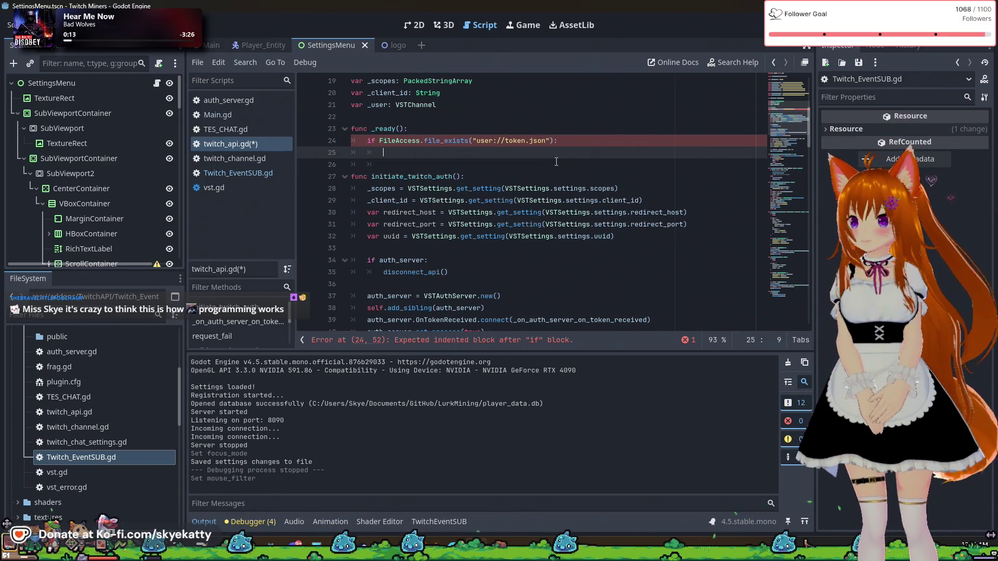
scroll(556, 162, down, 1)
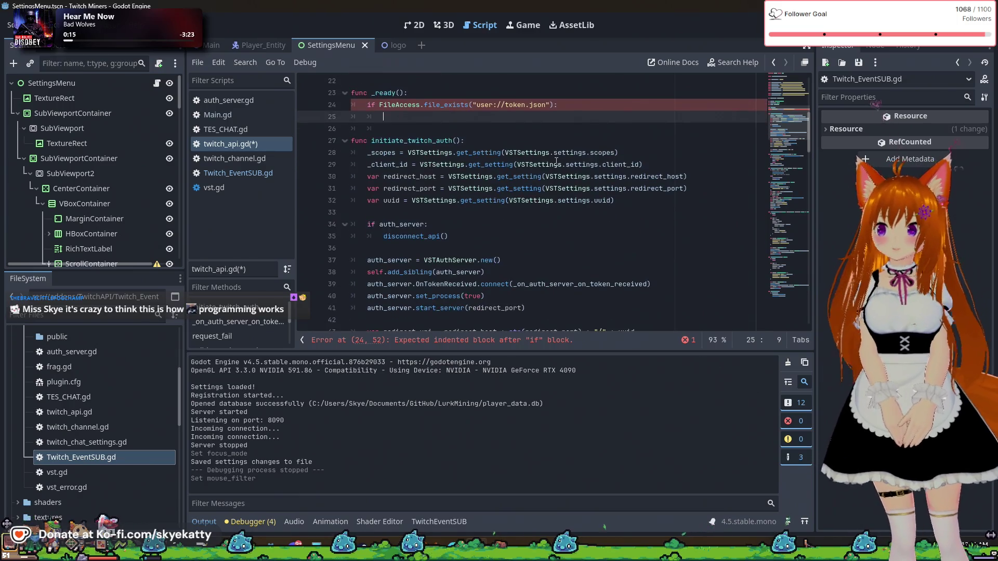
scroll(556, 161, up, 2)
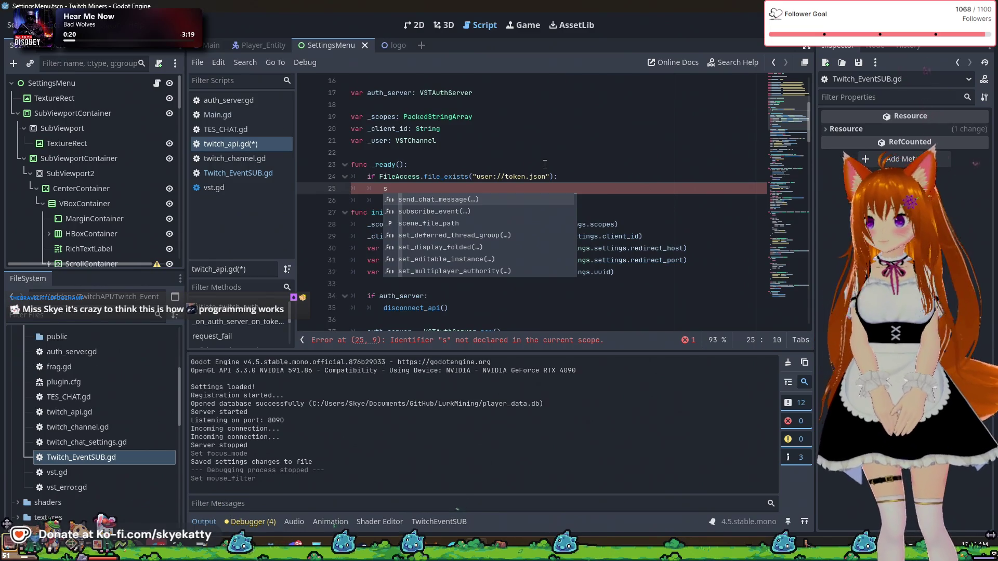
key(BackSpace)
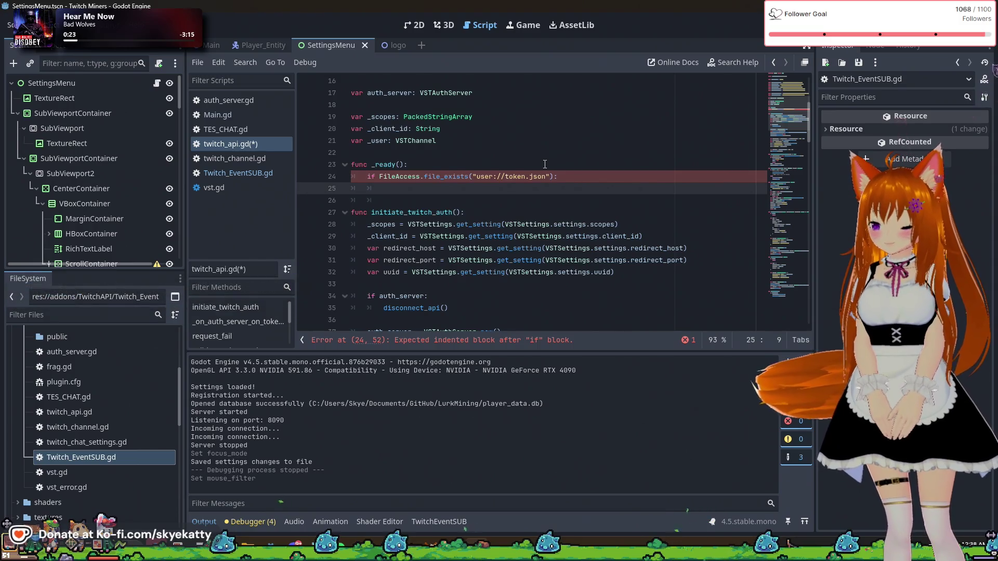
text(va)
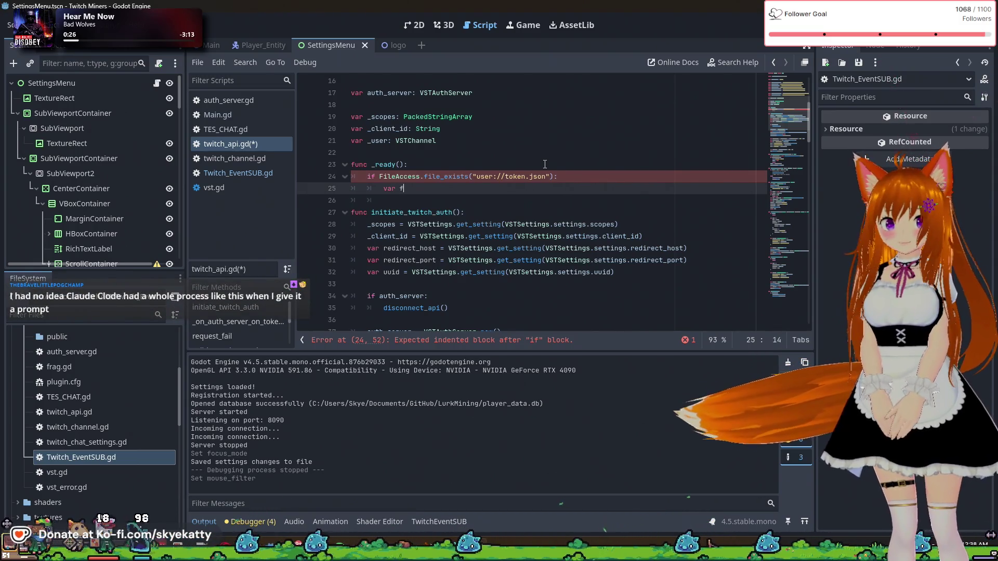
text(r file =)
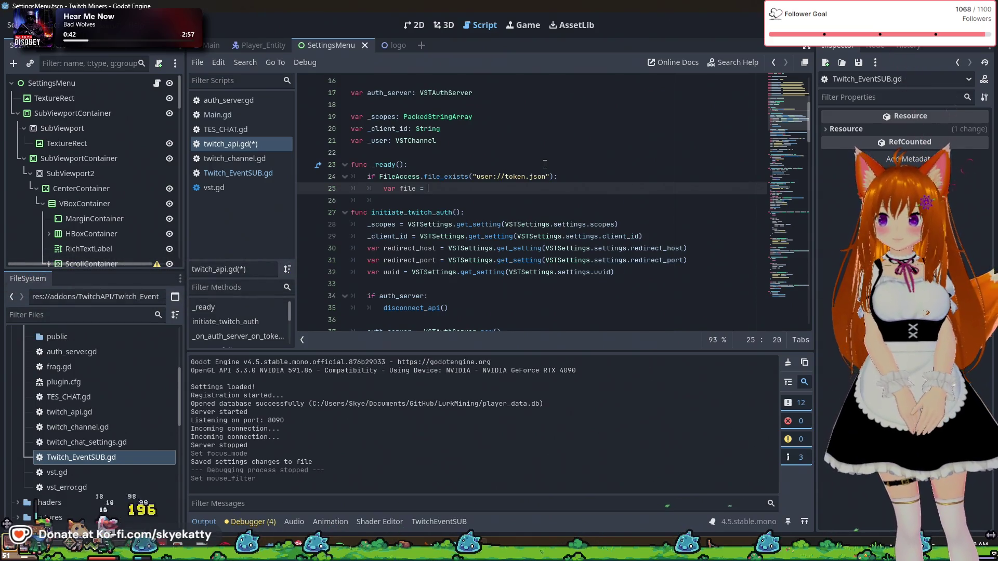
text(File)
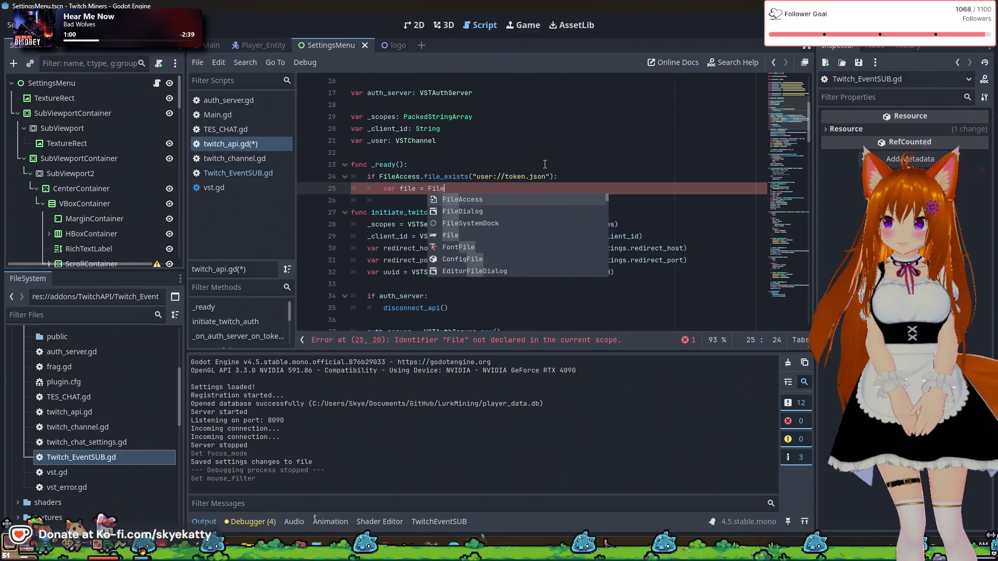
- Make the file line call FileAccess.open with the quoted path "user://token.json"
key(Return)
text(.op)
key(Return)
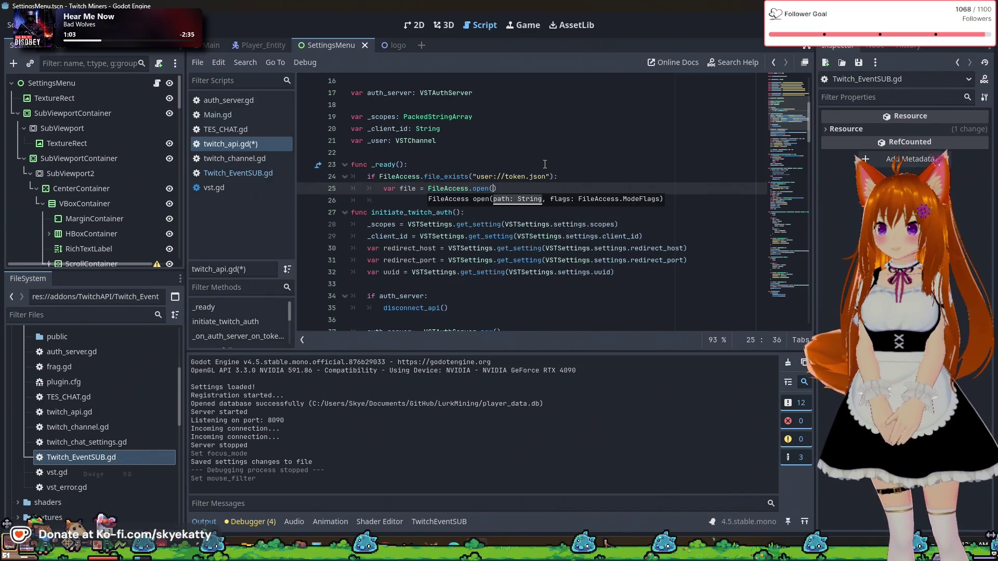
key(BackSpace)
key(BackSpace)
text(us)
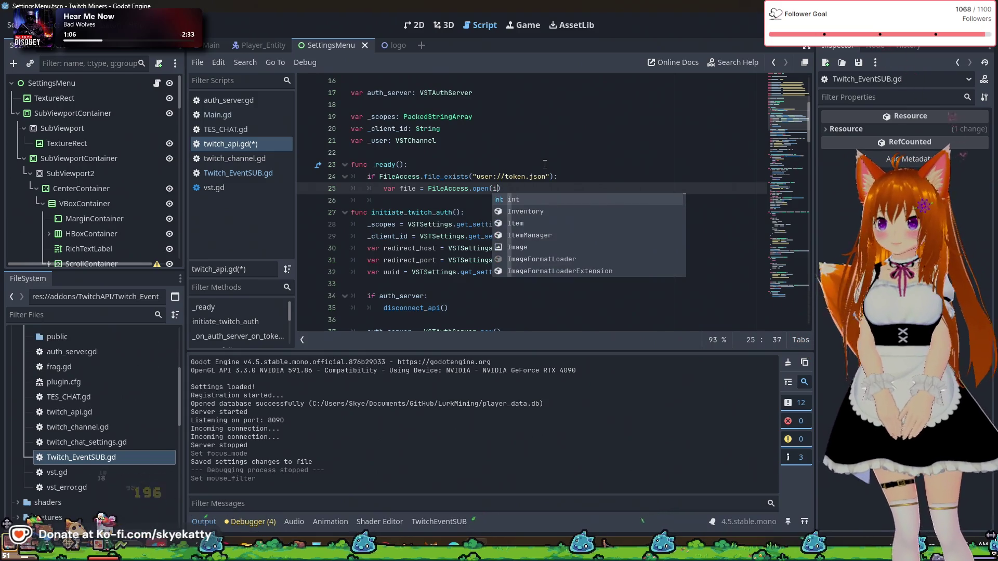
text(er://token.)
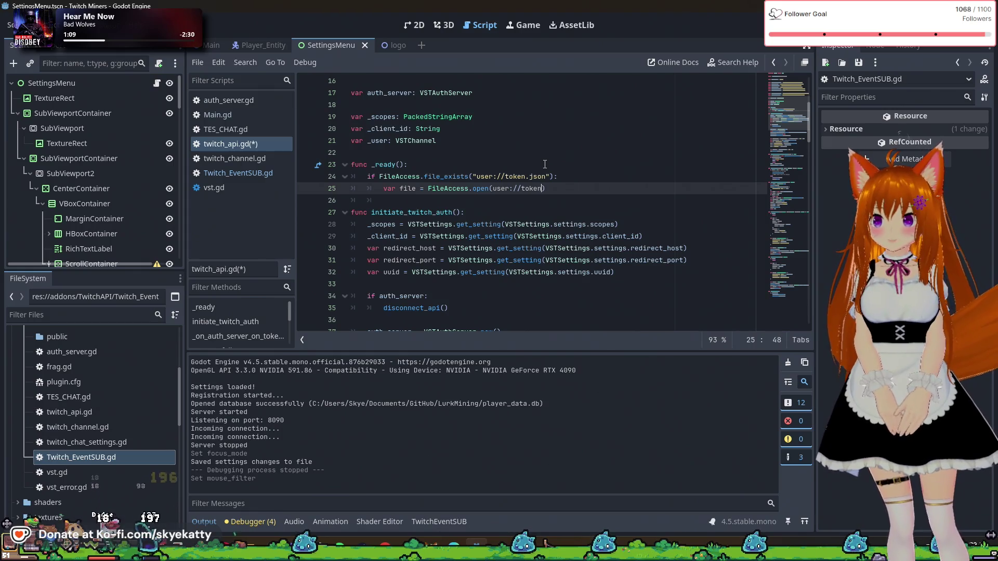
text(json)
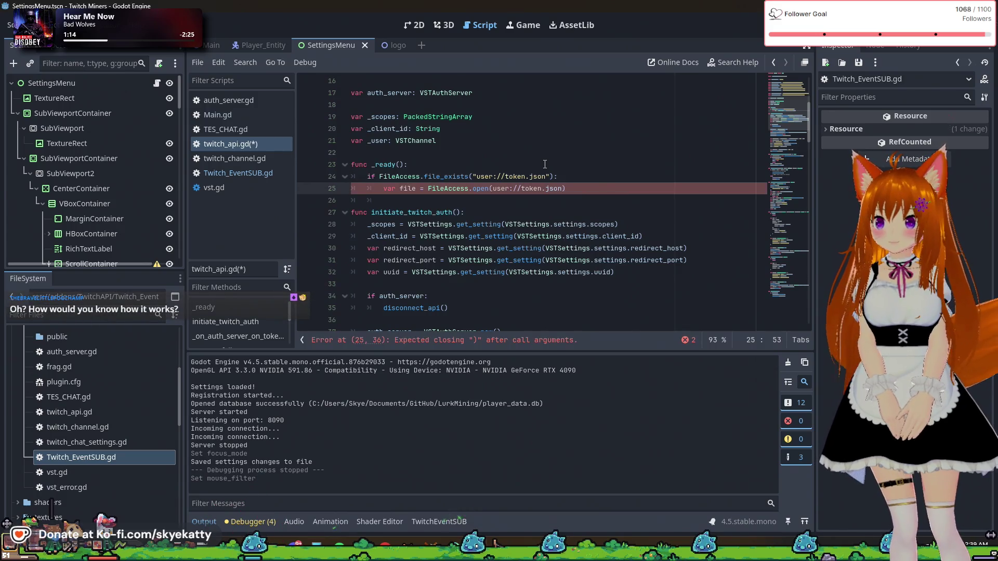
key(Left)
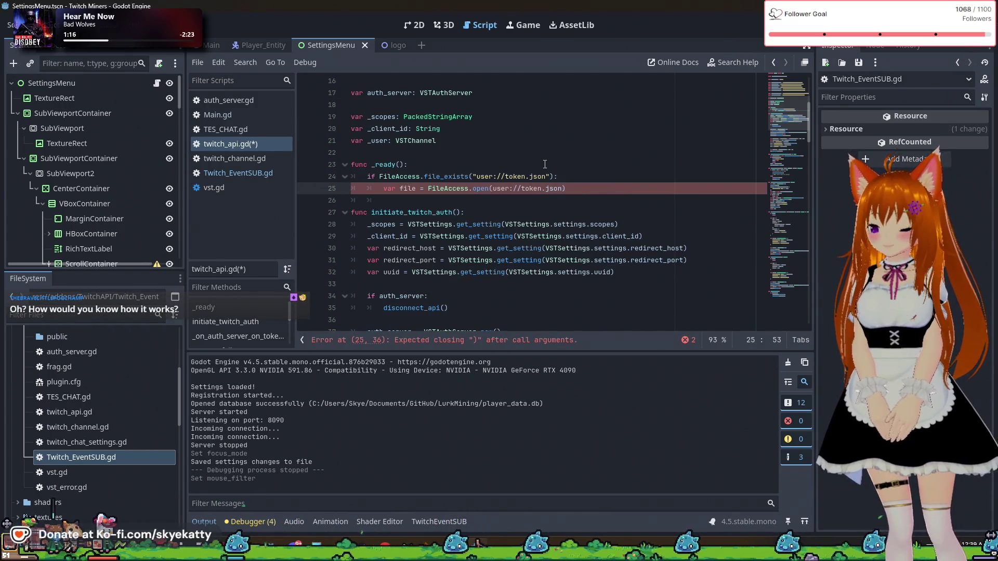
key(Left)
key(Left)
key(Left)
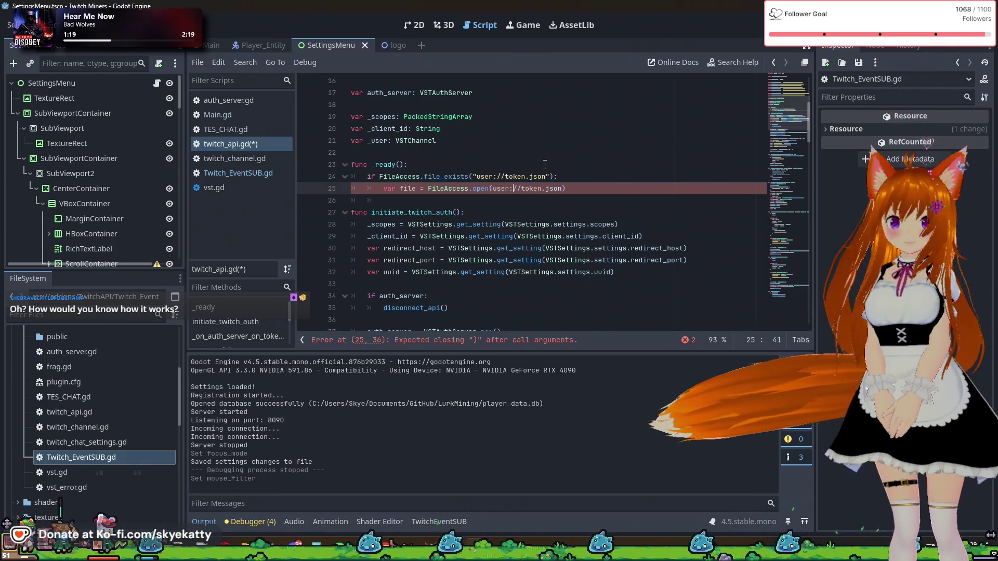
click(545, 164)
click(500, 188)
drag(505, 188, 563, 190)
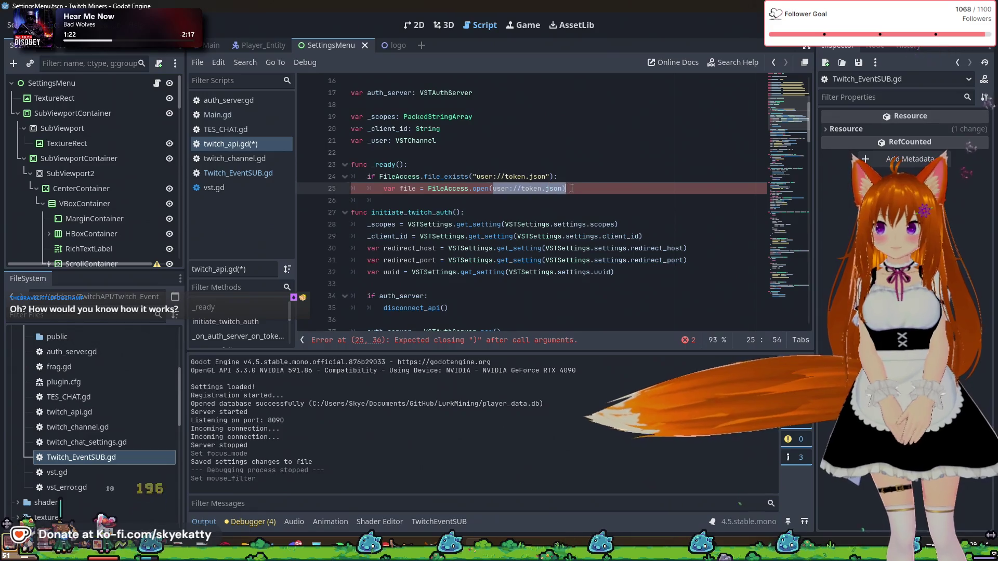
text(")
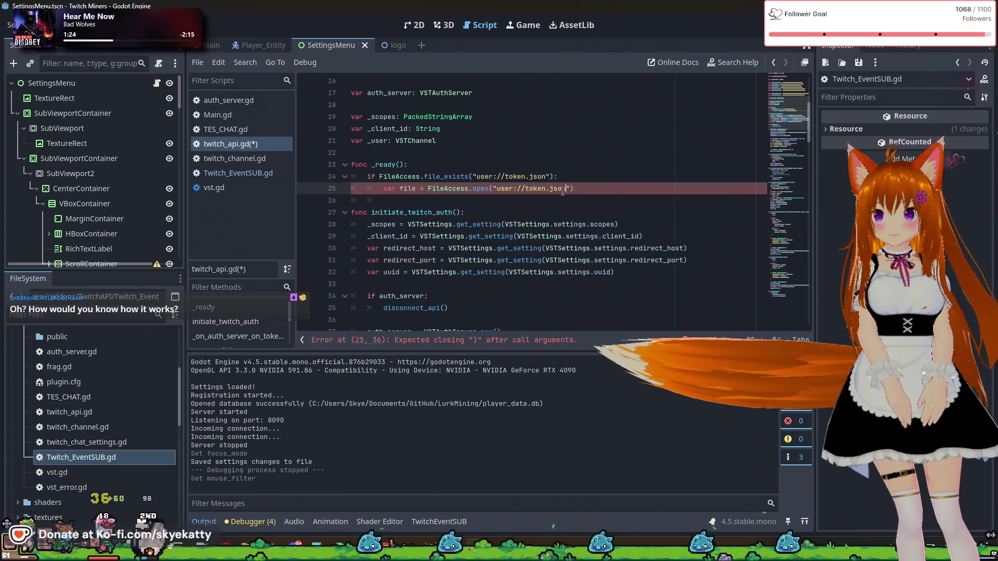
- Add FileAccess.READ as open's second argument and begin var content = file.get below
click(608, 167)
click(613, 203)
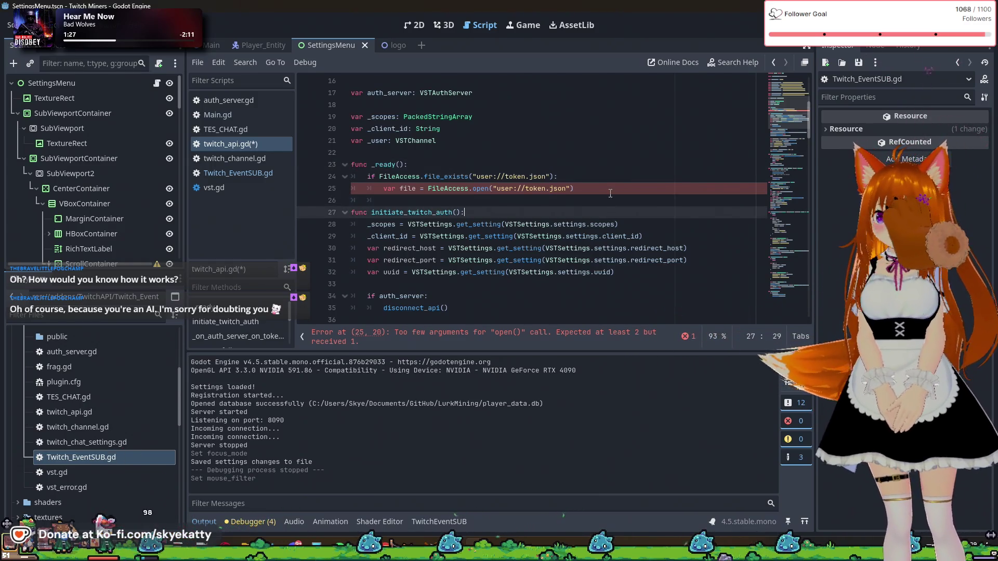
click(611, 187)
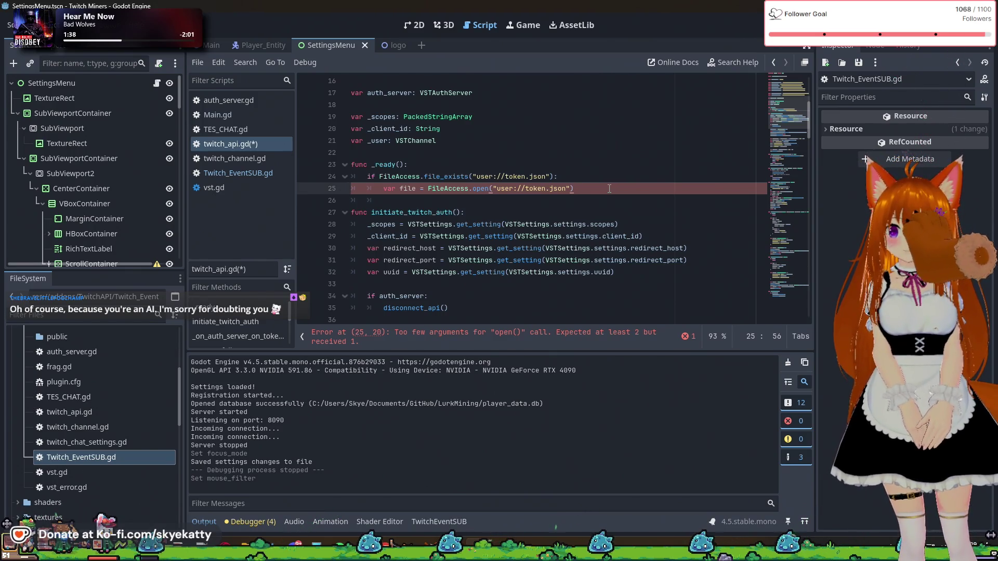
key(Left)
text(,)
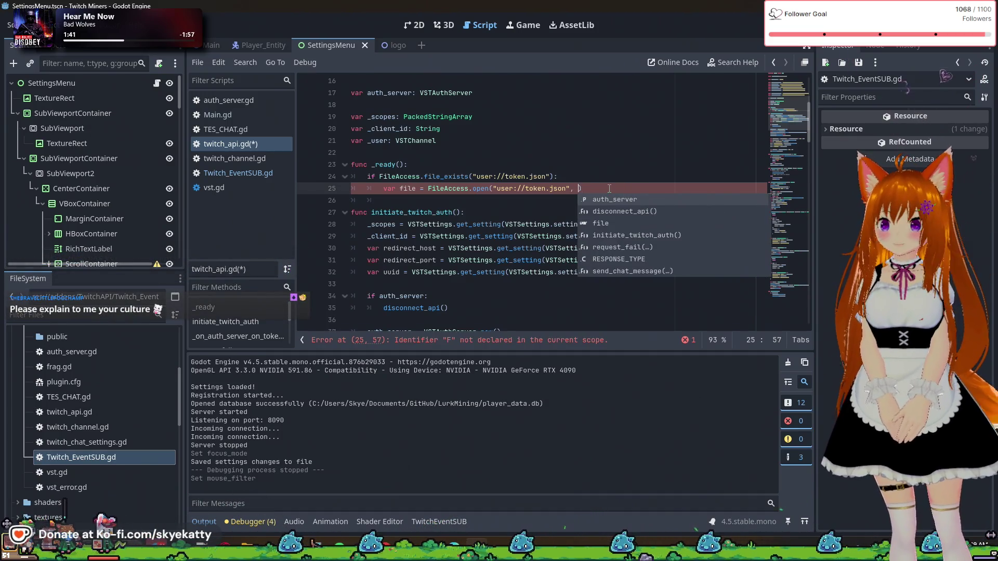
key(BackSpace)
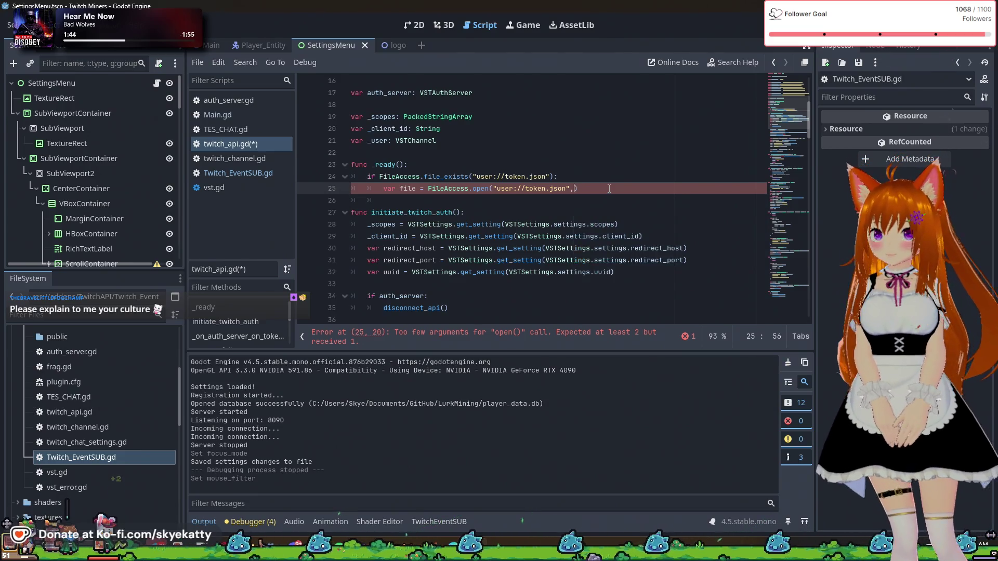
text(FileAccess.READ)
key(Return)
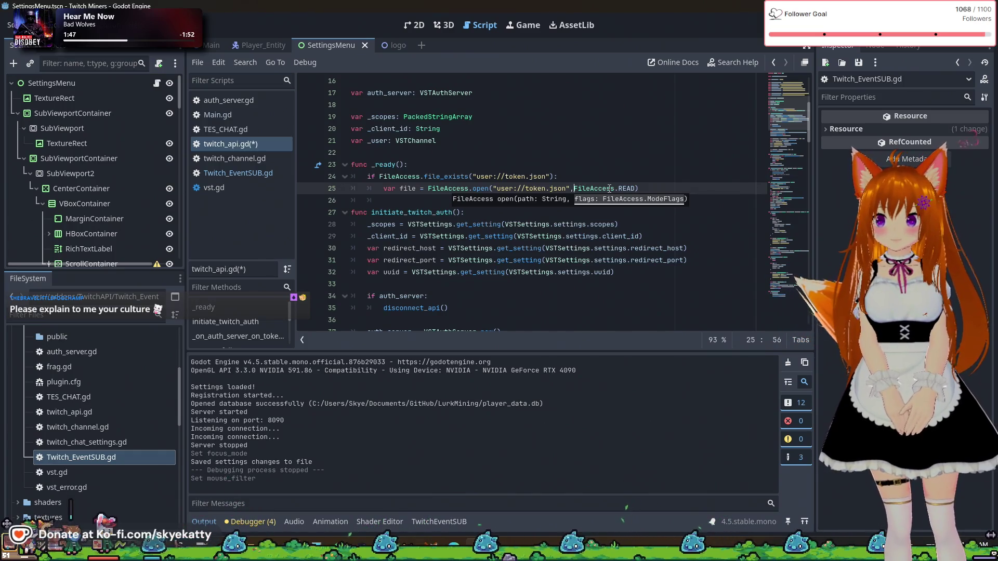
key(Left)
key(Left)
key(Left)
key(Right)
key(Right)
key(Right)
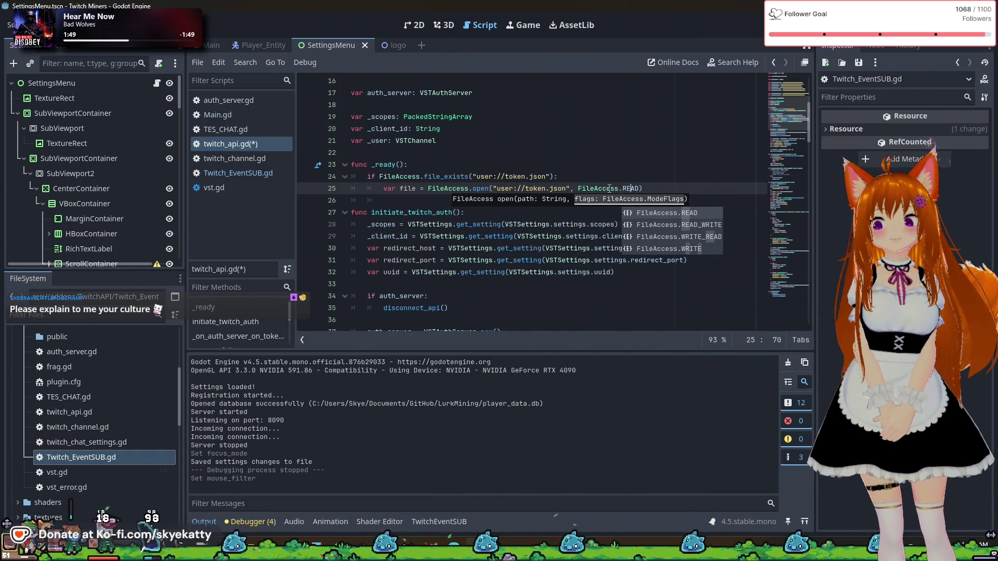
key(Return)
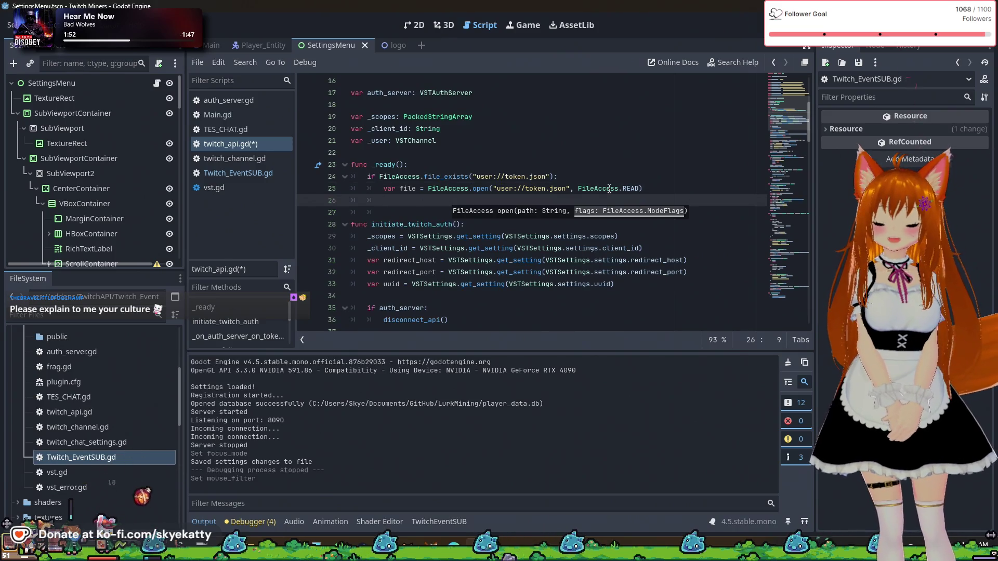
text(v)
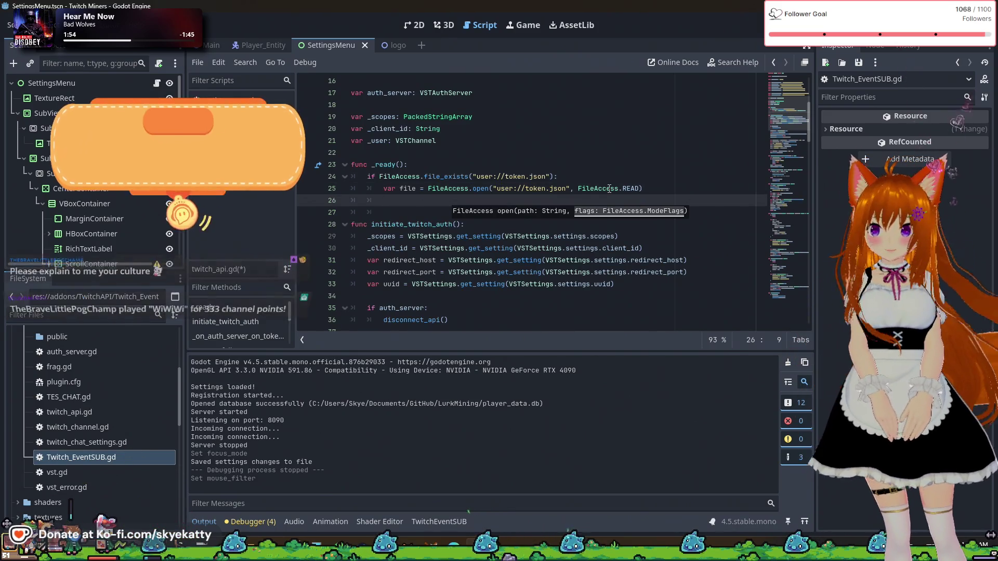
text(ar )
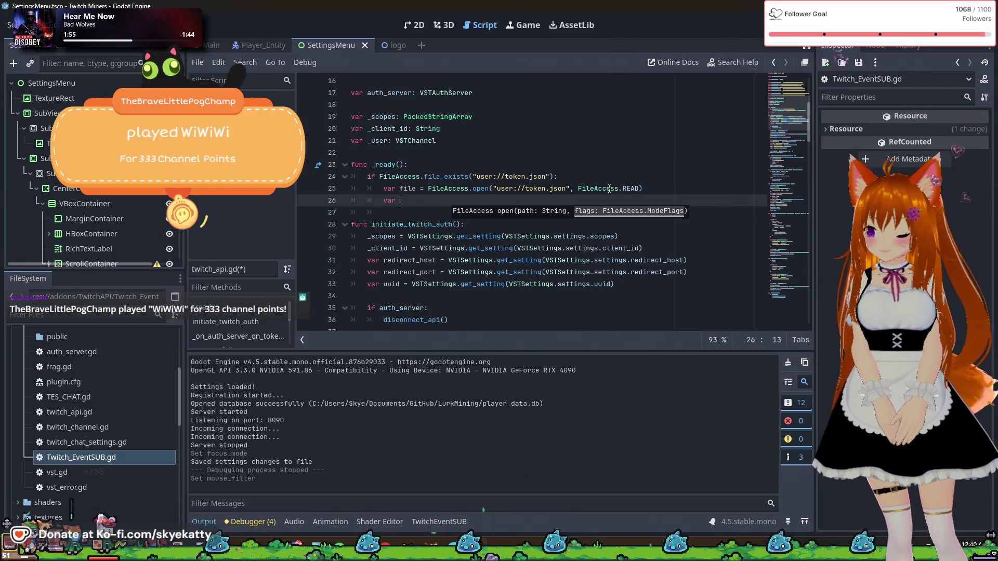
text(content = )
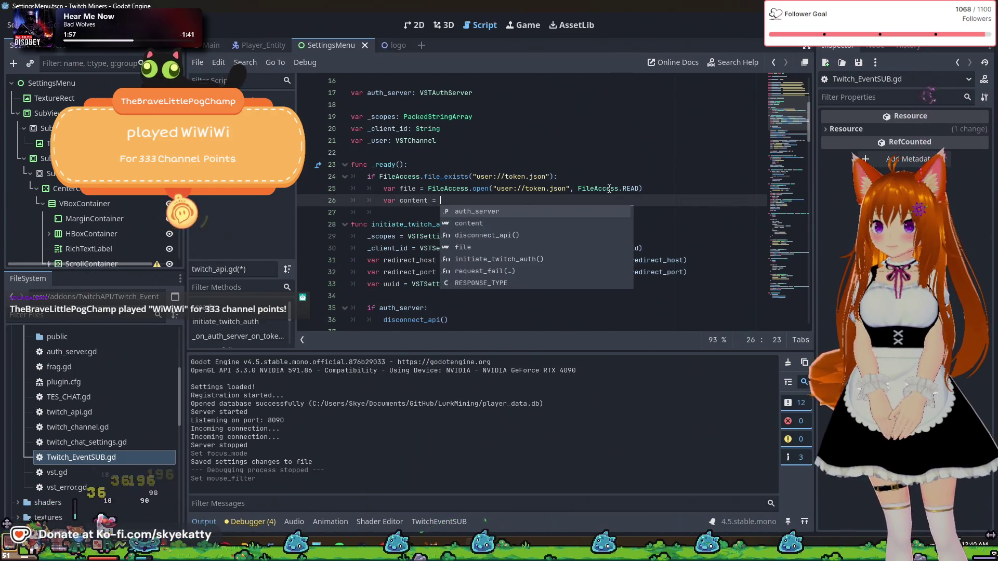
text(fi)
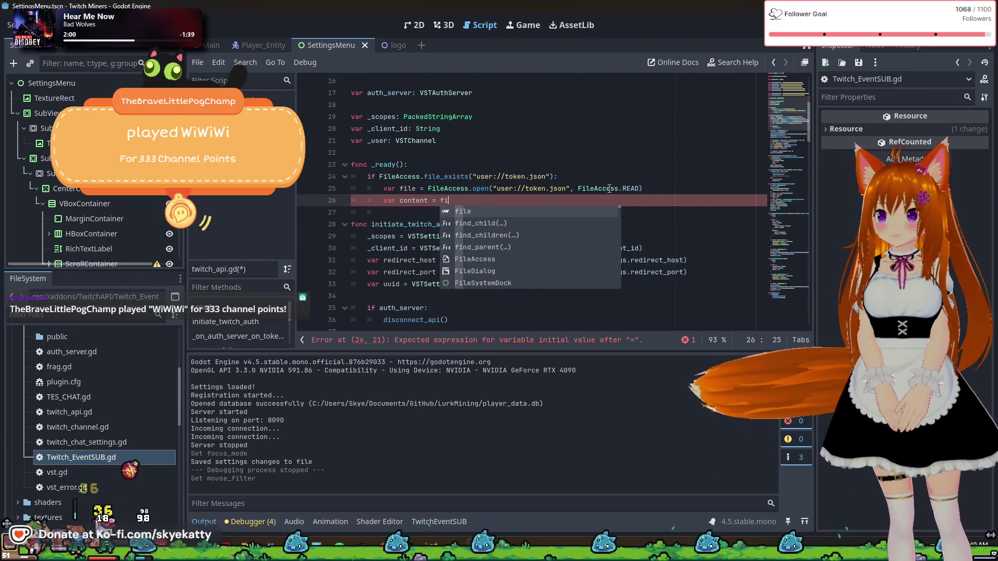
text(le.get)
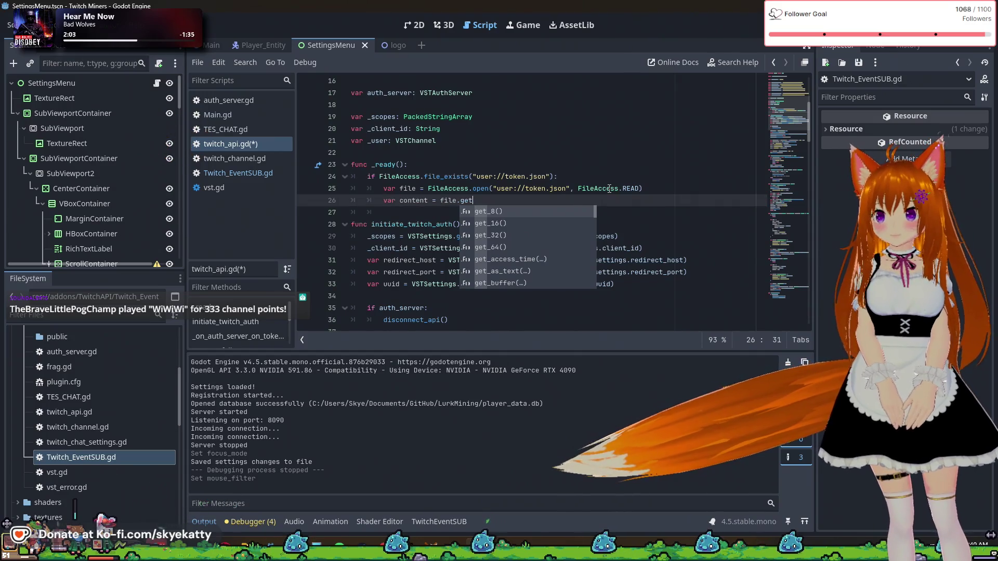
- Complete line 26 as var content = file.get_as_text() and start a new indented line
key(Down)
key(Down)
key(Down)
key(Return)
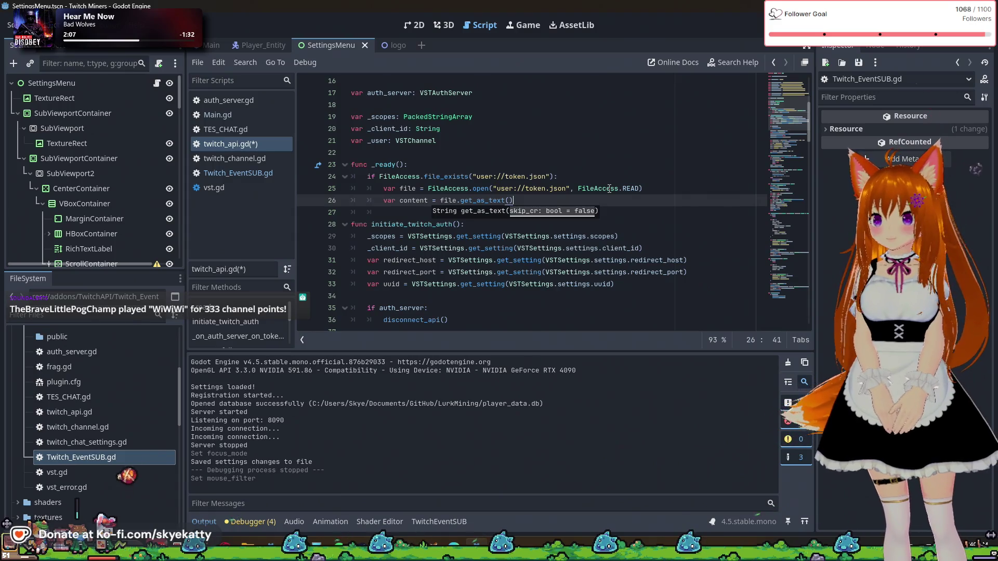
key(Return)
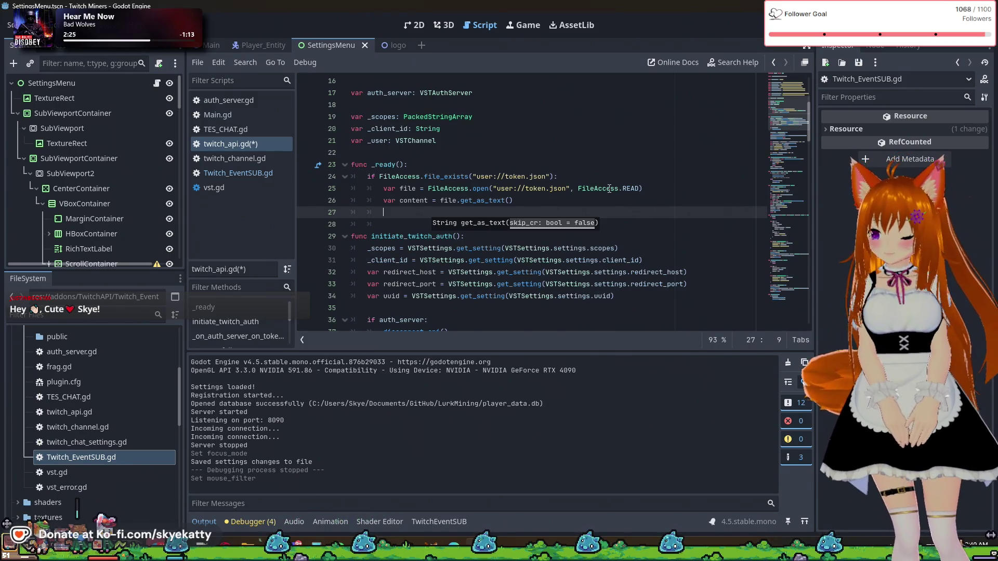
key(ctrl+space)
key(Escape)
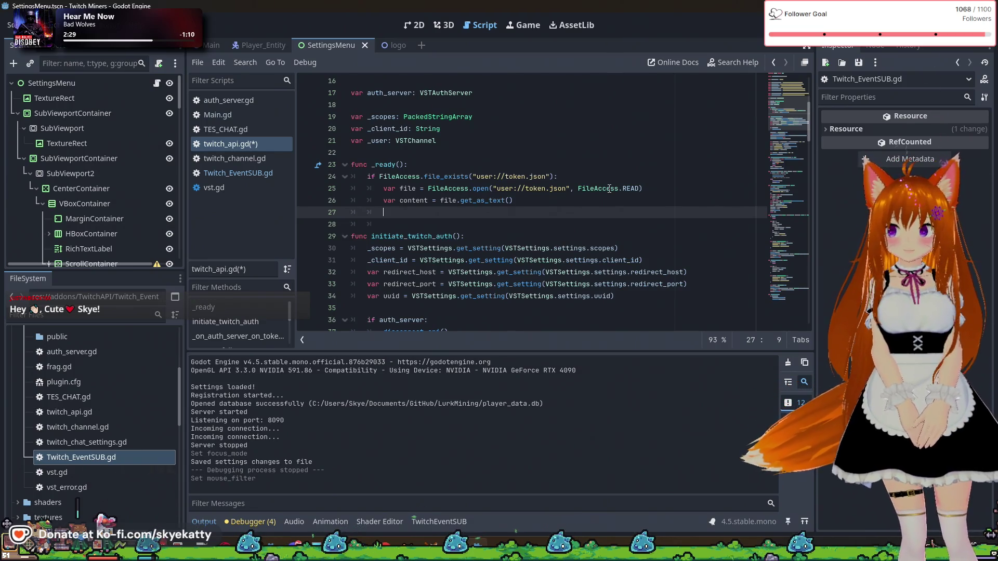
- Write var json = JSON.parse_string(content).get_data() on line 27
text(var json )
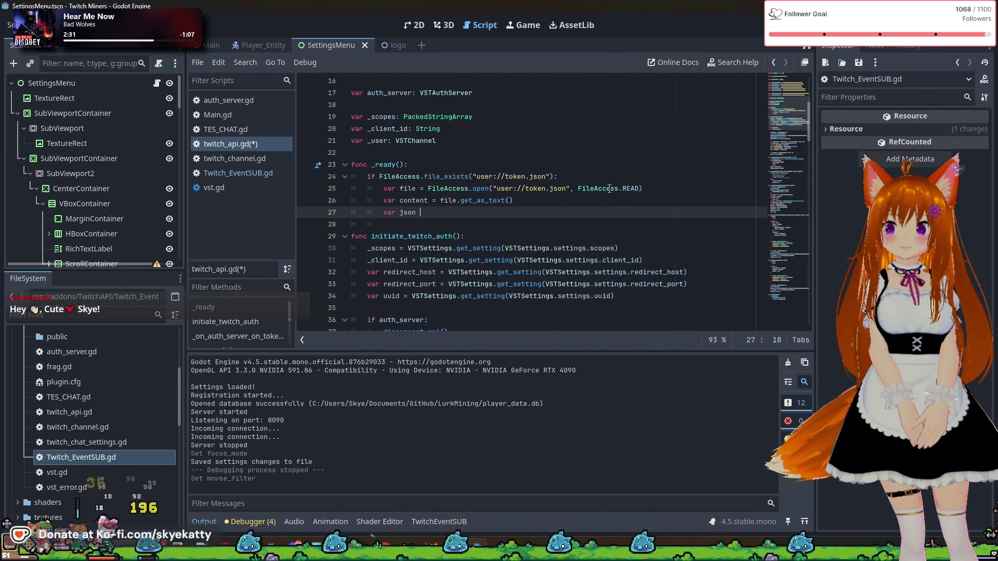
text(= JSO)
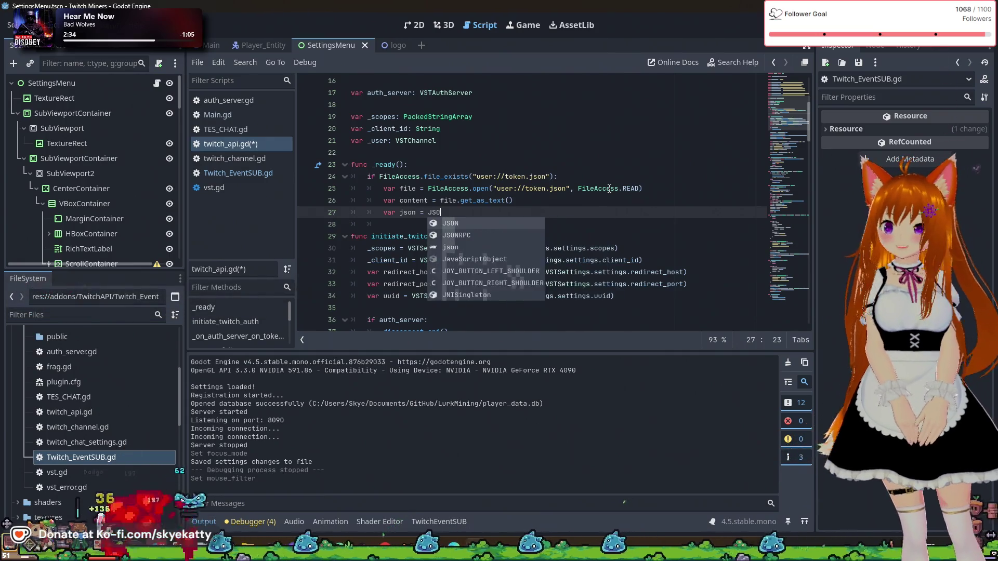
text(N.)
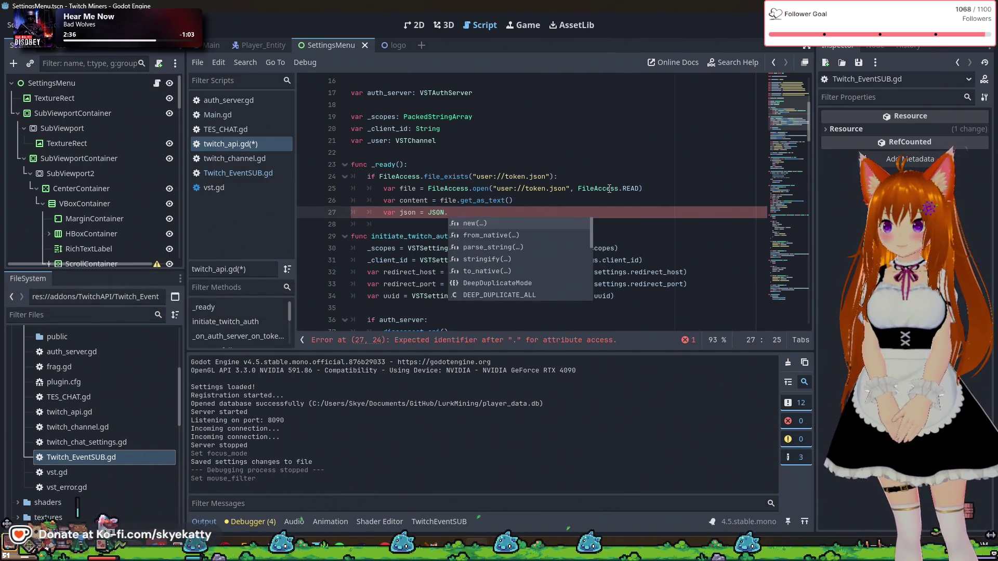
text(pa)
key(Return)
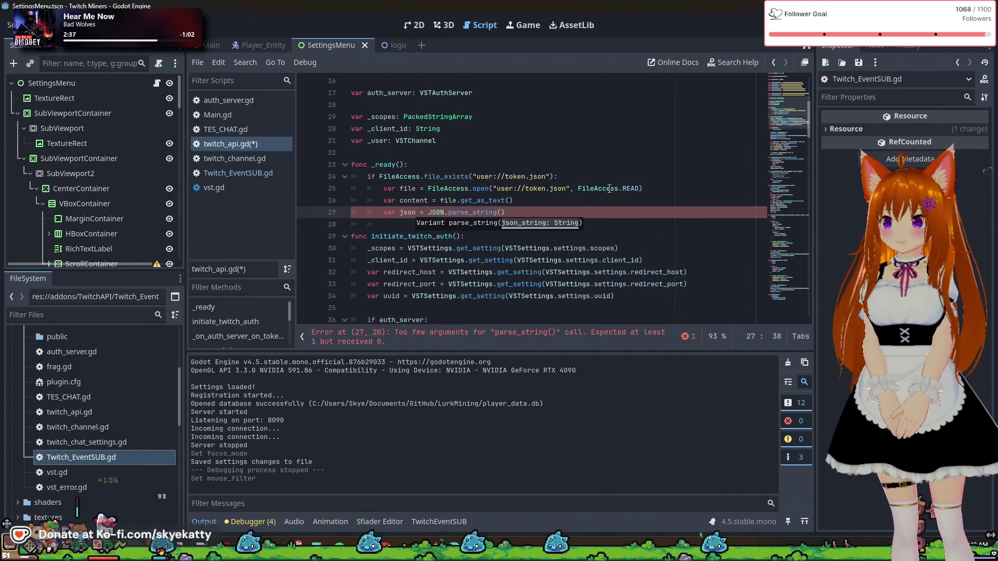
text(content)
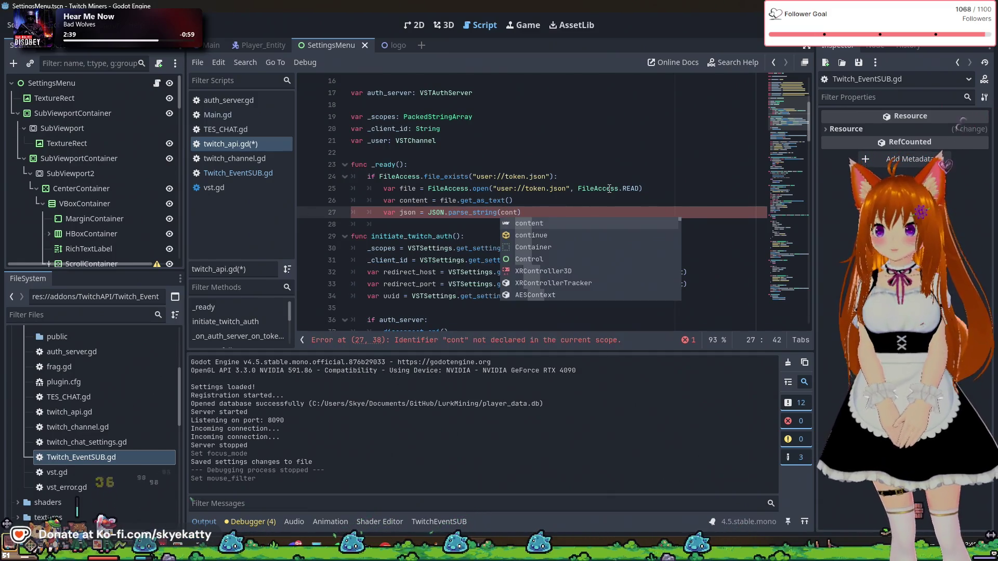
key(Return)
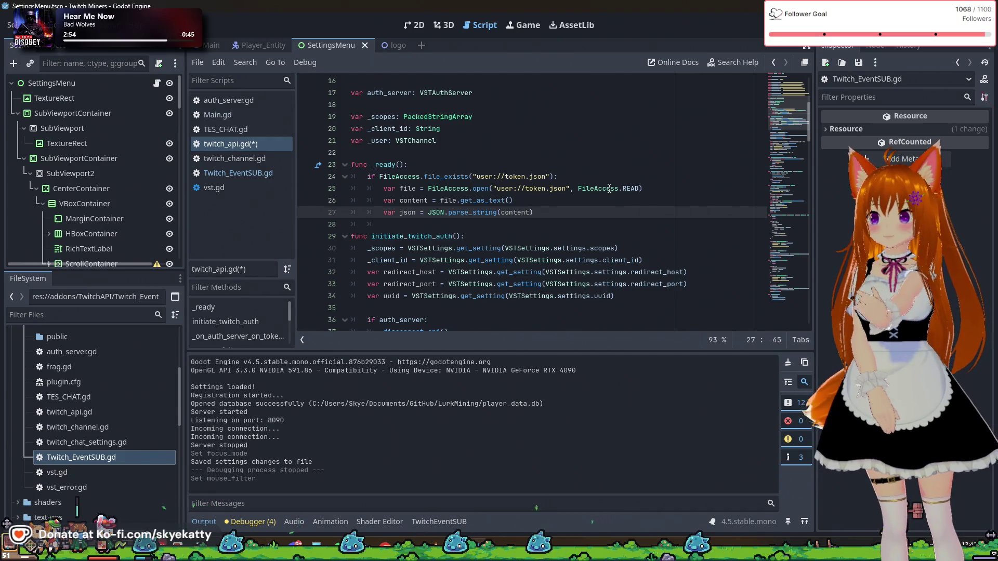
key(Down)
key(Left)
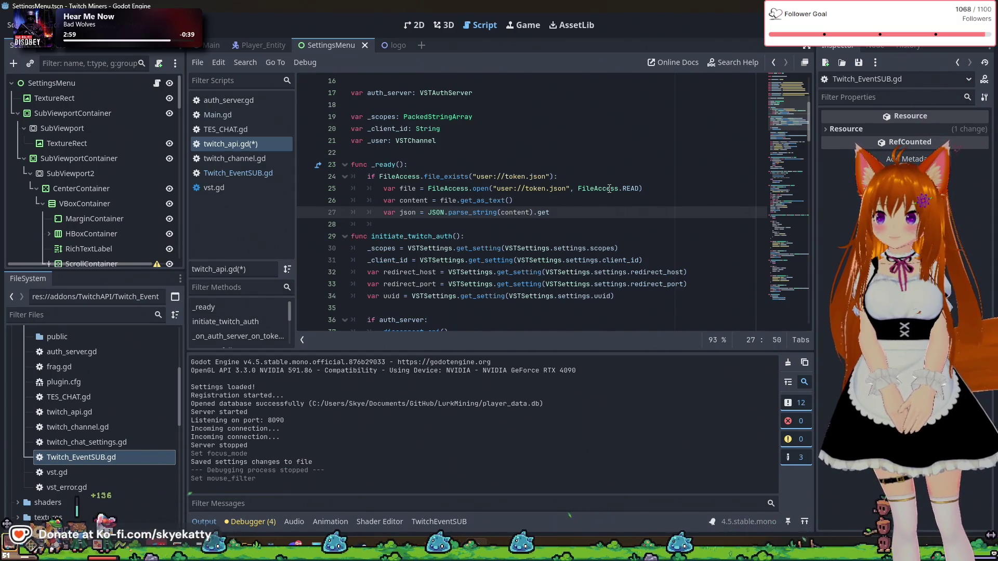
text(_)
text(data)
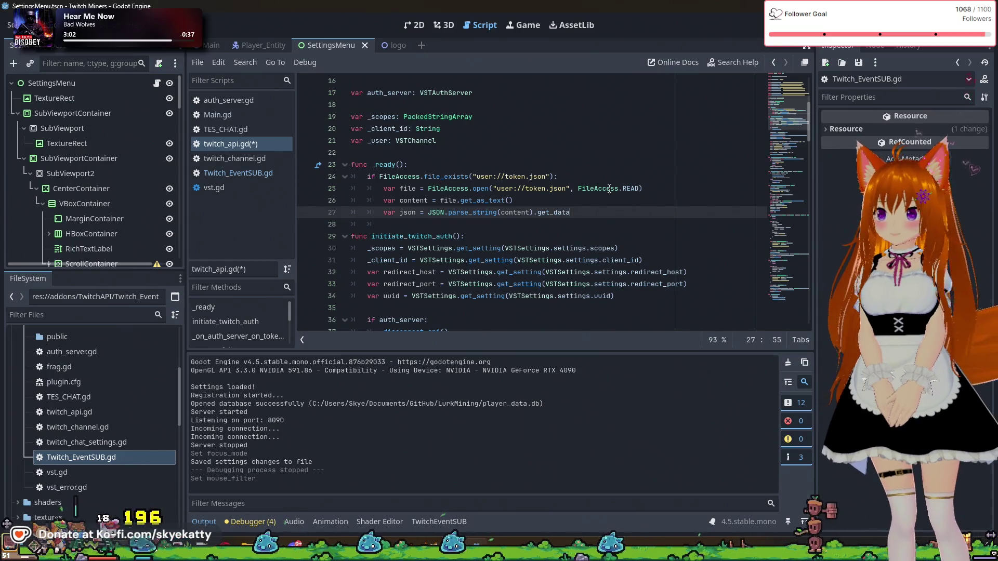
text(())
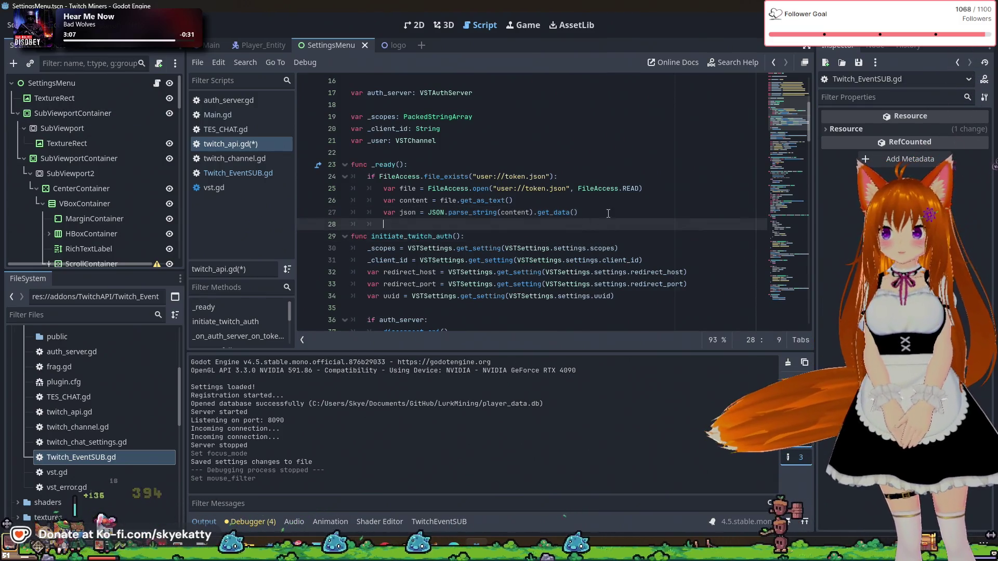
scroll(607, 208, down, 1)
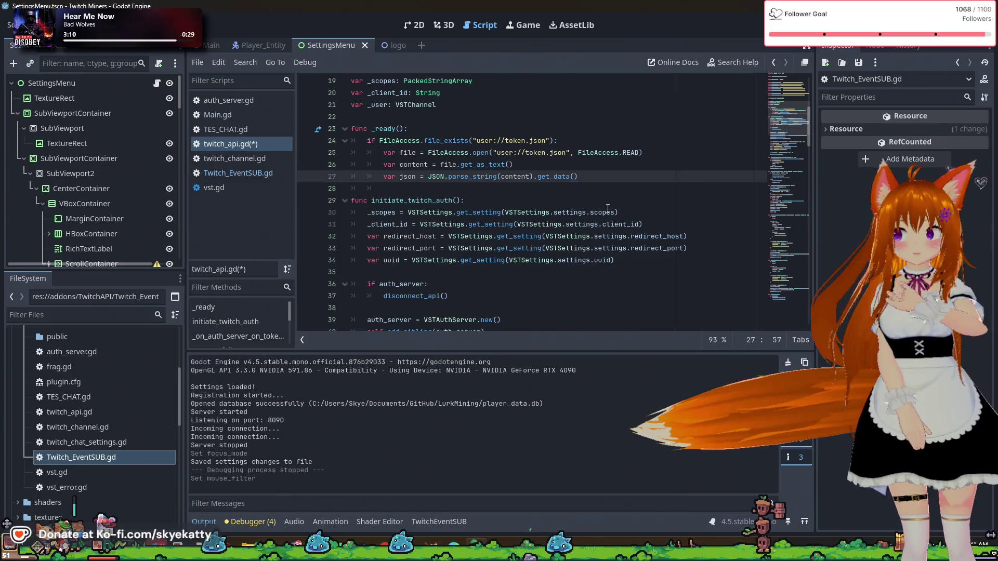
- Add two empty lines below the json line in _ready
key(Return)
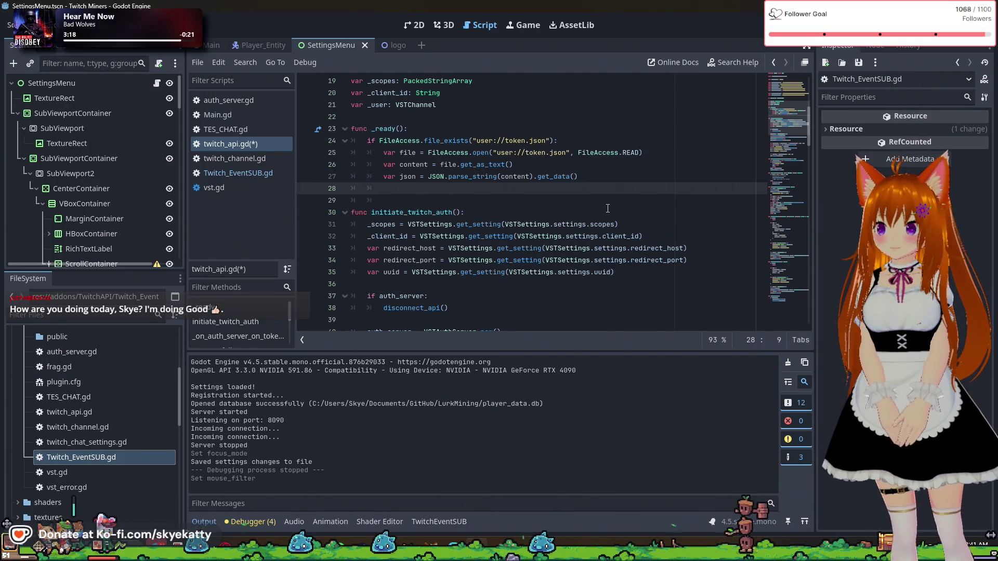
key(Return)
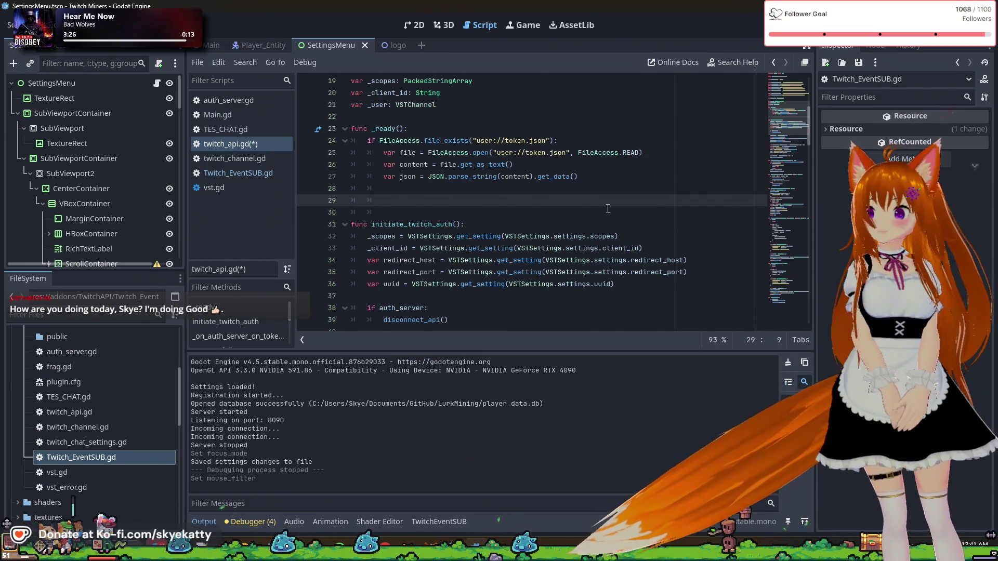
mouse_move(450, 254)
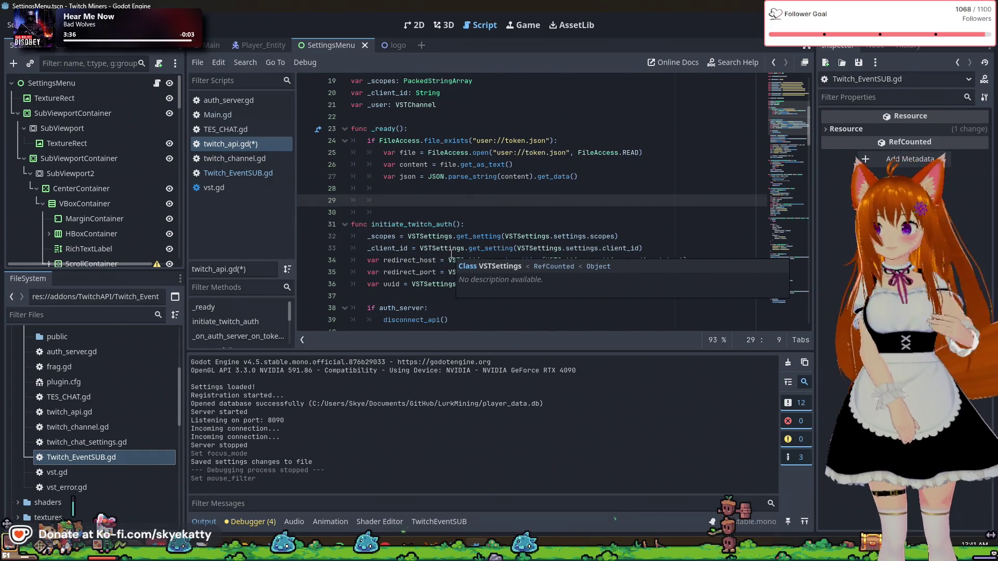
- Insert a new line below the _user member declaration
scroll(451, 254, up, 6)
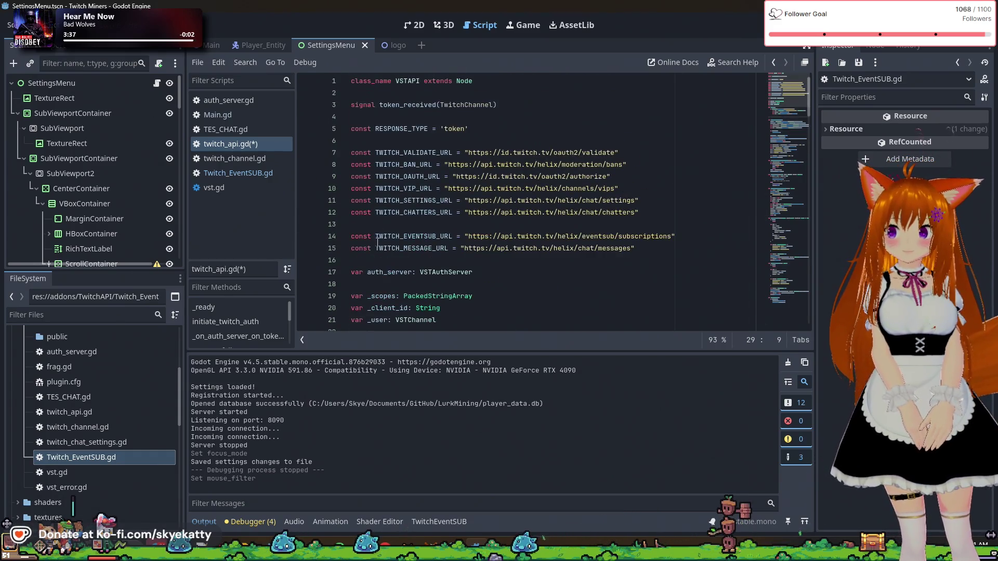
scroll(509, 264, down, 1)
scroll(509, 264, up, 1)
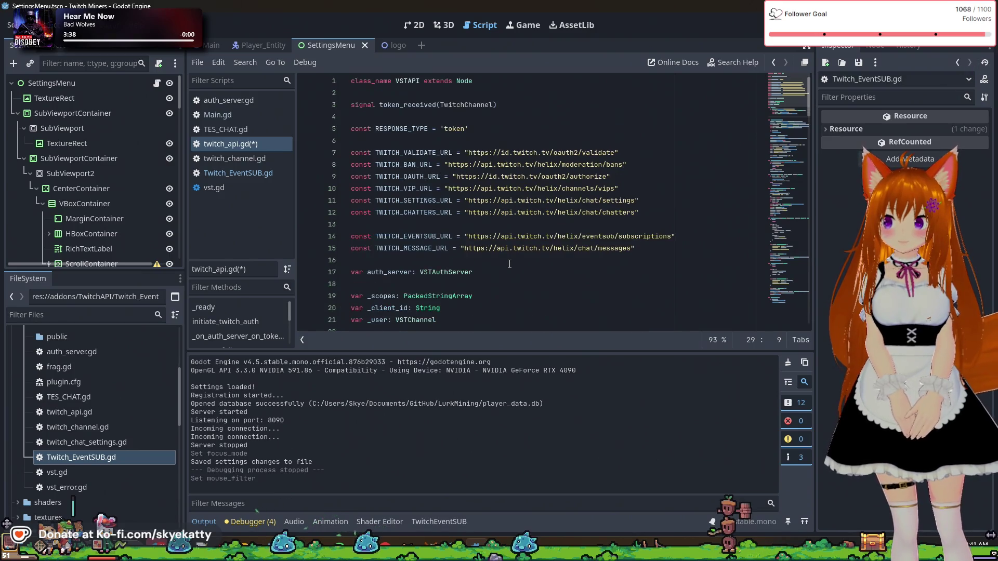
click(487, 272)
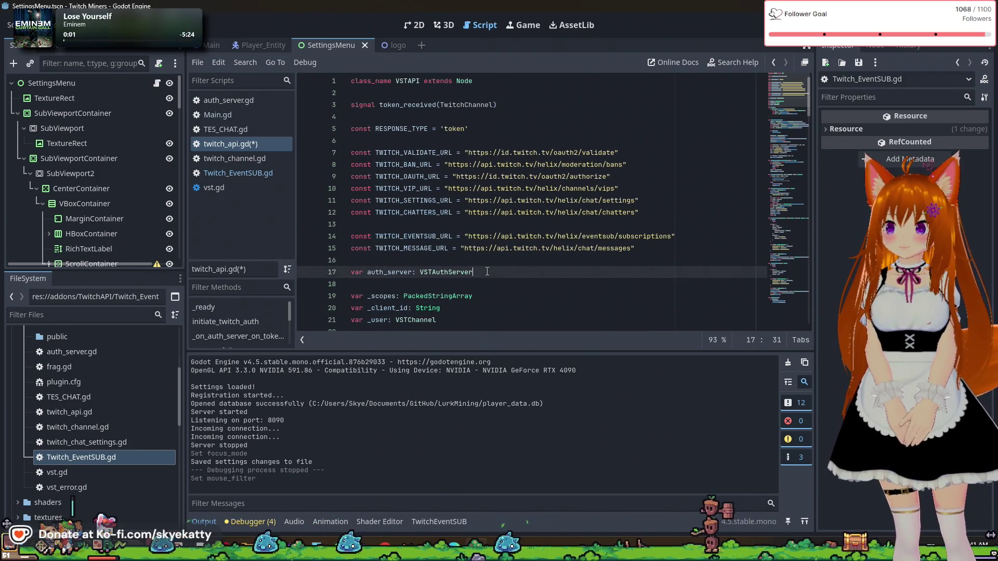
click(500, 125)
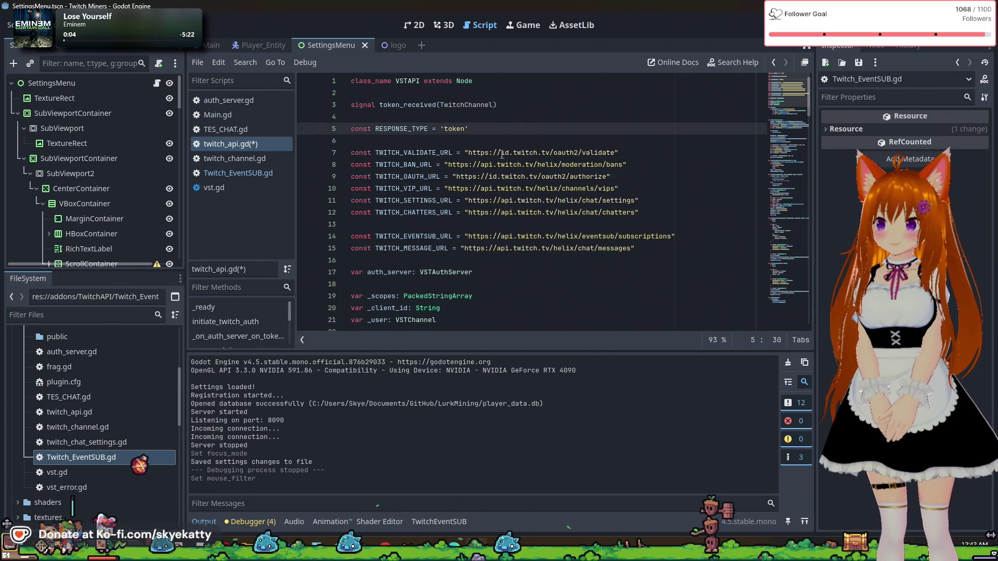
scroll(495, 161, down, 2)
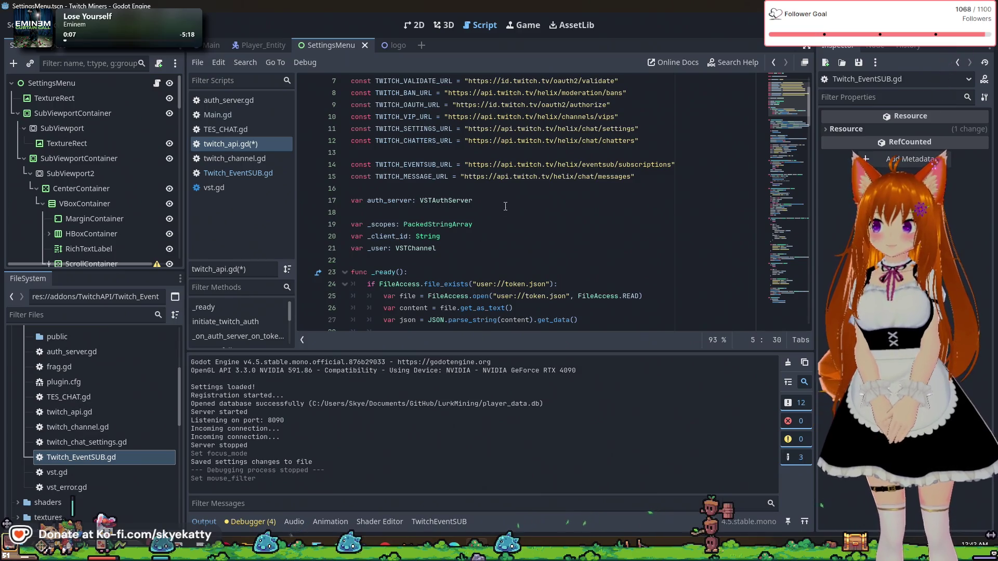
click(497, 244)
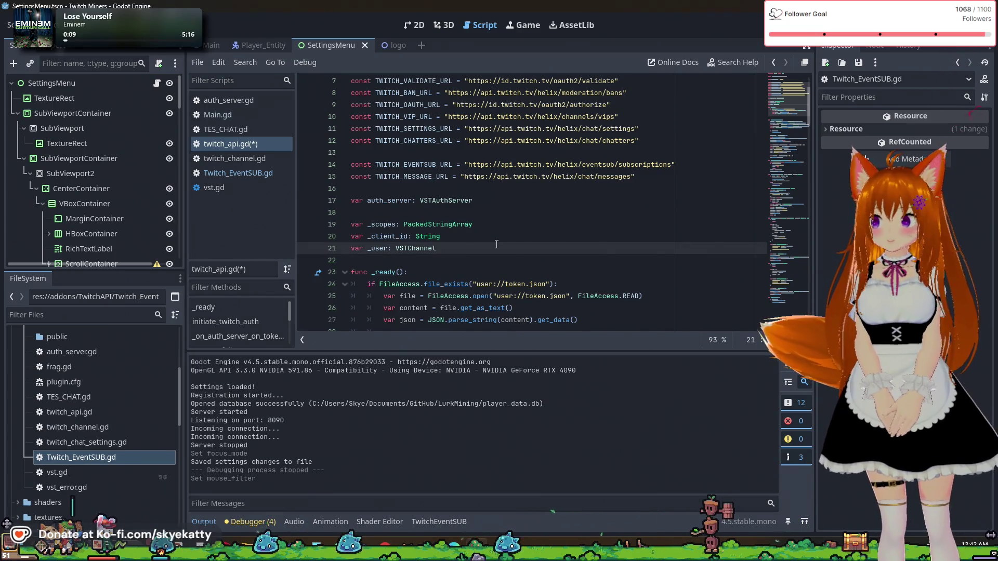
key(Return)
key(Return)
- Declare 'var logged_in = false' on line 23 of twitch_api.gd, below the _user variable
text(var)
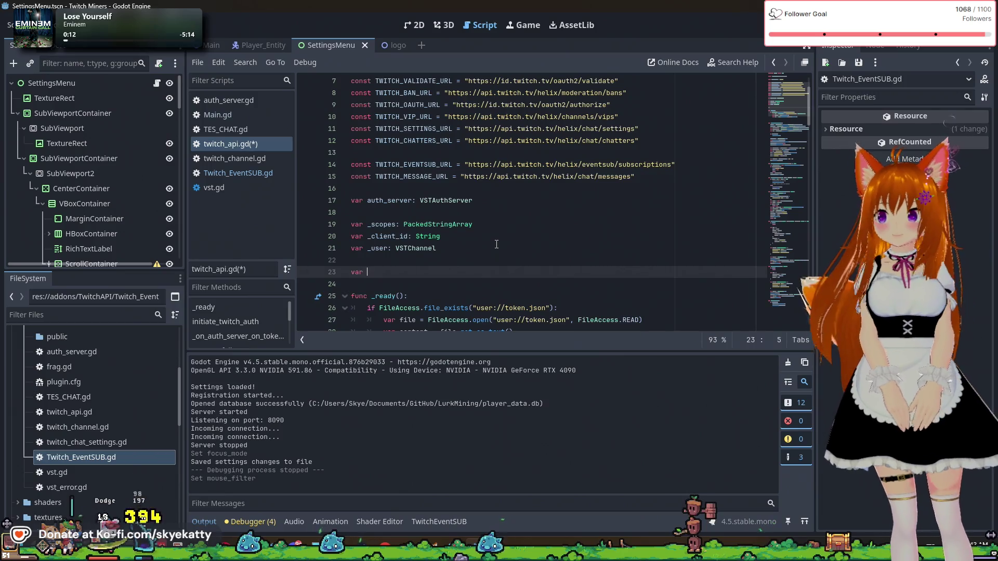
text( logged_in)
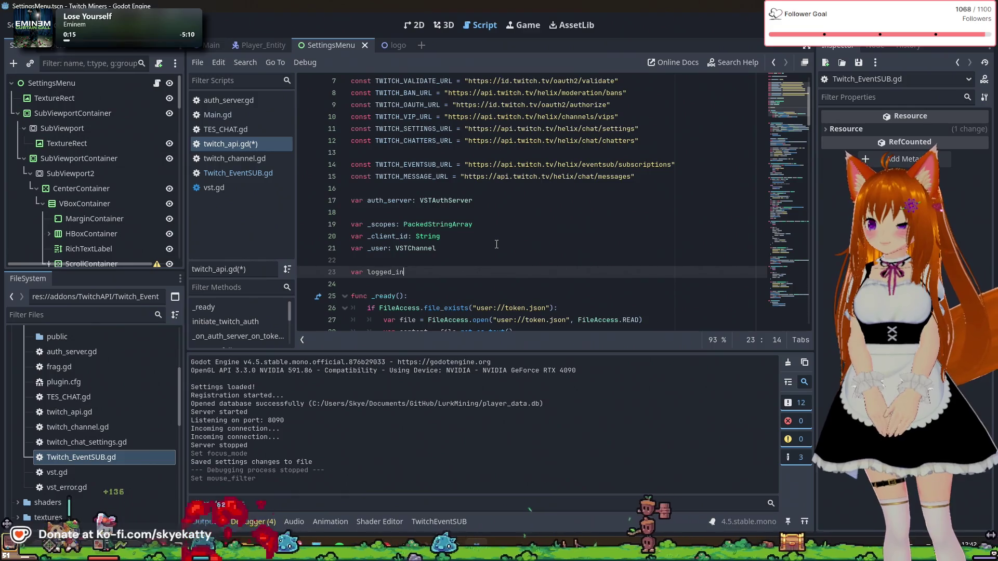
text( = )
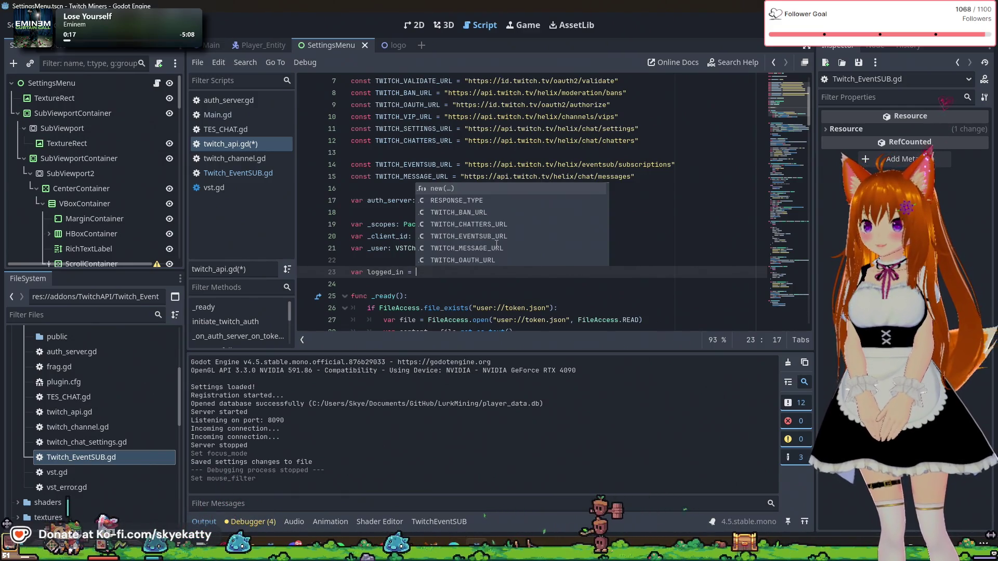
text(false)
click(496, 244)
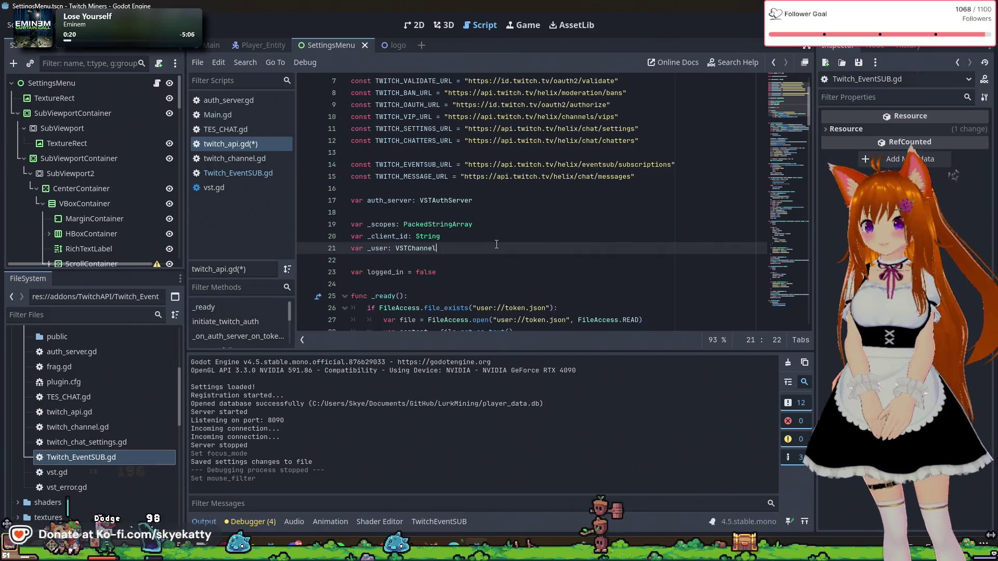
scroll(496, 244, down, 3)
click(508, 261)
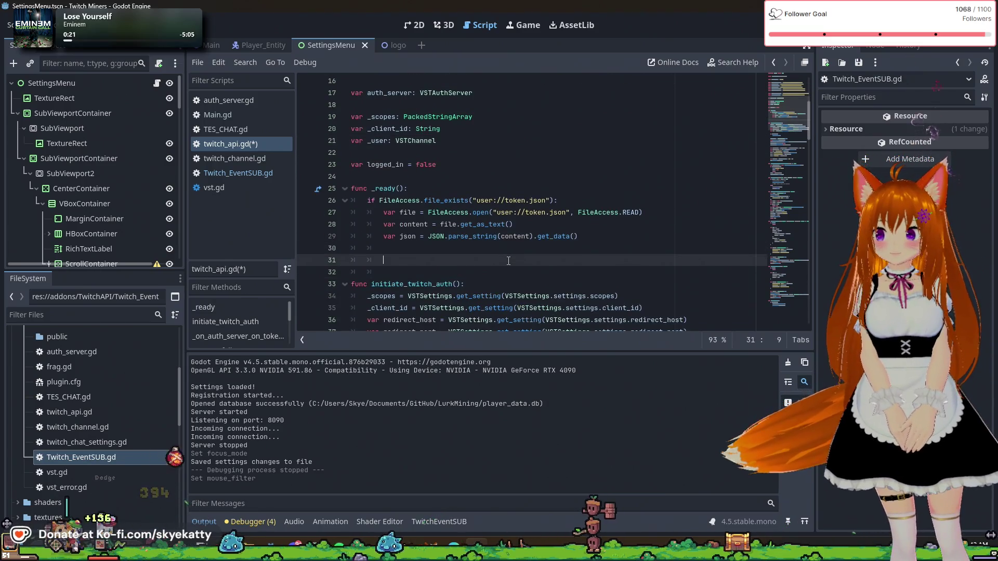
scroll(508, 261, down, 2)
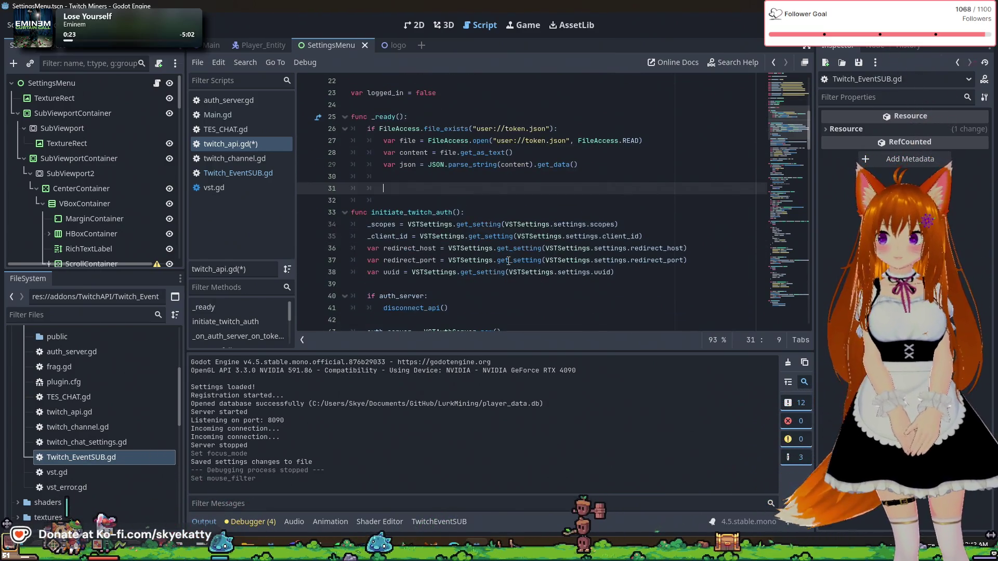
scroll(395, 243, down, 1)
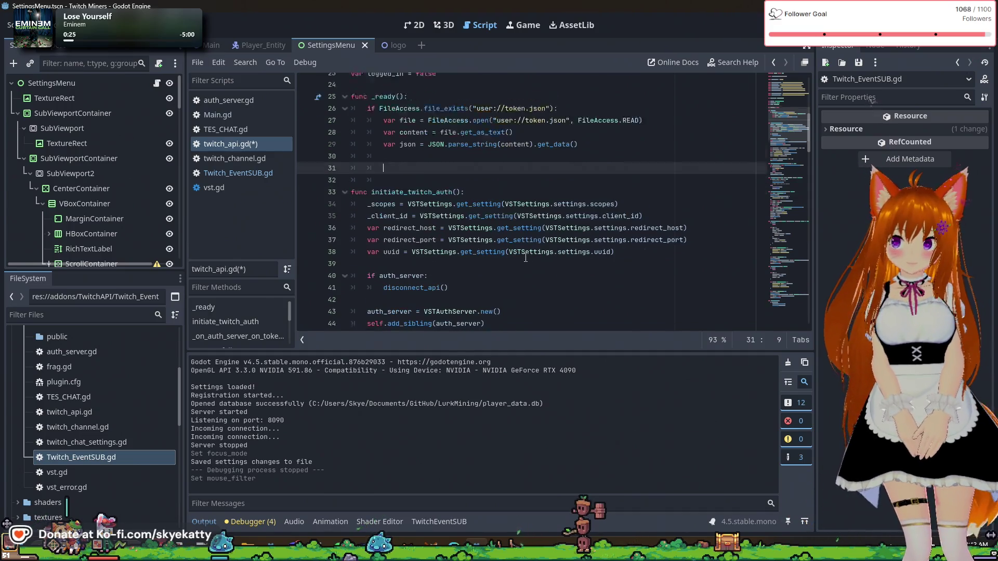